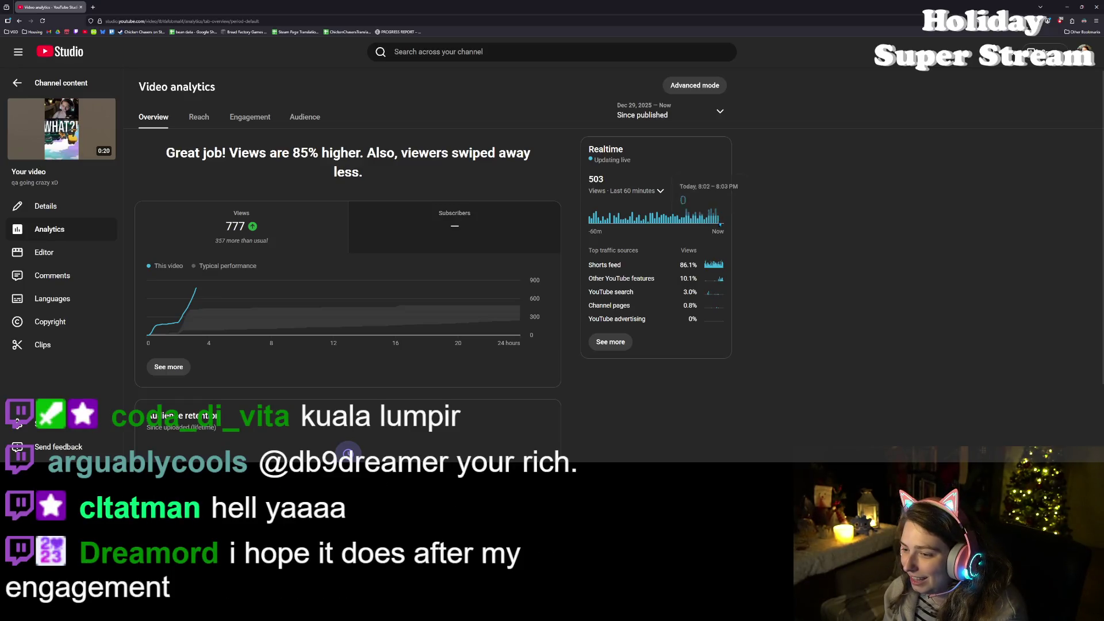
Step: Switch the Realtime card to Last 48 hours, zoom the page in twice, then out one step
{"action": "left_click", "coordinate": [662, 192]}
{"action": "left_click", "coordinate": [626, 190]}
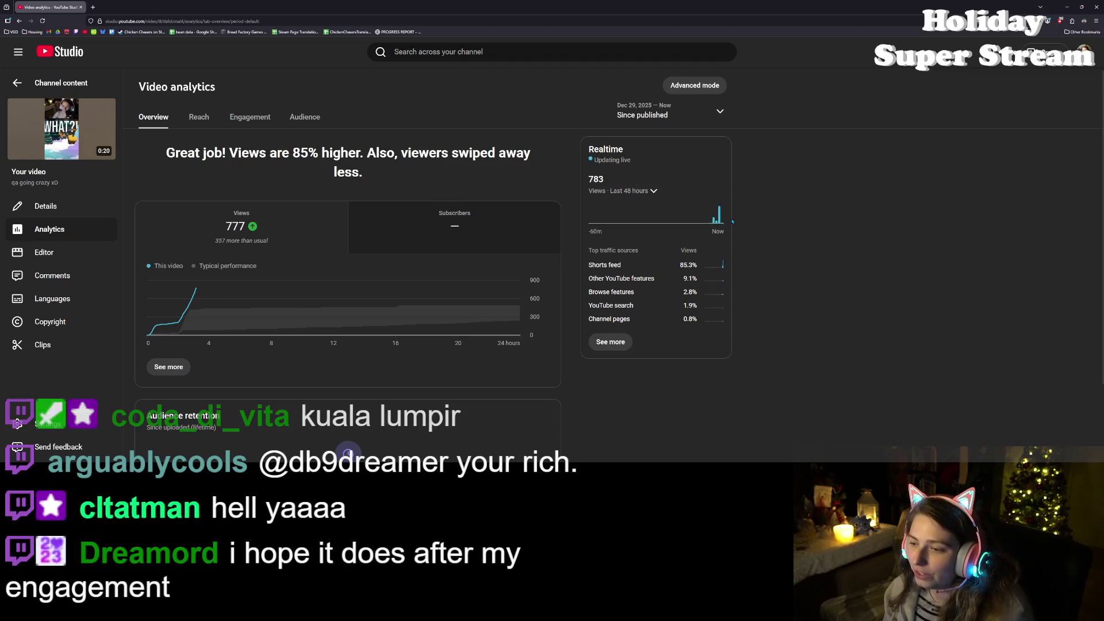
{"action": "key", "text": "ctrl+plus"}
{"action": "key", "text": "ctrl+plus"}
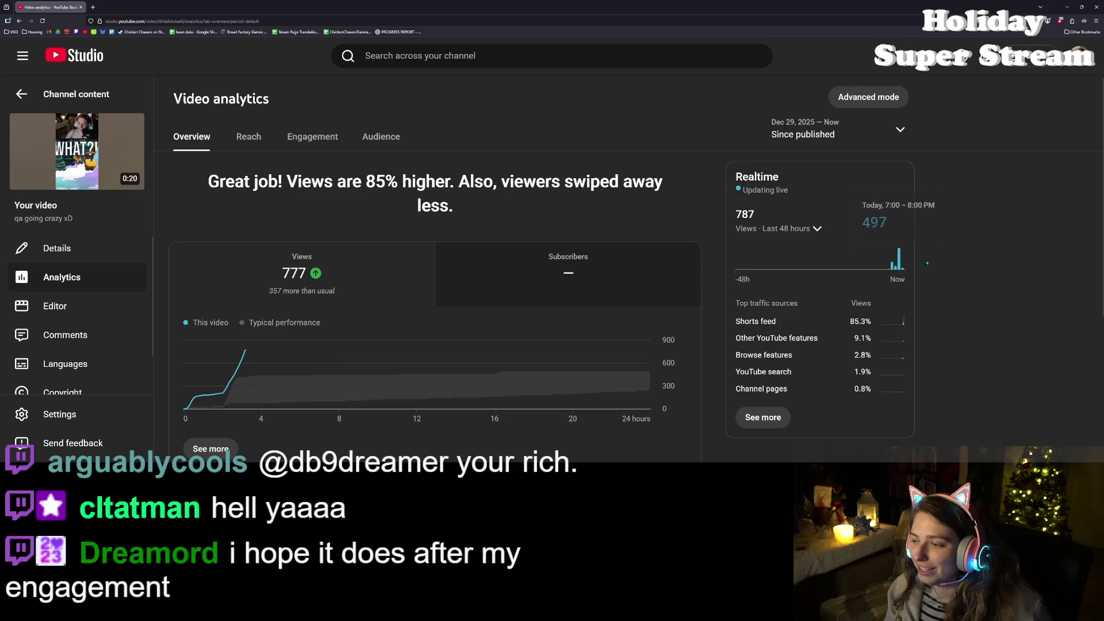
{"action": "key", "text": "ctrl+plus"}
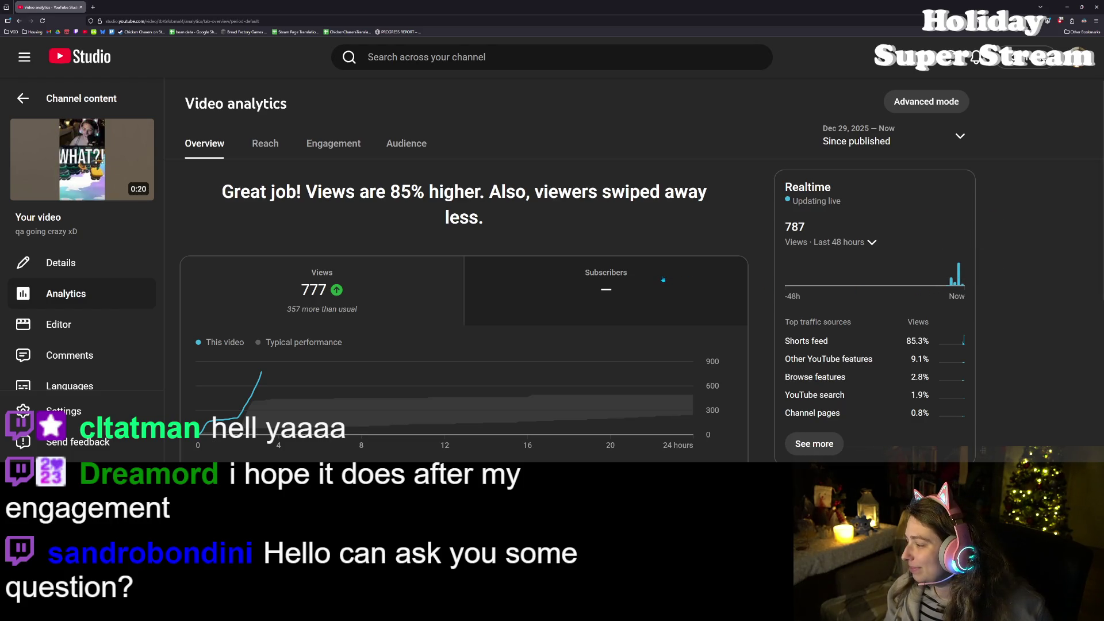
{"action": "key", "text": "ctrl+minus"}
{"action": "key", "text": "ctrl+minus"}
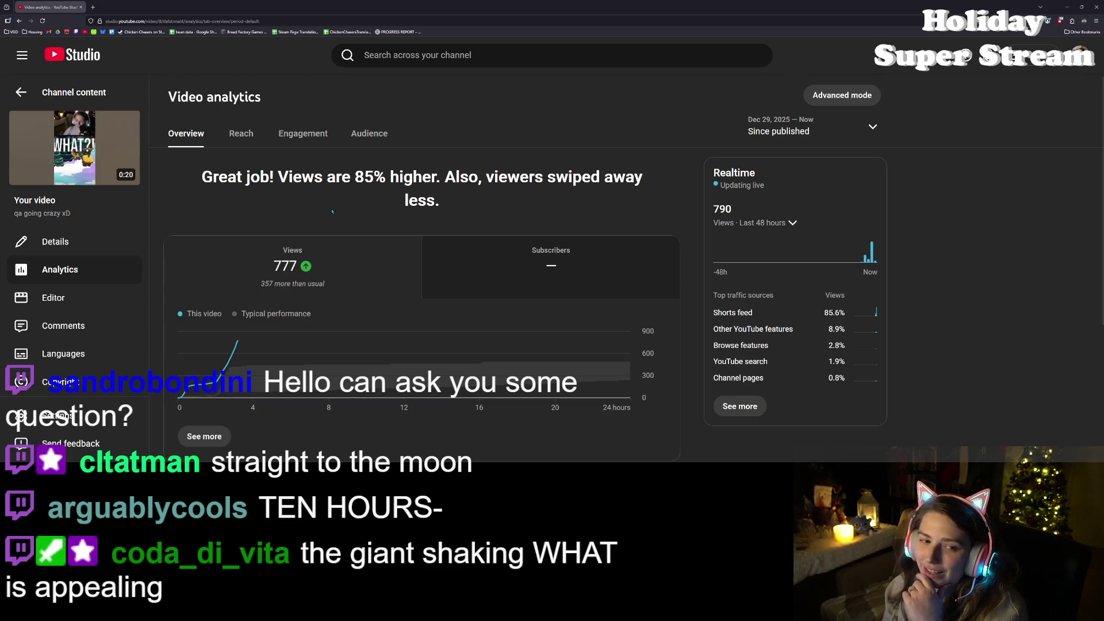
{"action": "scroll", "coordinate": [332, 212], "scroll_direction": "down", "scroll_amount": 2}
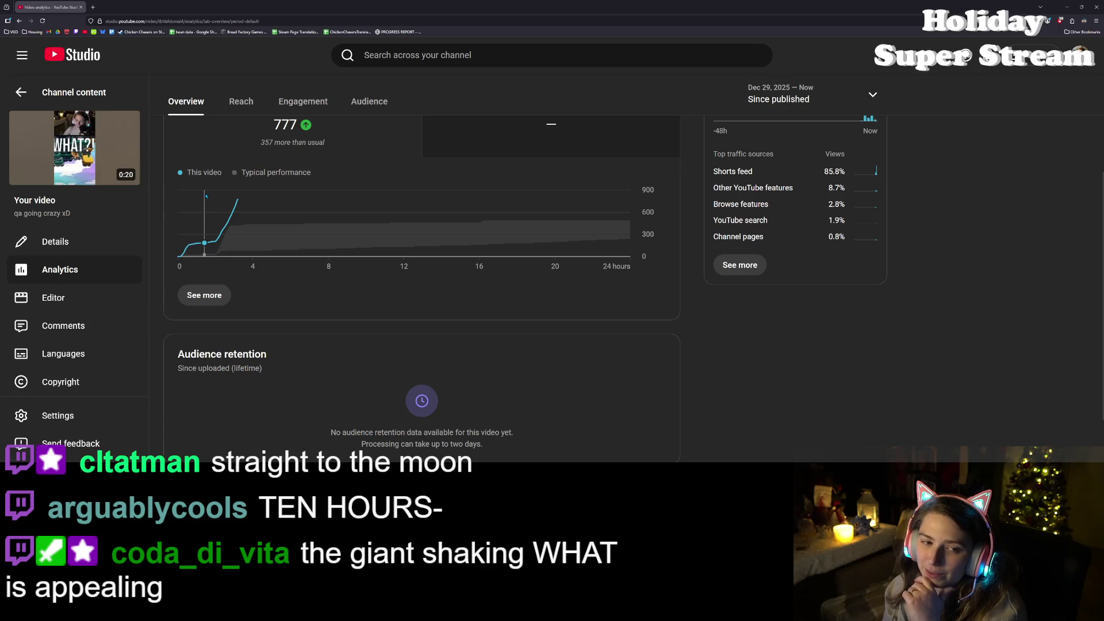
{"action": "mouse_move", "coordinate": [207, 196]}
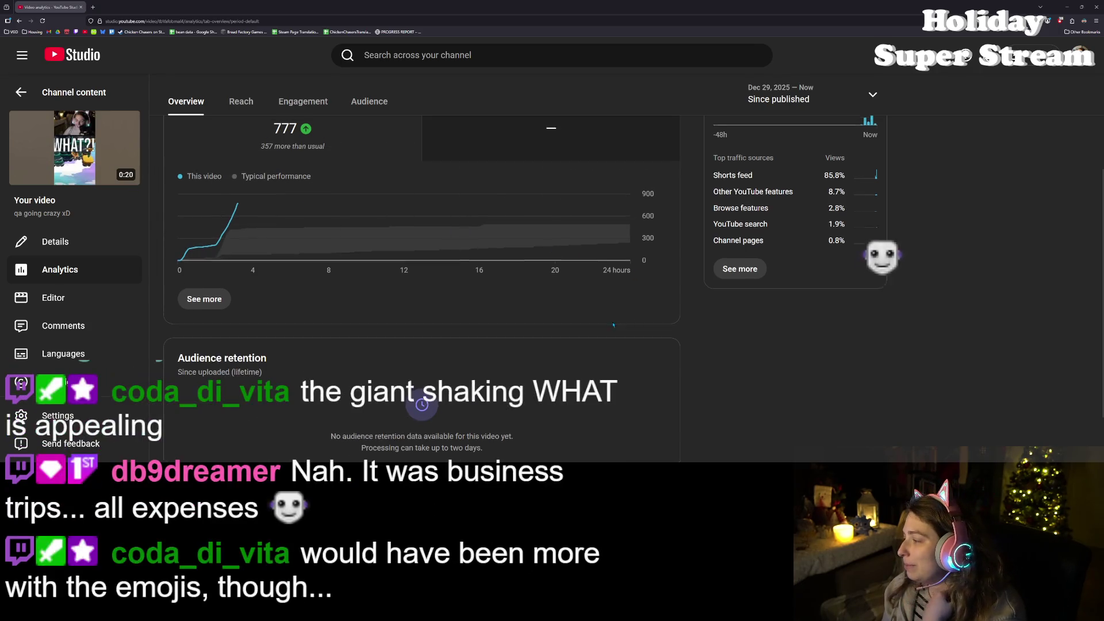
{"action": "scroll", "coordinate": [598, 317], "scroll_direction": "up", "scroll_amount": 2}
{"action": "mouse_move", "coordinate": [591, 313]}
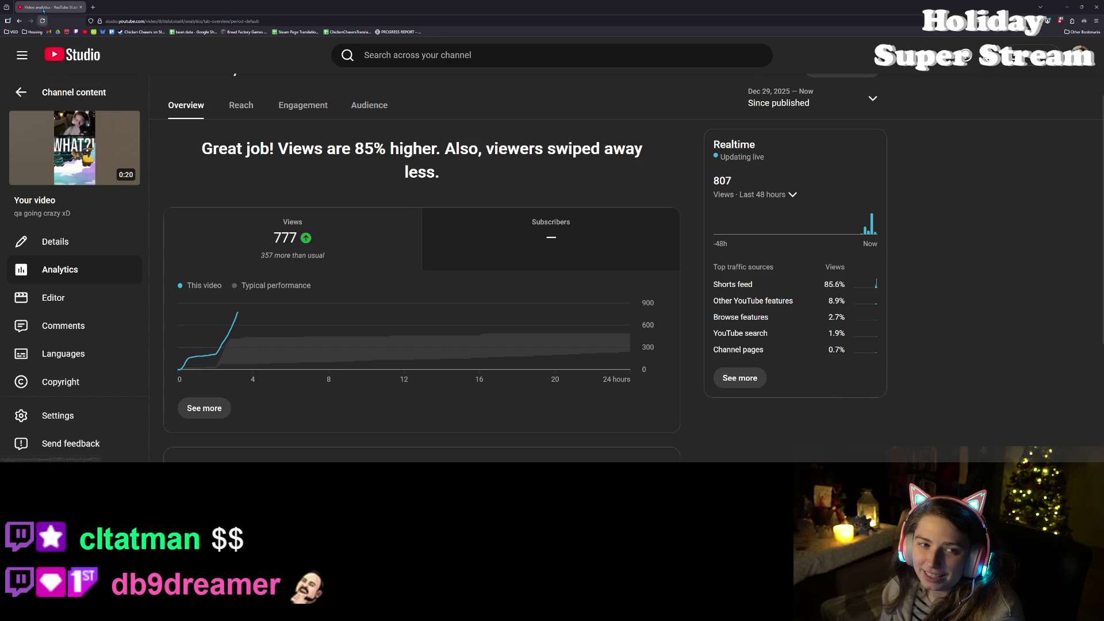
{"action": "key", "text": "alt+Tab"}
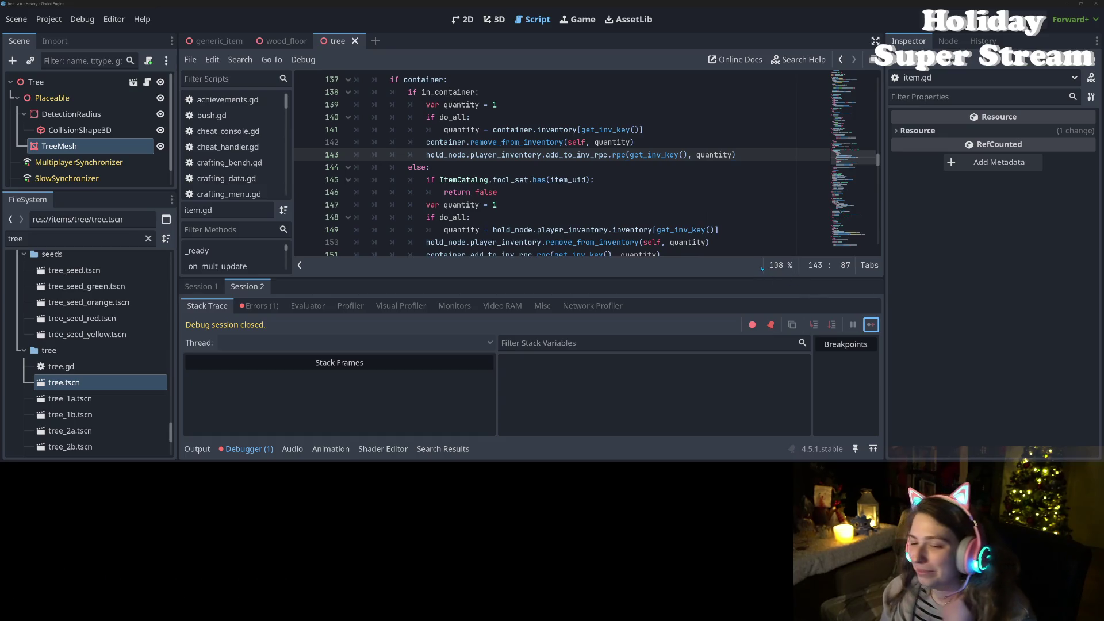
Step: Toggle the bottom Debugger panel off and back on below the item.gd script
{"action": "left_click", "coordinate": [247, 448]}
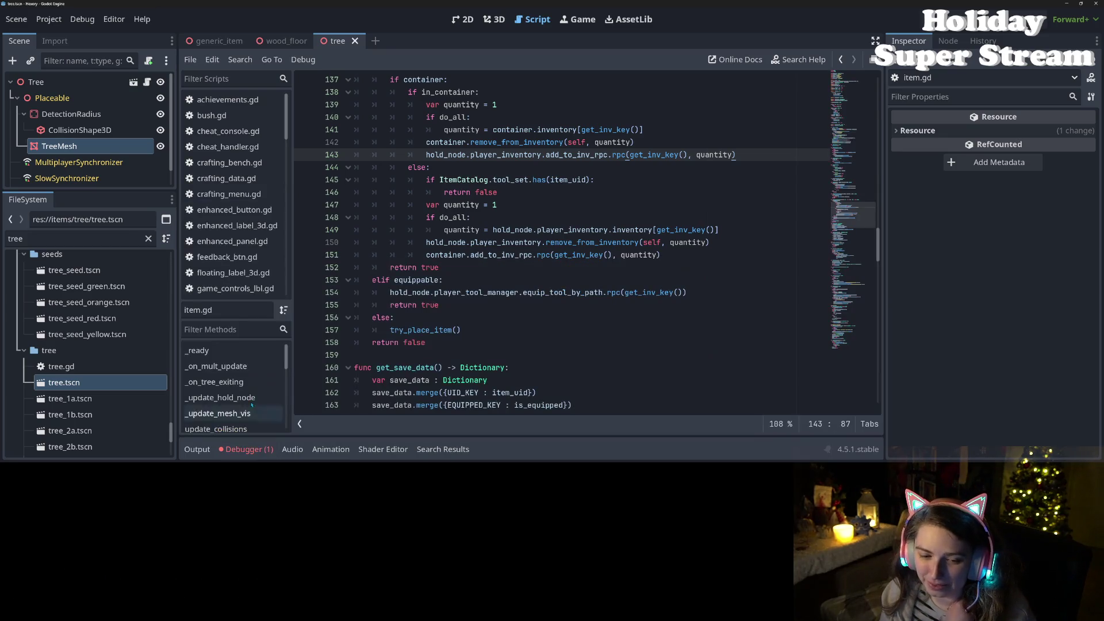
{"action": "left_click", "coordinate": [247, 449]}
Step: Show the debugger Errors list and jump to the update_inv_ui error at item.gd line 144
{"action": "left_click", "coordinate": [248, 305]}
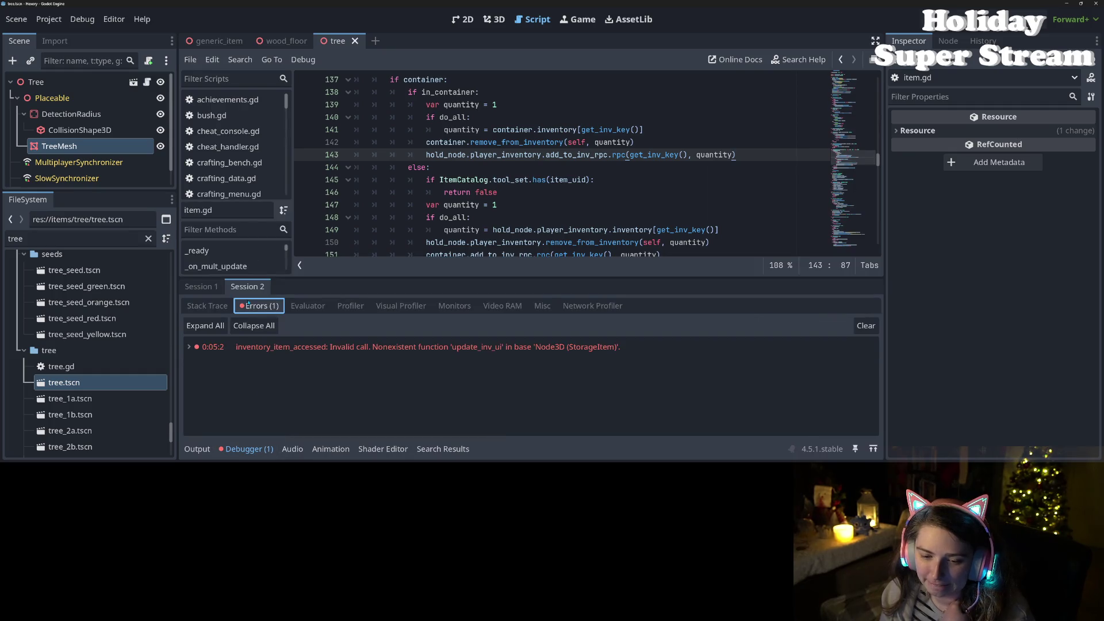
{"action": "left_click", "coordinate": [474, 351]}
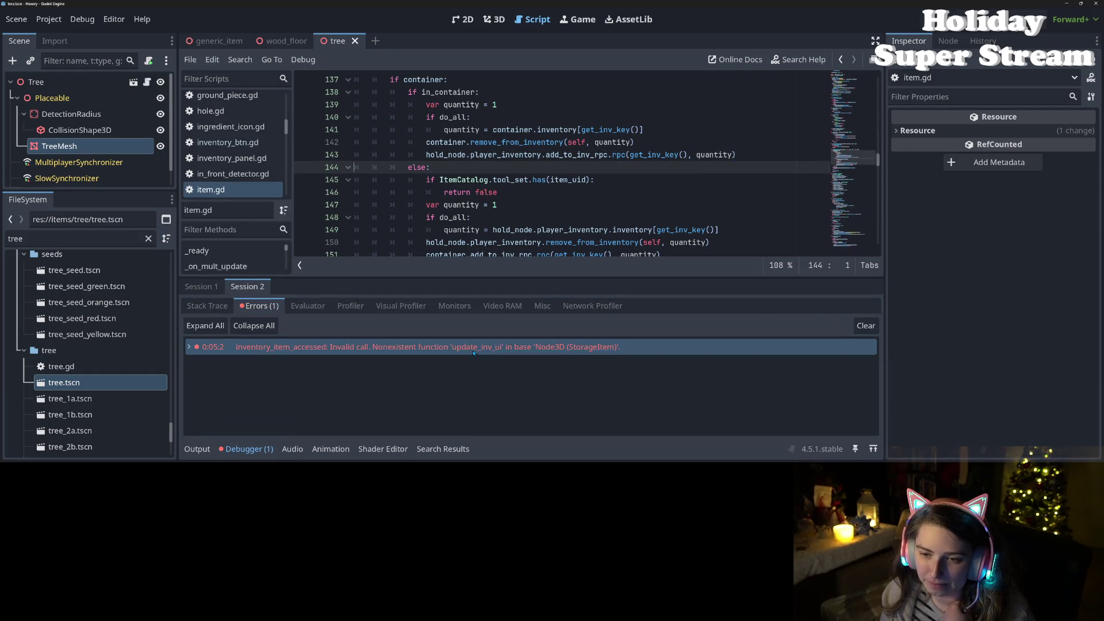
{"action": "mouse_move", "coordinate": [473, 353]}
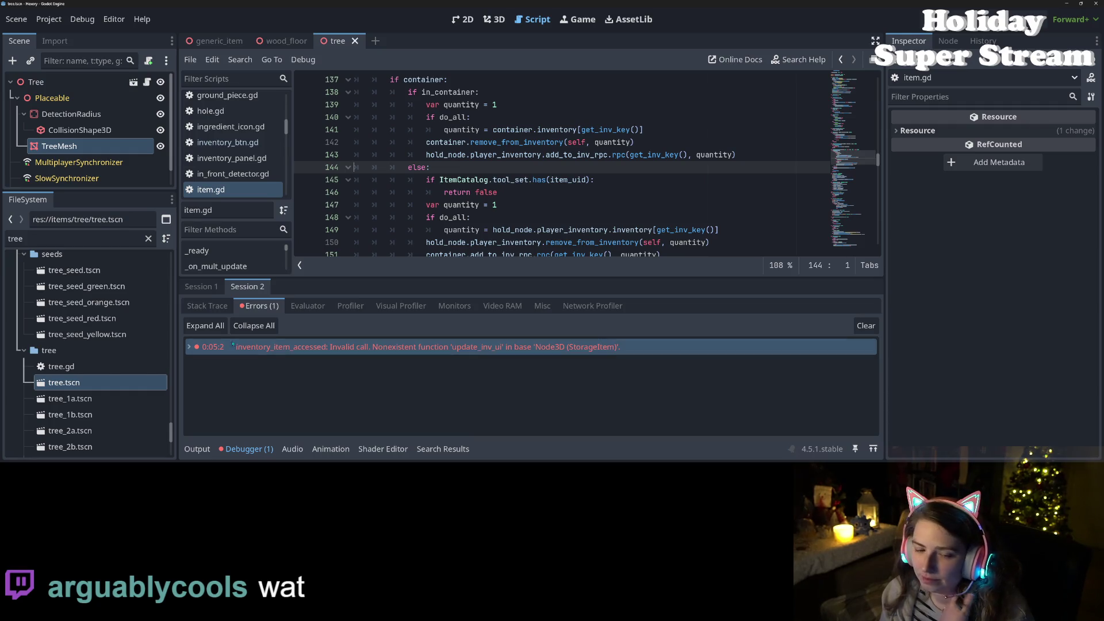
Step: Compare debug Session 1 and Session 2, then switch to GitHub Desktop
{"action": "left_click", "coordinate": [210, 286]}
{"action": "left_click", "coordinate": [230, 288]}
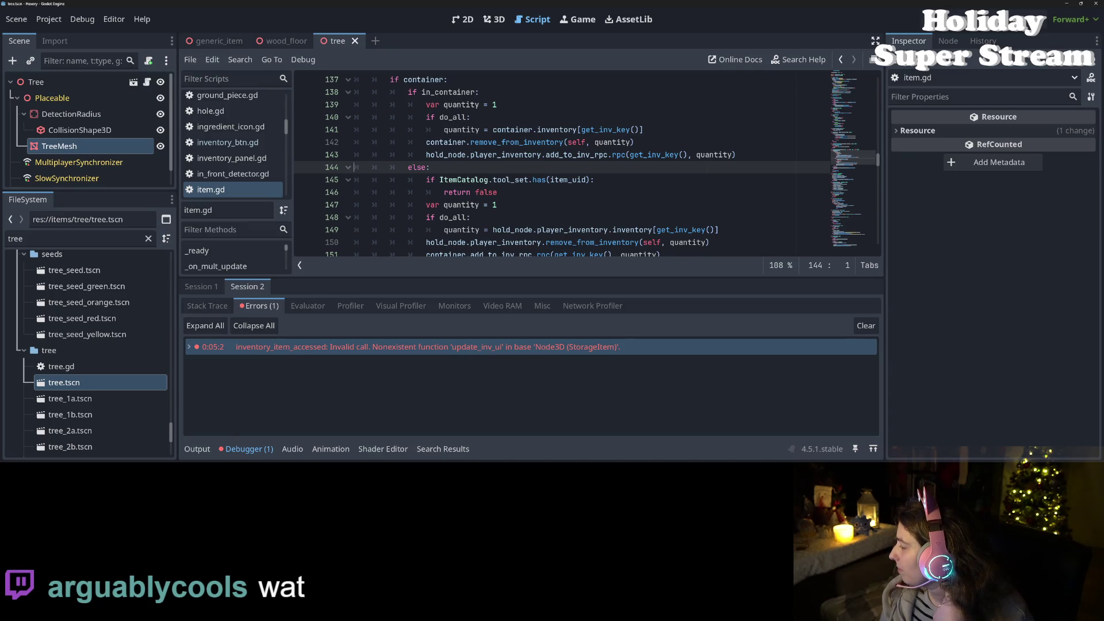
{"action": "key", "text": "alt+Tab"}
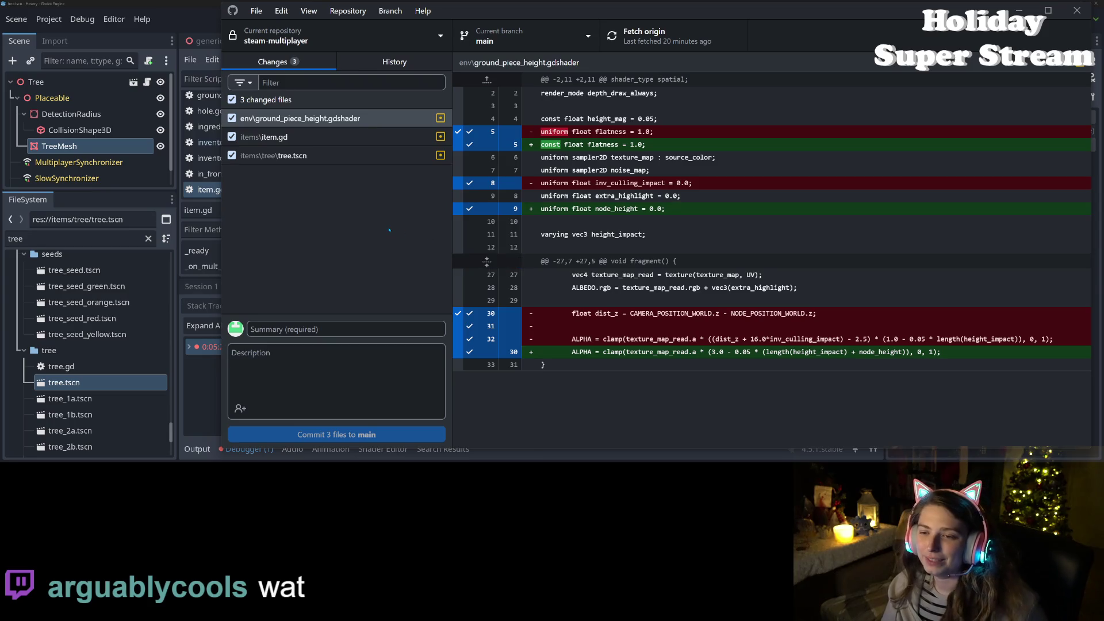
Step: Review the diffs and exclude ground_piece_height.gdshader and tree.tscn from the commit, keeping only item.gd
{"action": "left_click", "coordinate": [287, 144]}
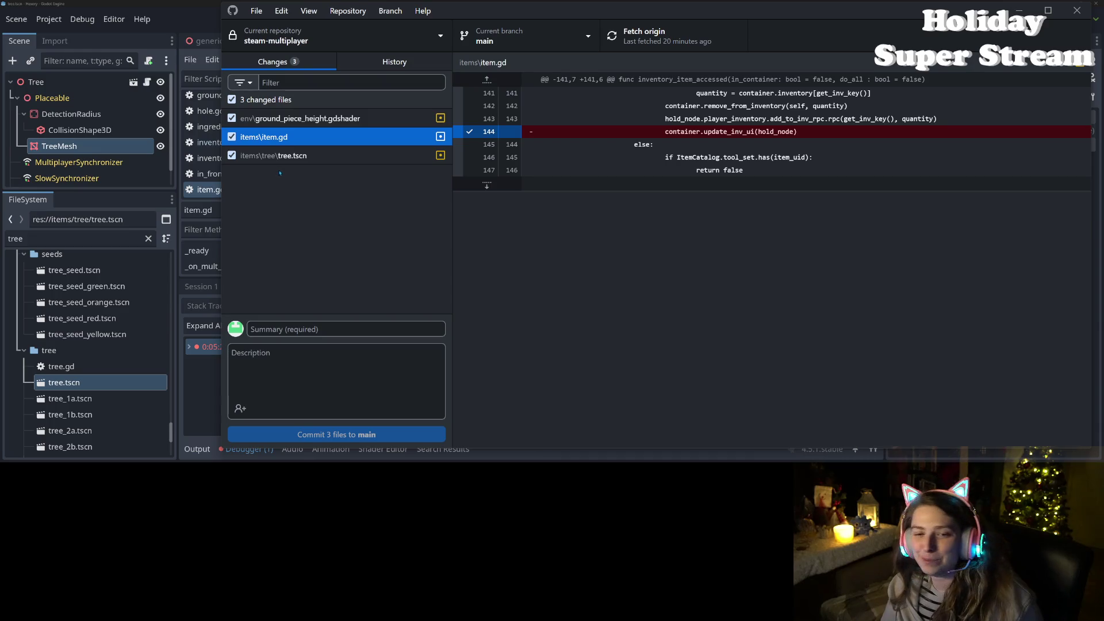
{"action": "left_click", "coordinate": [293, 158]}
{"action": "left_click", "coordinate": [232, 118]}
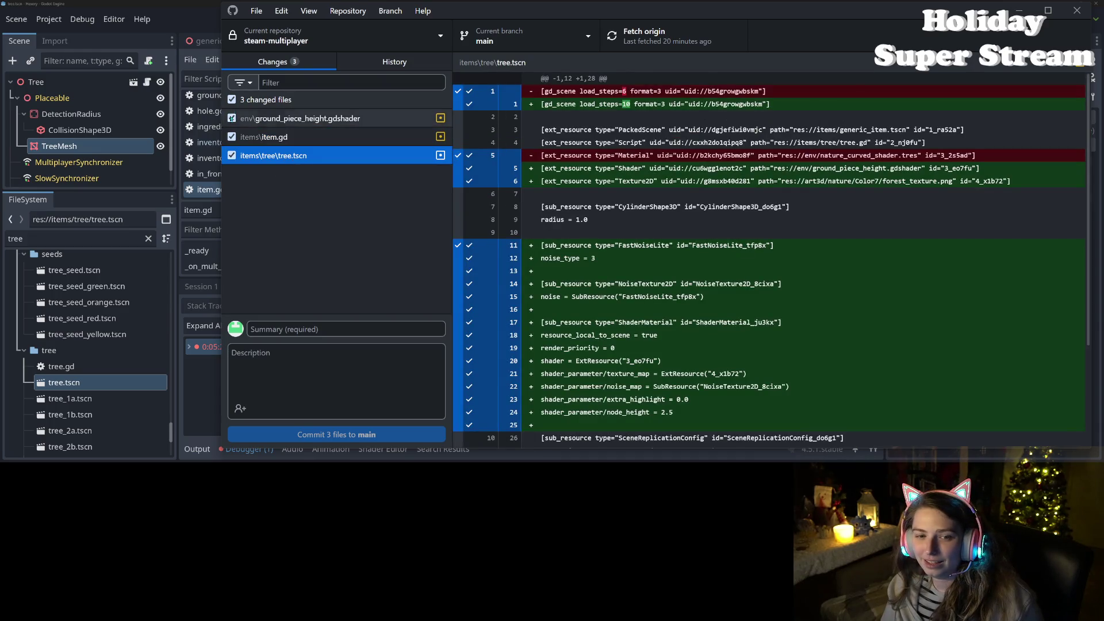
{"action": "left_click", "coordinate": [299, 118]}
{"action": "left_click", "coordinate": [258, 151]}
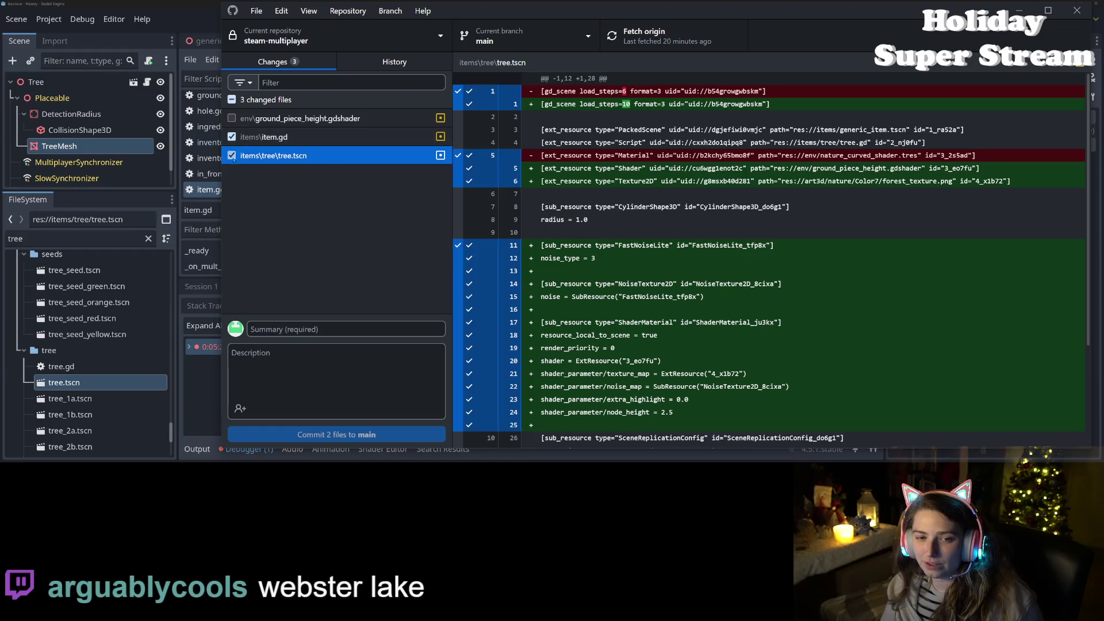
{"action": "left_click", "coordinate": [232, 155]}
{"action": "left_click", "coordinate": [276, 141]}
Step: Commit item.gd to main with summary 'fixes bug with function call missing' and a description
{"action": "left_click", "coordinate": [341, 336]}
{"action": "type", "text": "fixes bug with function call missing"}
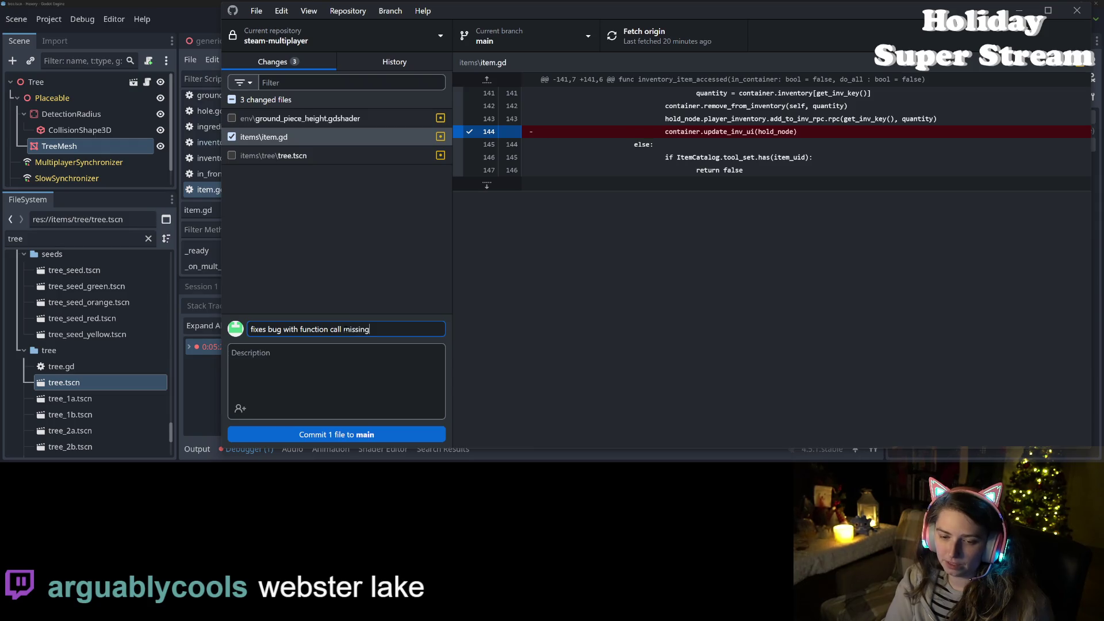
{"action": "left_click", "coordinate": [344, 374]}
{"action": "type", "text": "it wasn't nee"}
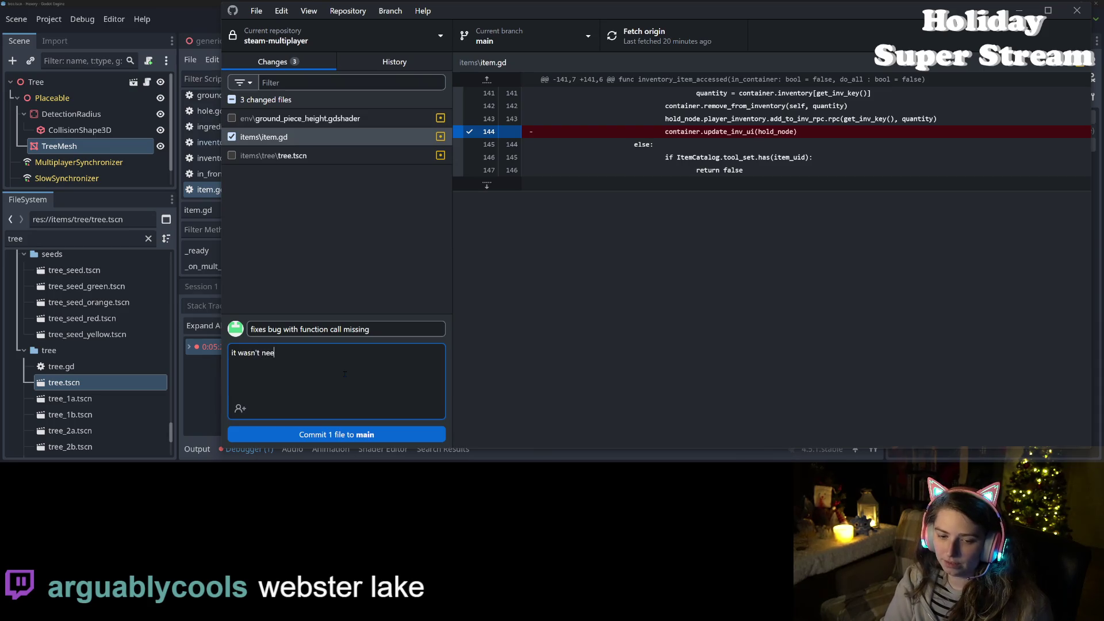
{"action": "type", "text": "ded anymore!"}
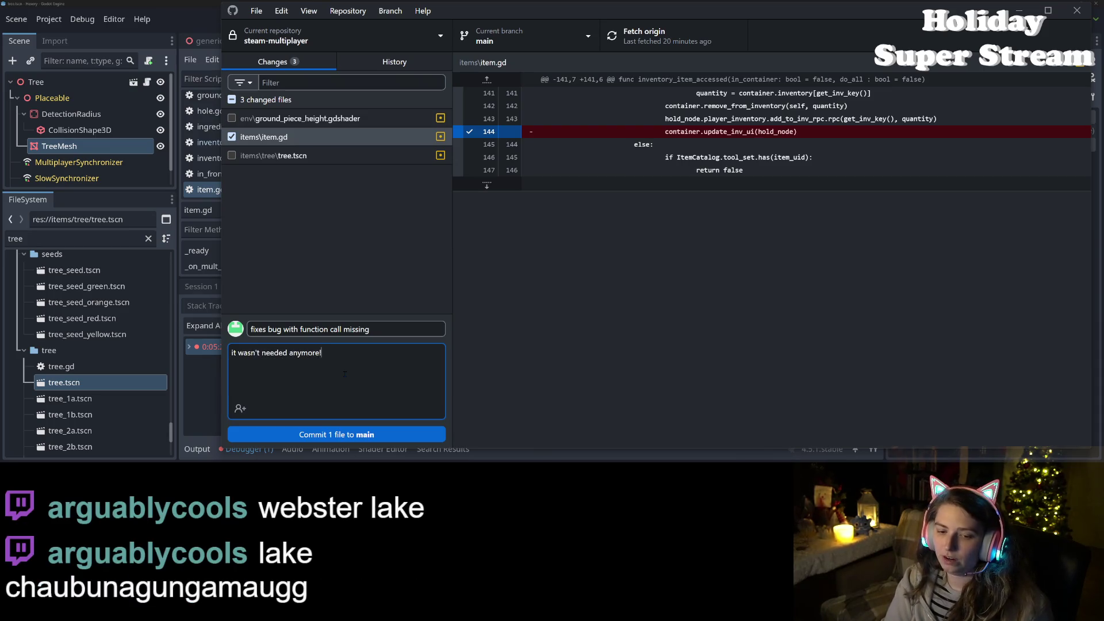
{"action": "left_click", "coordinate": [371, 434]}
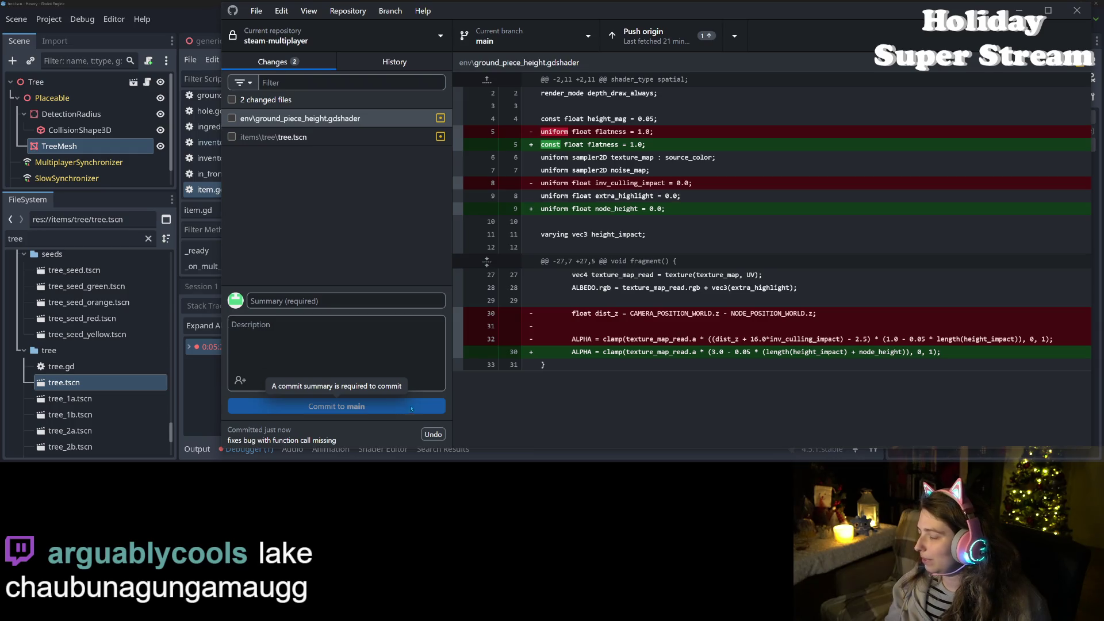
Step: Select both remaining files, push the earlier commit to origin, and review the tree.tscn and shader diffs
{"action": "left_click", "coordinate": [232, 99]}
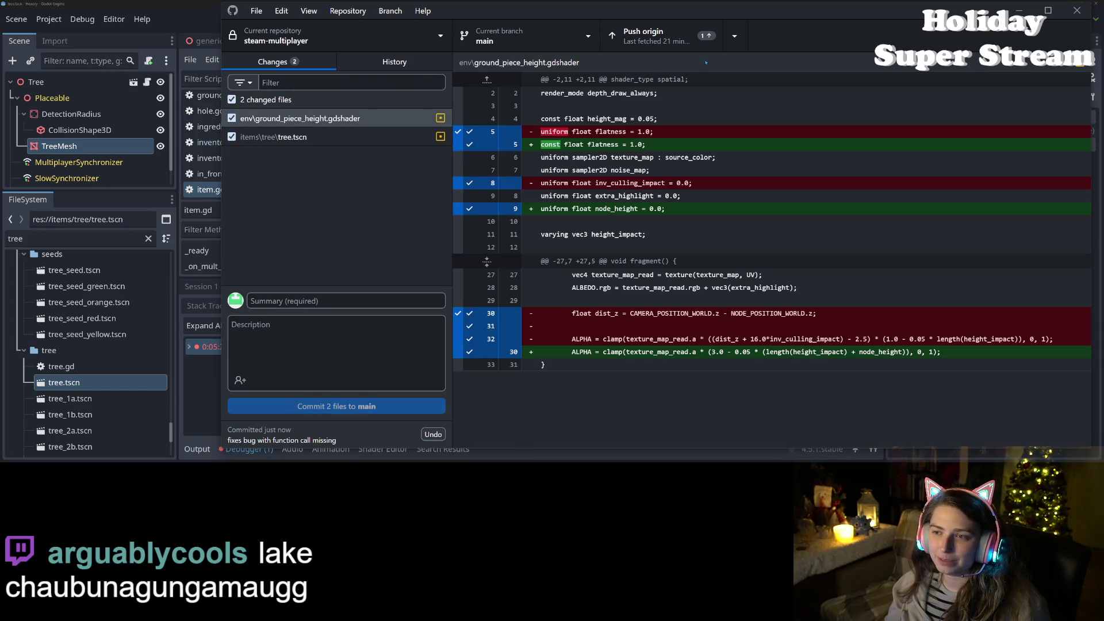
{"action": "left_click", "coordinate": [661, 35]}
{"action": "left_click", "coordinate": [358, 138]}
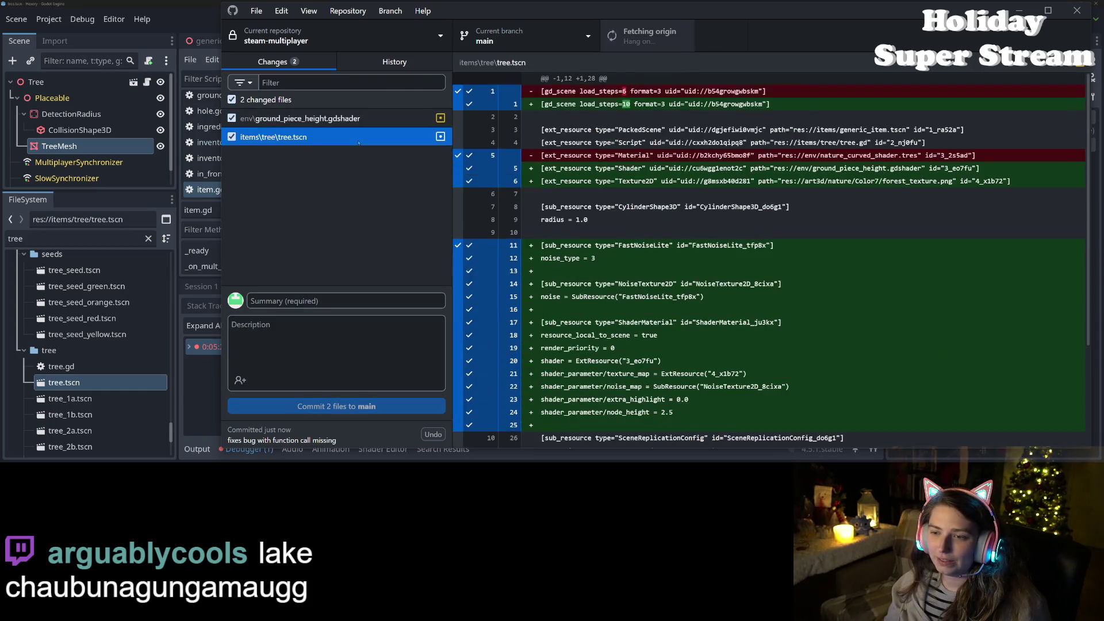
{"action": "scroll", "coordinate": [486, 340], "scroll_direction": "down", "scroll_amount": 3}
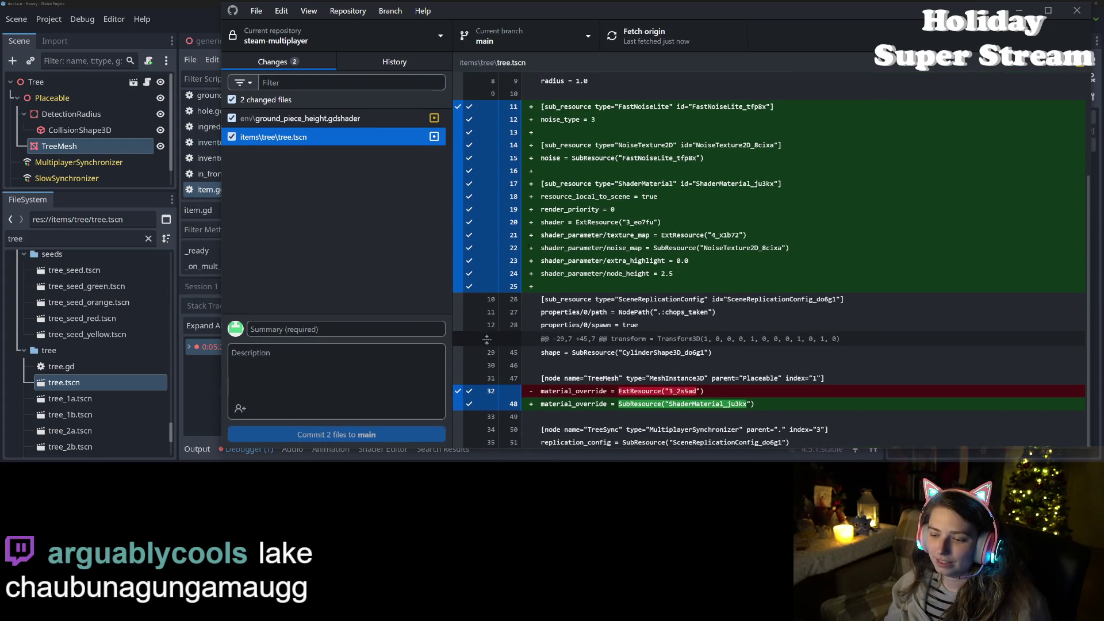
{"action": "scroll", "coordinate": [771, 259], "scroll_direction": "up", "scroll_amount": 5}
{"action": "left_click", "coordinate": [299, 118]}
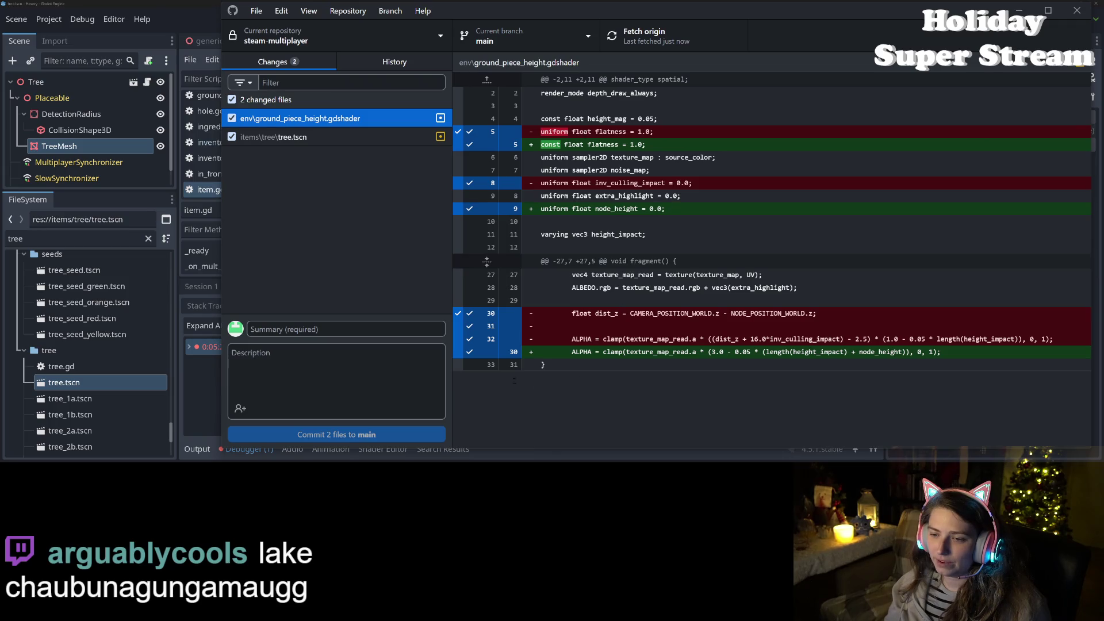
Step: Commit both files as 'removes near culling and adjusts general culling values', push to origin, and minimize
{"action": "left_click", "coordinate": [358, 329]}
{"action": "type", "text": "changes"}
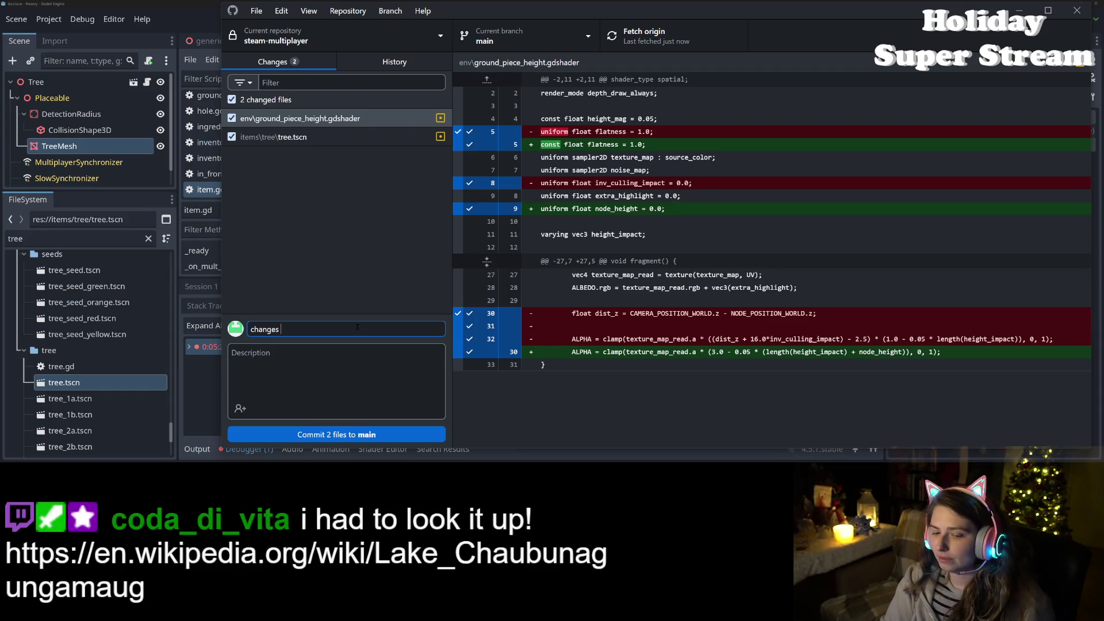
{"action": "key", "text": "BackSpace"}
{"action": "key", "text": "BackSpace"}
{"action": "key", "text": "BackSpace"}
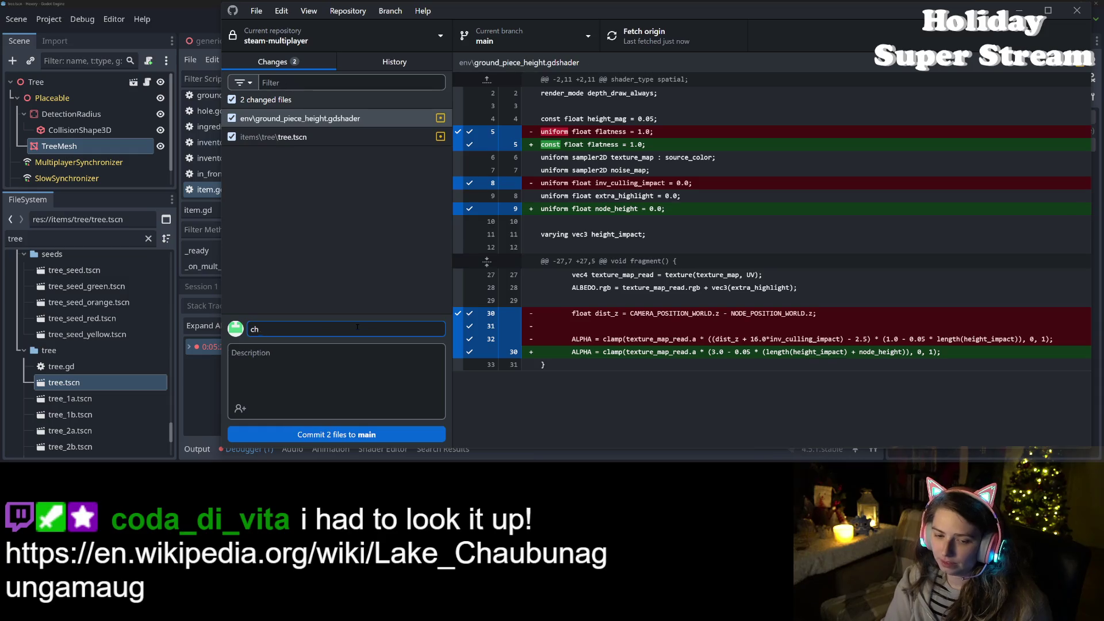
{"action": "type", "text": "removes near culling and"}
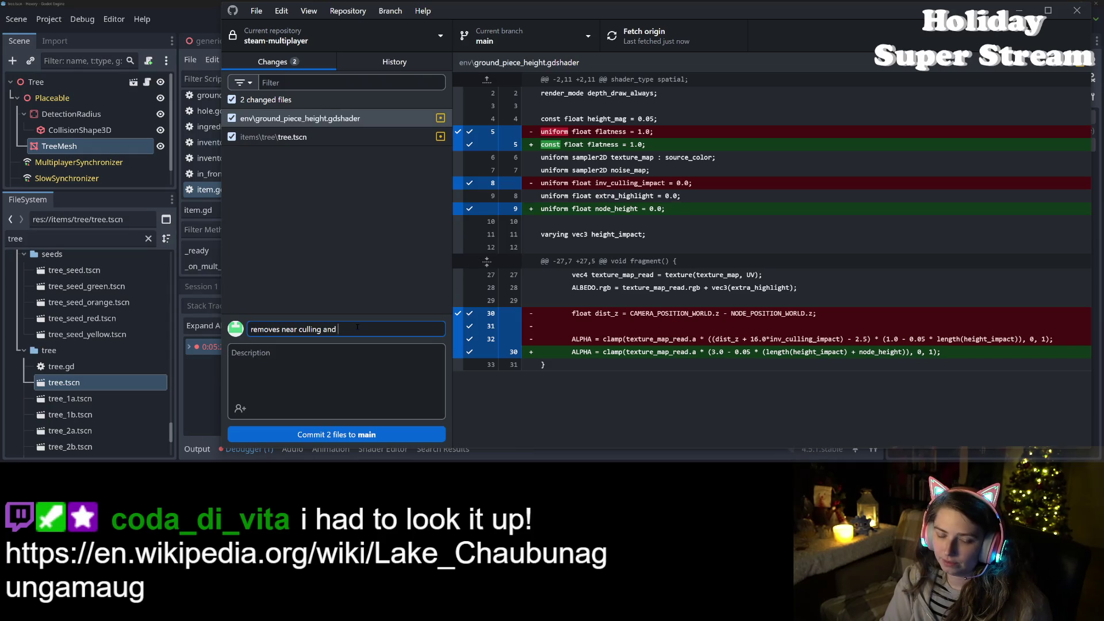
{"action": "type", "text": " adjusts"}
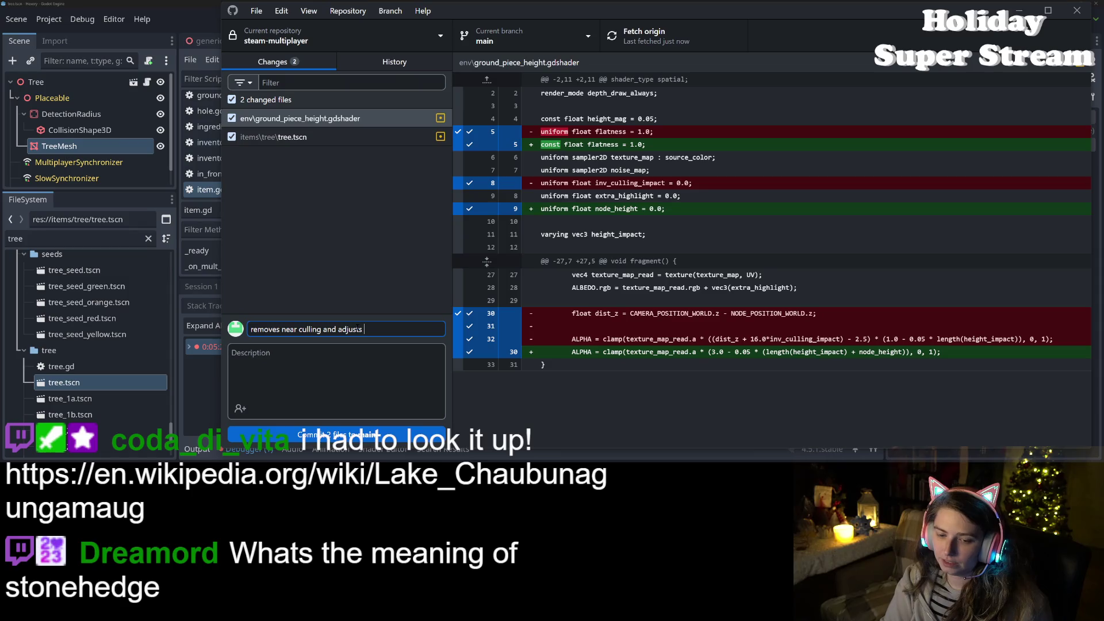
{"action": "type", "text": "general c"}
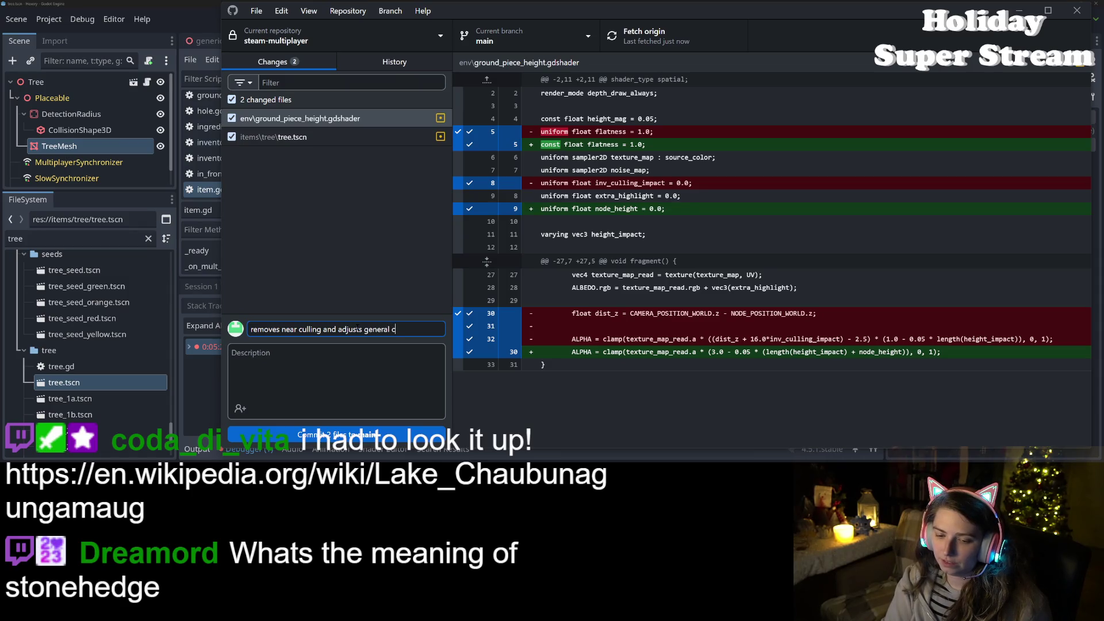
{"action": "type", "text": "ulling values"}
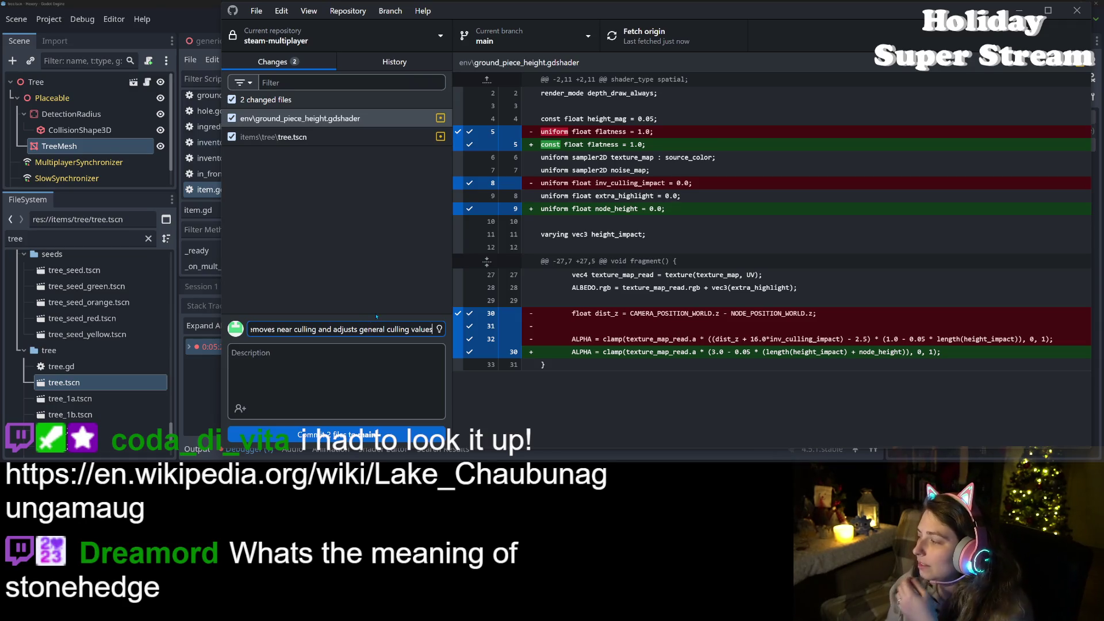
{"action": "left_click", "coordinate": [345, 435]}
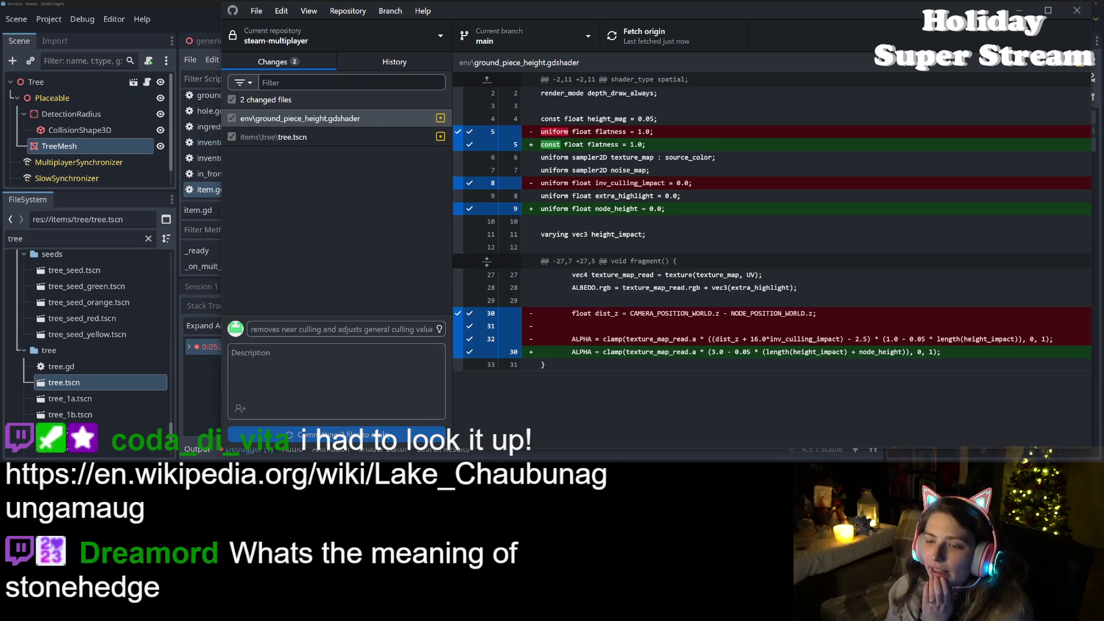
{"action": "left_click", "coordinate": [688, 40]}
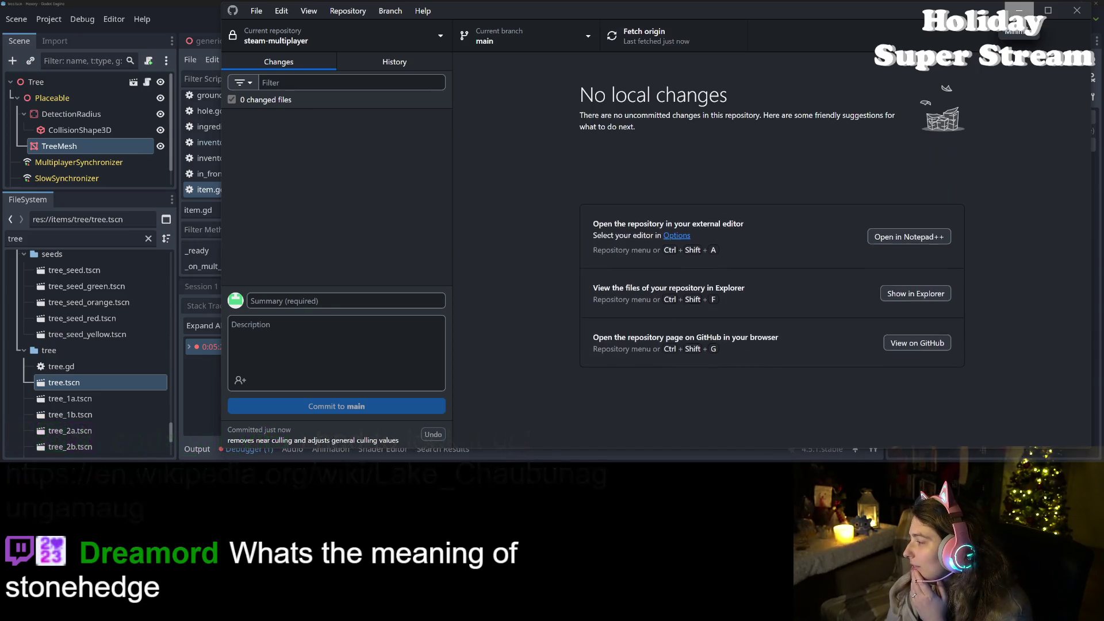
{"action": "left_click", "coordinate": [1019, 10]}
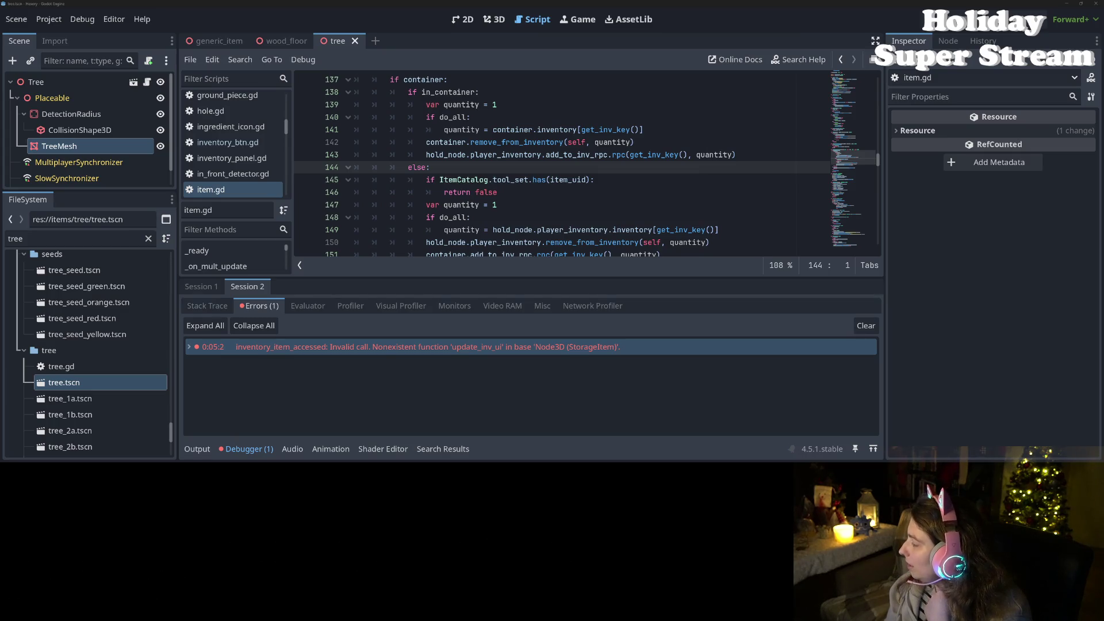
Step: Switch to the browser showing the Godot spatial shader documentation
{"action": "key", "text": "alt+Tab"}
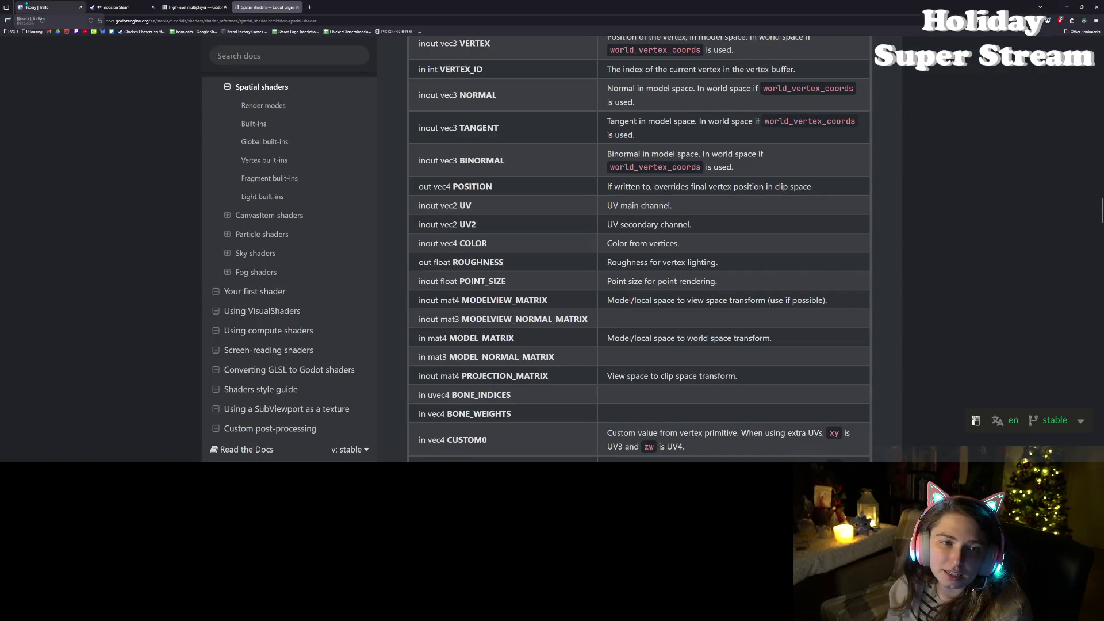
Step: Open the Hexery Trello board and move the 'BUG: Object hiding…' card to the top of Done
{"action": "left_click", "coordinate": [46, 7]}
{"action": "mouse_move", "coordinate": [623, 174]}
{"action": "left_mouse_down"}
{"action": "mouse_move", "coordinate": [633, 164]}
{"action": "mouse_move", "coordinate": [793, 163]}
{"action": "left_mouse_up"}
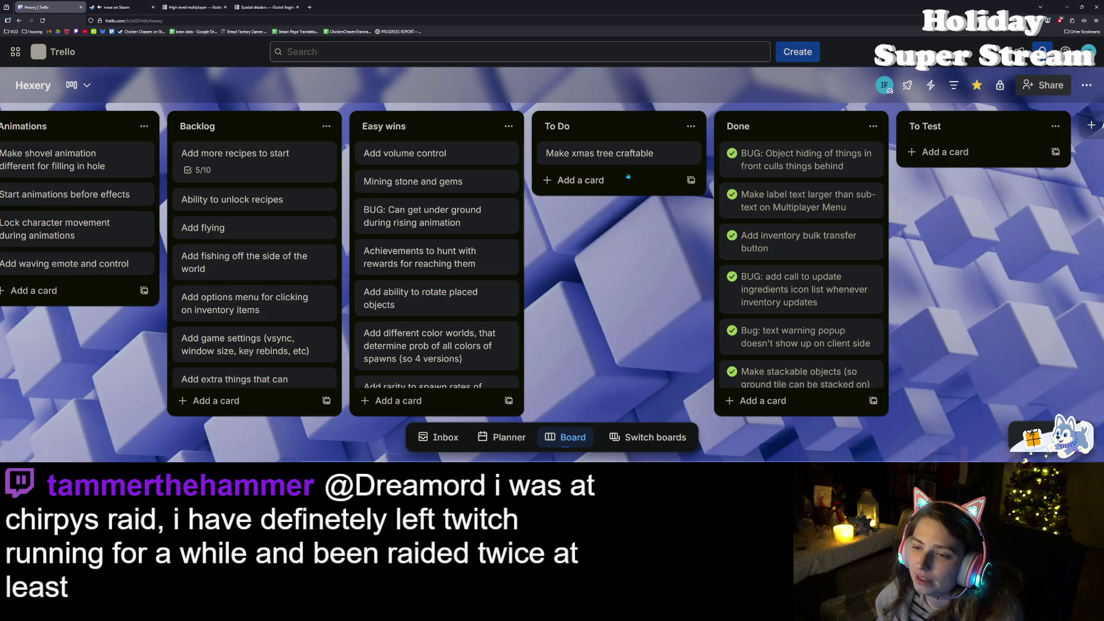
Step: Minimize the browser to bring the Godot editor back
{"action": "left_click", "coordinate": [1066, 6]}
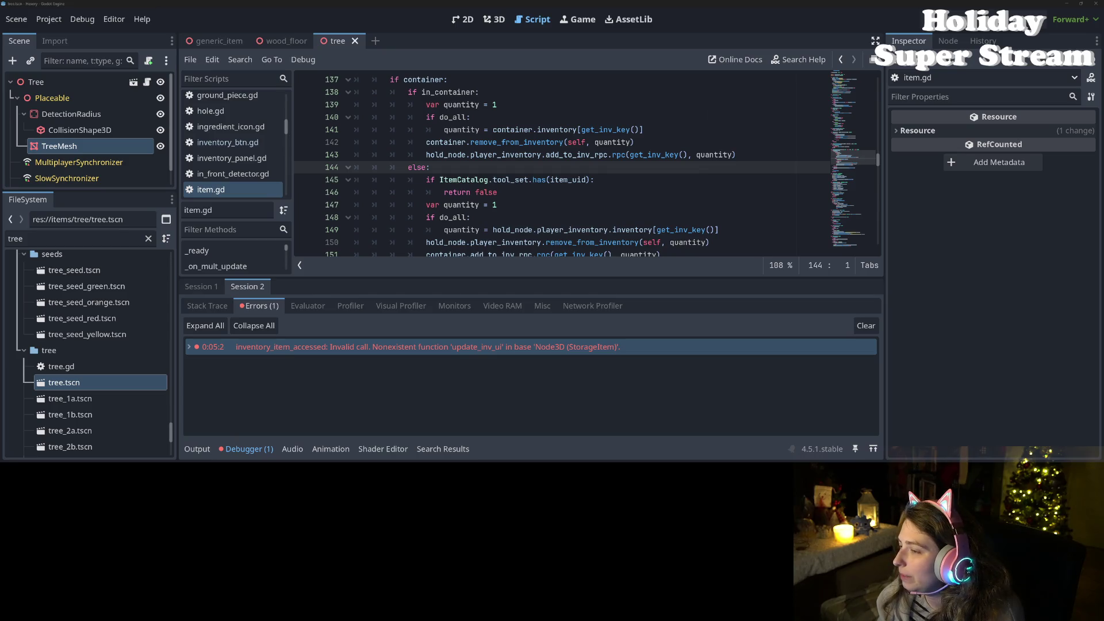
Step: Clear the Godot debugger's Errors list
{"action": "left_click", "coordinate": [864, 329]}
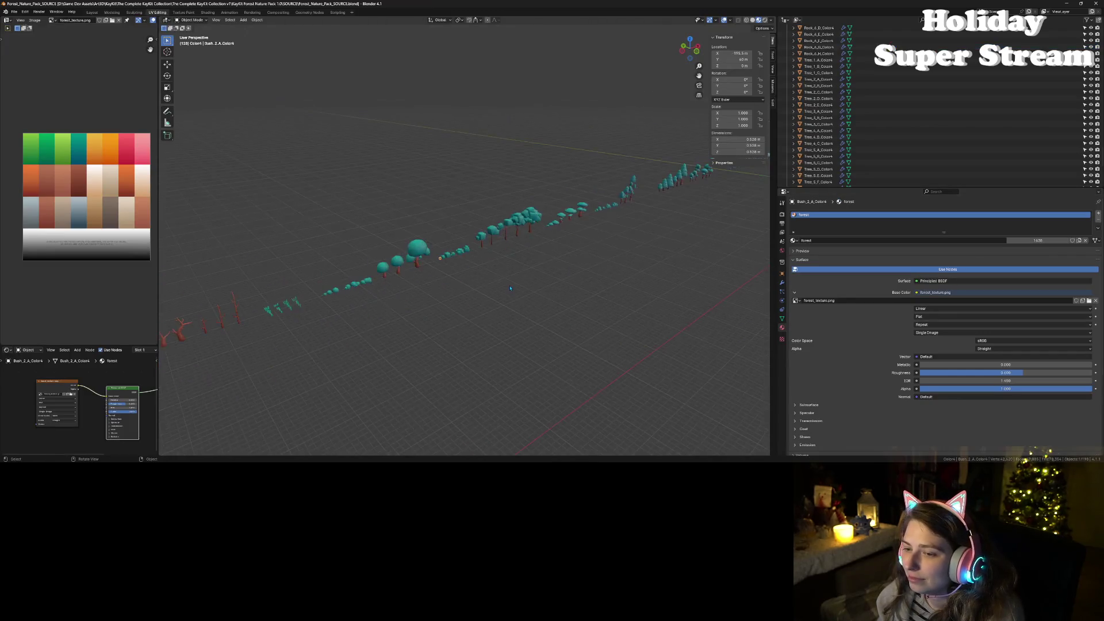
Step: Orbit and zoom around the tree, bush and mushroom rows, then collapse the Color4 collection in the outliner
{"action": "left_click_drag", "start_coordinate": [510, 289], "coordinate": [597, 332]}
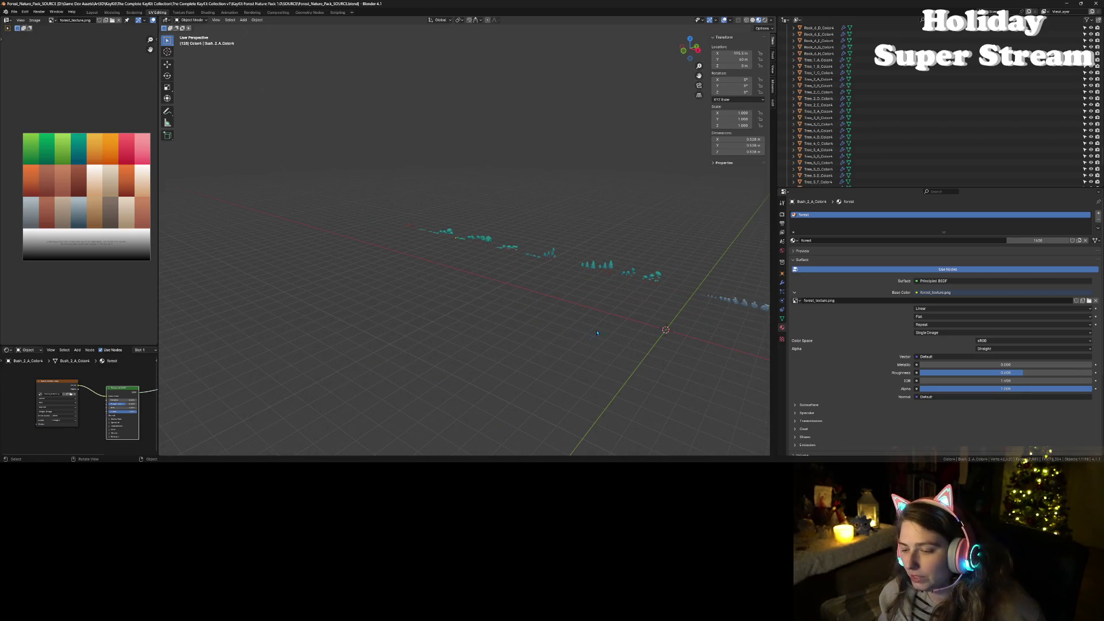
{"action": "scroll", "coordinate": [601, 334], "scroll_direction": "up", "scroll_amount": 5}
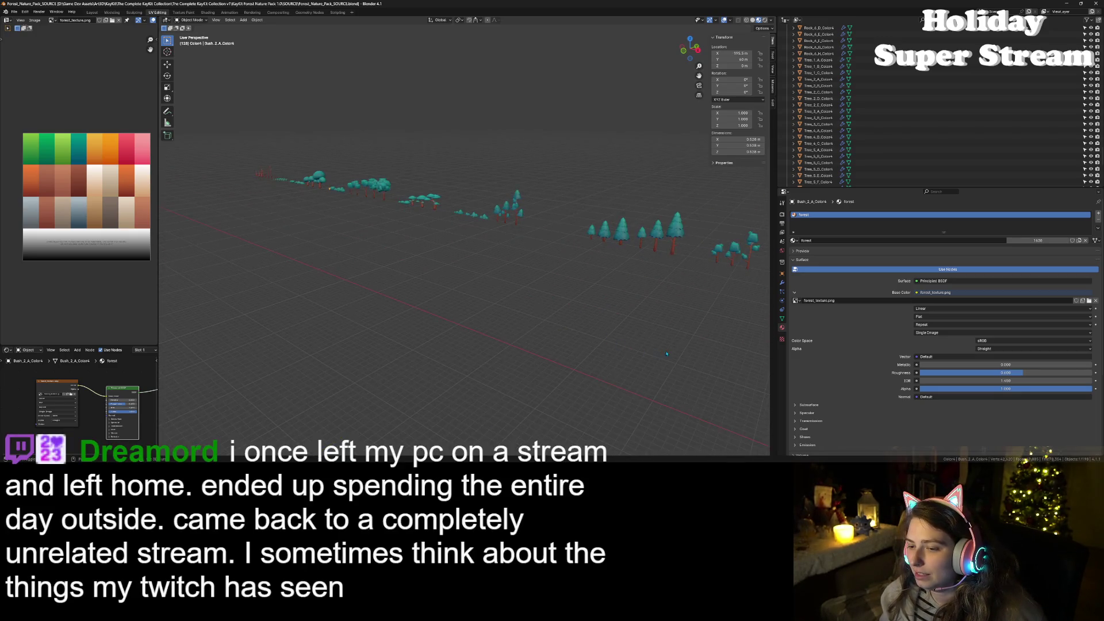
{"action": "left_click_drag", "start_coordinate": [666, 354], "coordinate": [559, 305]}
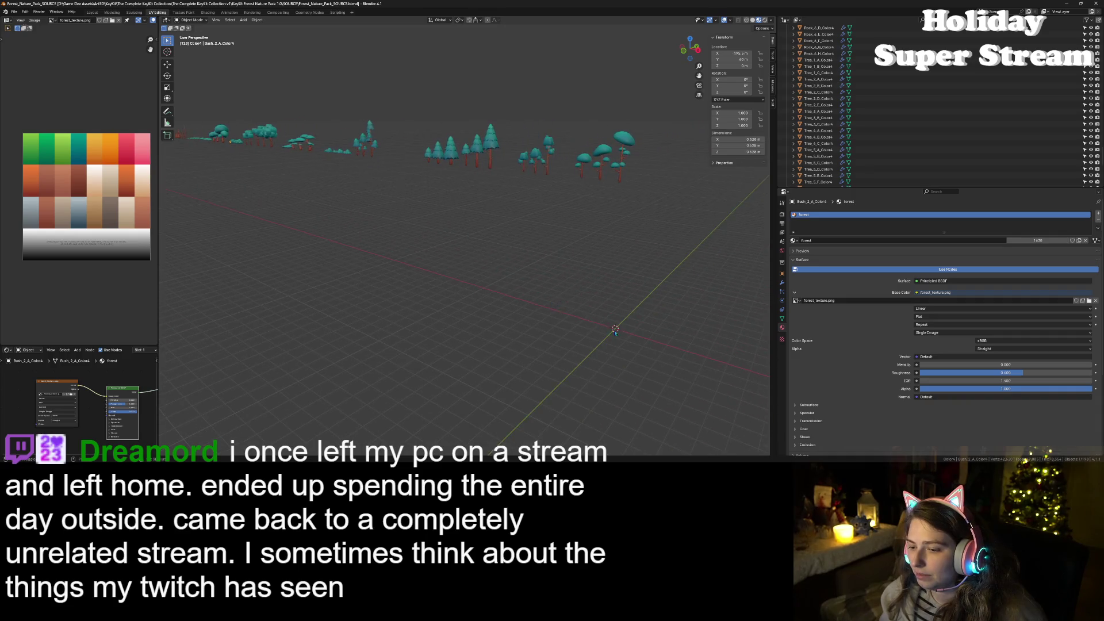
{"action": "scroll", "coordinate": [615, 332], "scroll_direction": "up", "scroll_amount": 4}
{"action": "scroll", "coordinate": [655, 349], "scroll_direction": "down", "scroll_amount": 5}
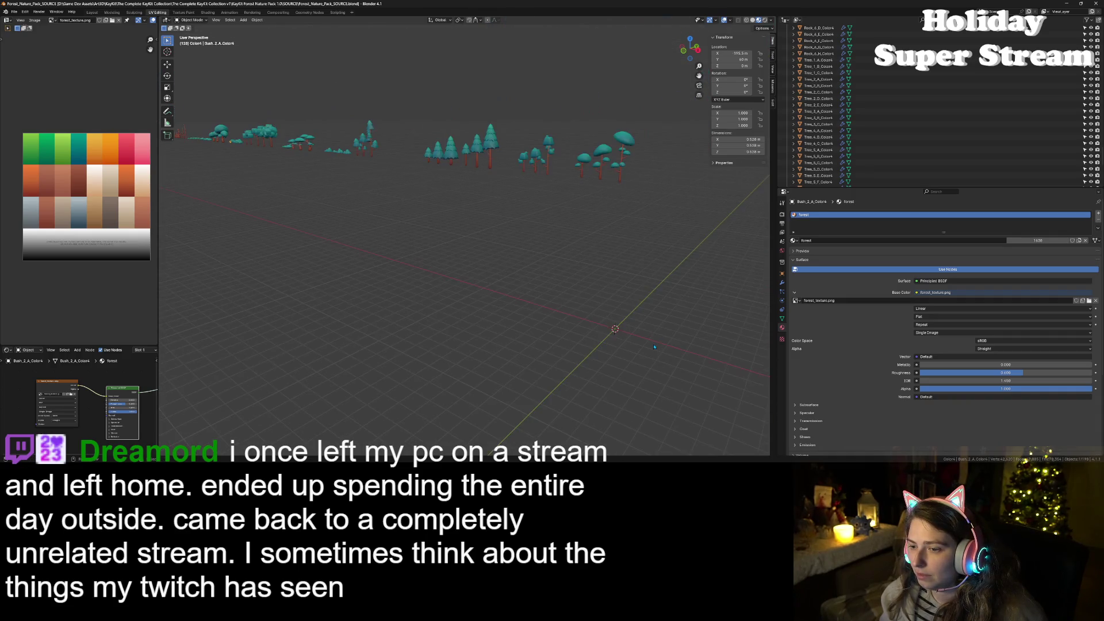
{"action": "left_click_drag", "start_coordinate": [627, 325], "coordinate": [643, 321]}
{"action": "scroll", "coordinate": [1060, 161], "scroll_direction": "up", "scroll_amount": 8}
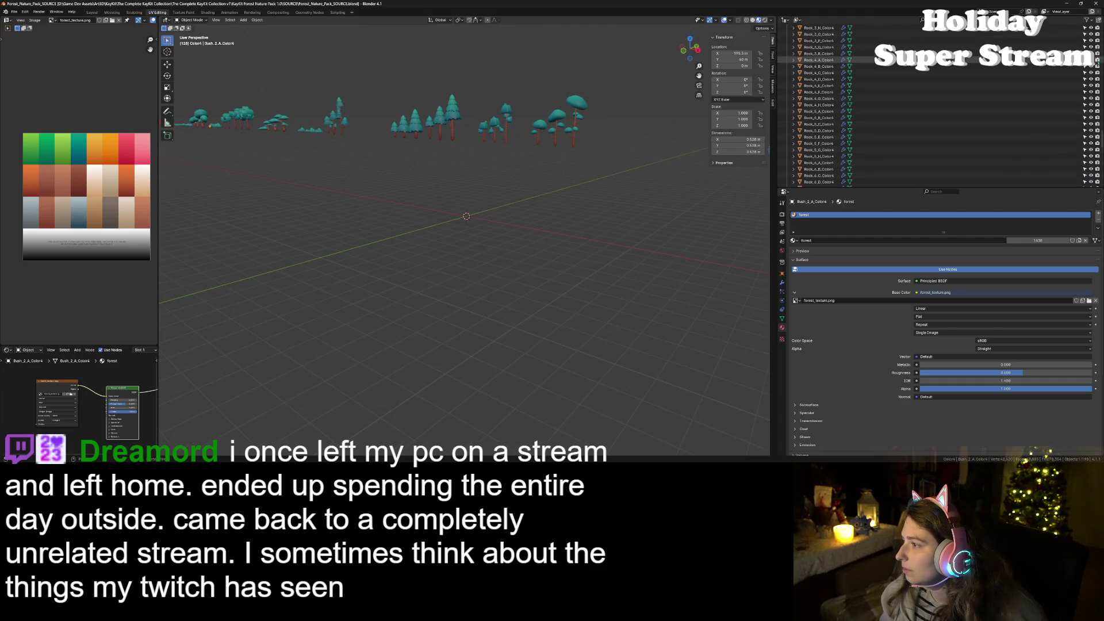
{"action": "scroll", "coordinate": [1100, 138], "scroll_direction": "up", "scroll_amount": 15}
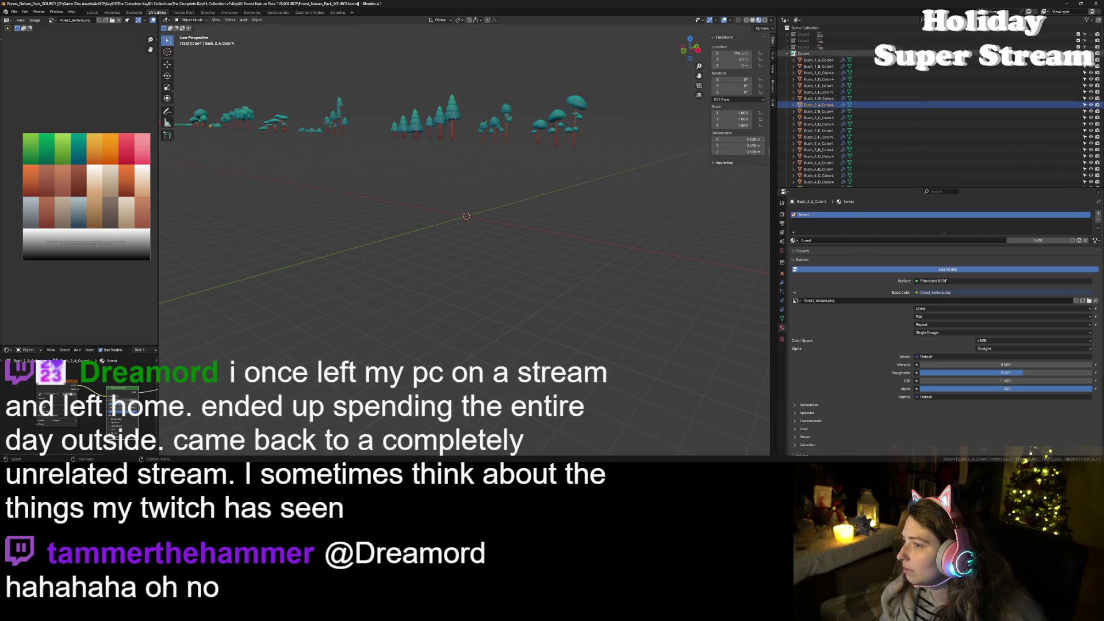
{"action": "left_click", "coordinate": [787, 53]}
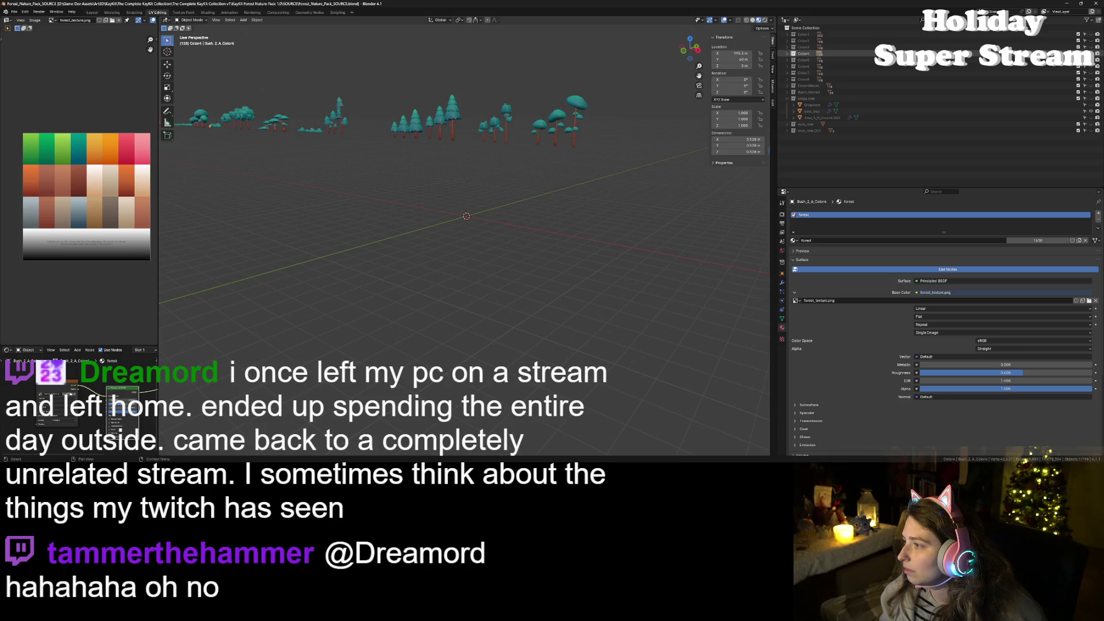
Step: Hide the Color4 forest assets and show the xmas tree's ornament and cover in the outliner
{"action": "left_click", "coordinate": [1091, 54]}
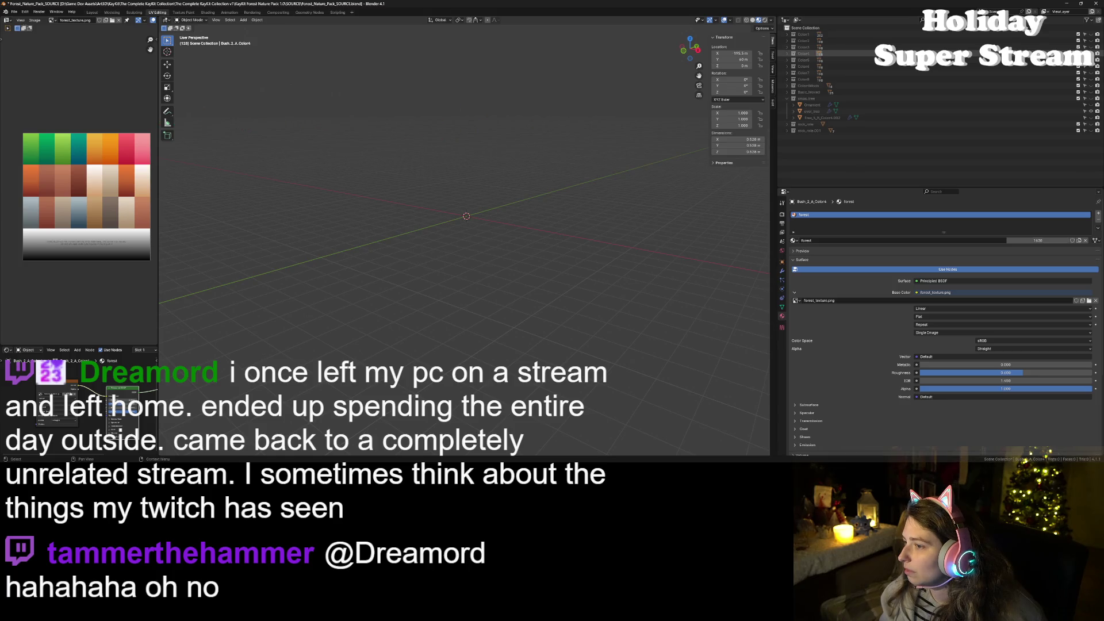
{"action": "left_click", "coordinate": [1091, 105]}
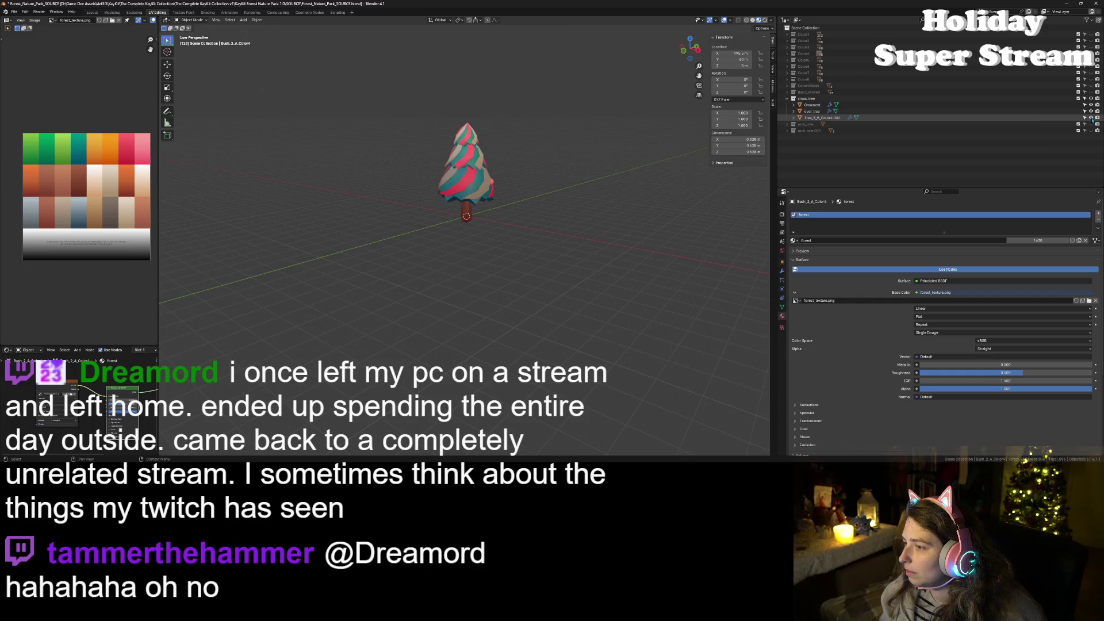
{"action": "left_click", "coordinate": [1091, 117]}
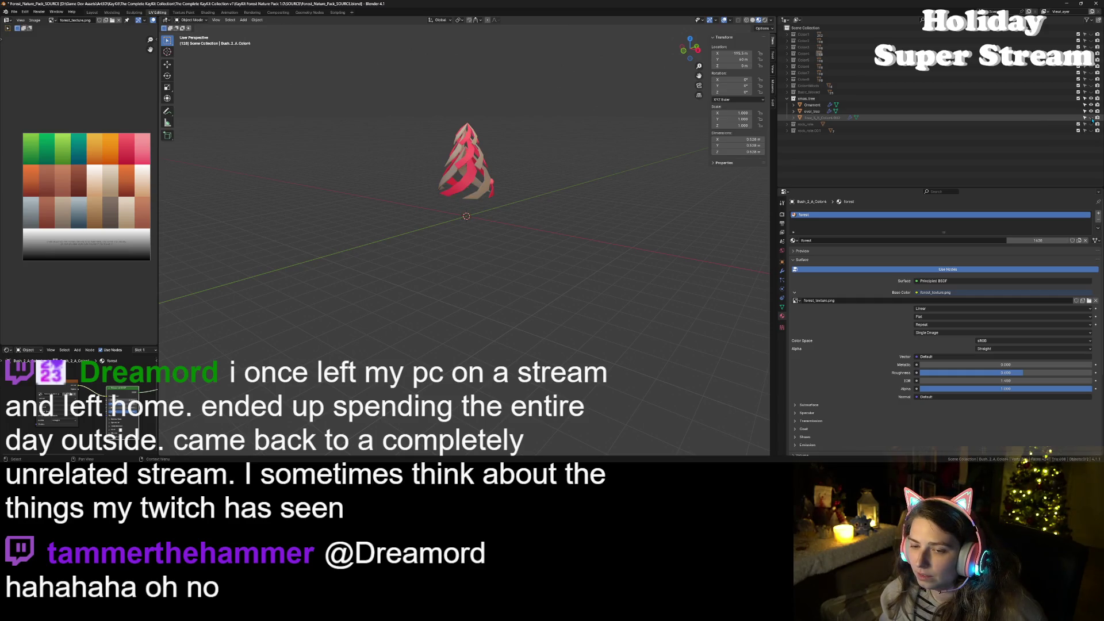
Step: Frame and hide the inner striped tree Tree_5_B_Color4.002, leaving only the lattice cover visible
{"action": "mouse_move", "coordinate": [461, 201]}
{"action": "left_mouse_down"}
{"action": "mouse_move", "coordinate": [575, 189]}
{"action": "mouse_move", "coordinate": [563, 207]}
{"action": "mouse_move", "coordinate": [539, 200]}
{"action": "left_mouse_up"}
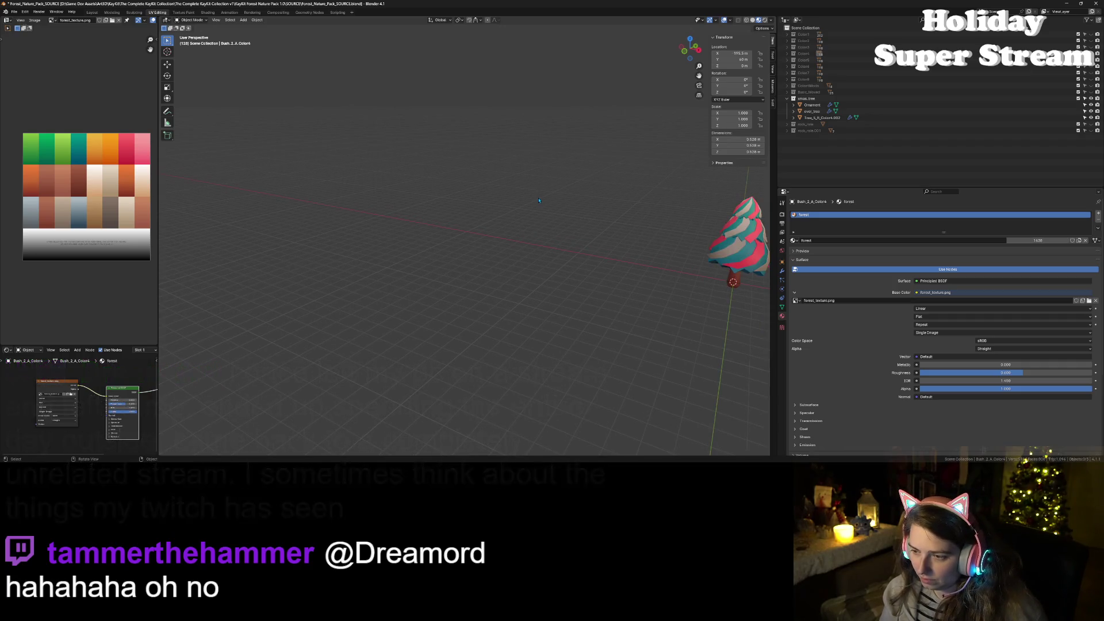
{"action": "left_click", "coordinate": [794, 118]}
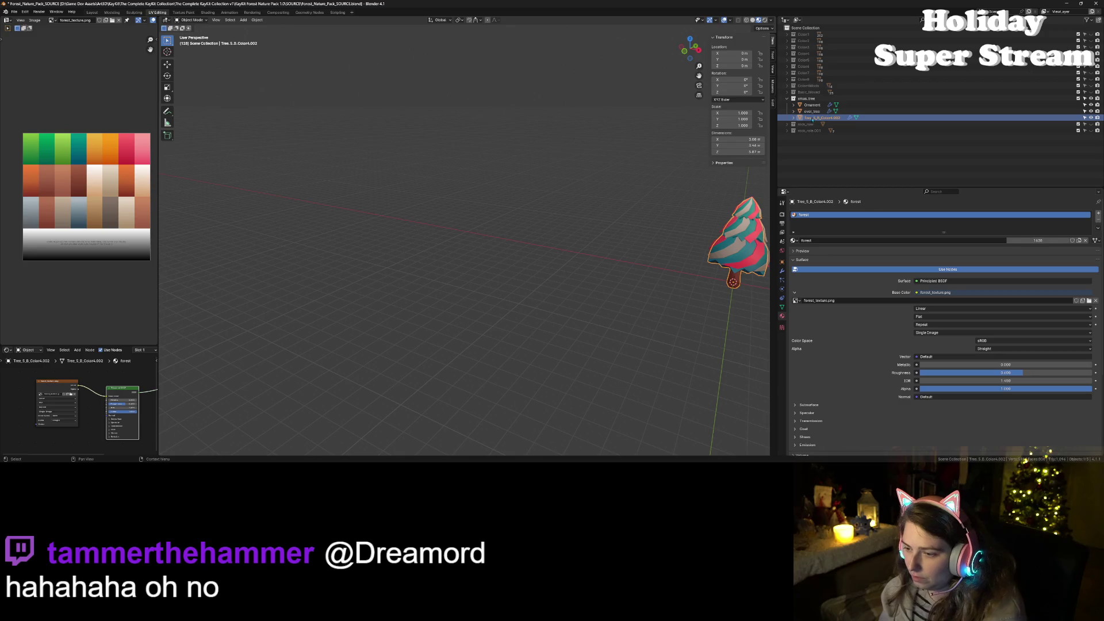
{"action": "key", "text": "KP_Decimal"}
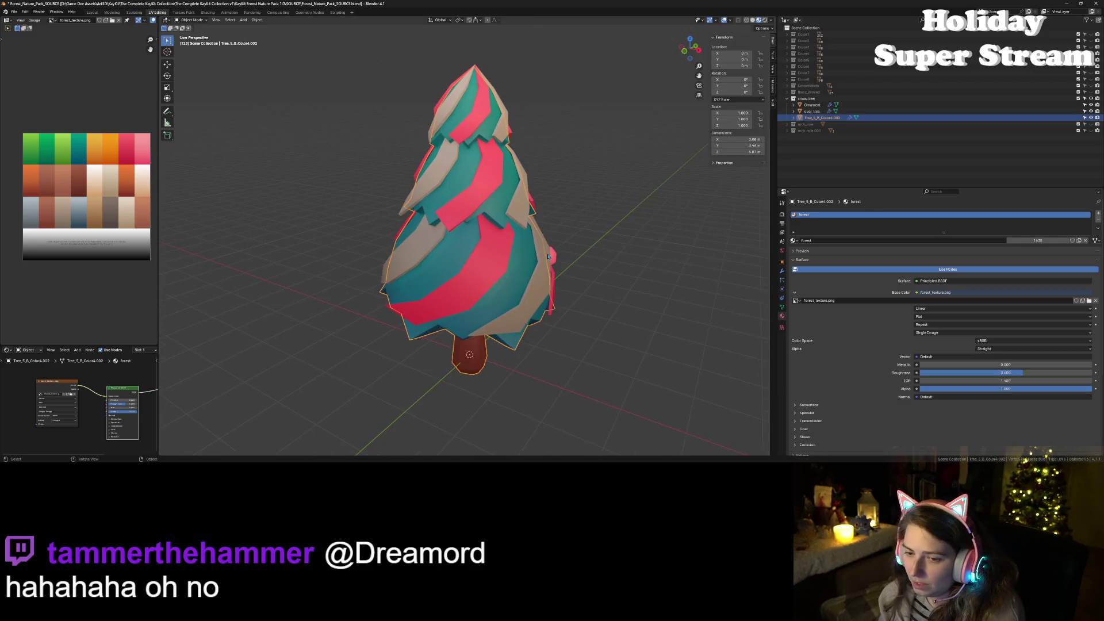
{"action": "scroll", "coordinate": [548, 256], "scroll_direction": "down", "scroll_amount": 2}
{"action": "mouse_move", "coordinate": [546, 258]}
{"action": "left_mouse_down"}
{"action": "mouse_move", "coordinate": [521, 310]}
{"action": "mouse_move", "coordinate": [604, 313]}
{"action": "mouse_move", "coordinate": [512, 304]}
{"action": "left_mouse_up"}
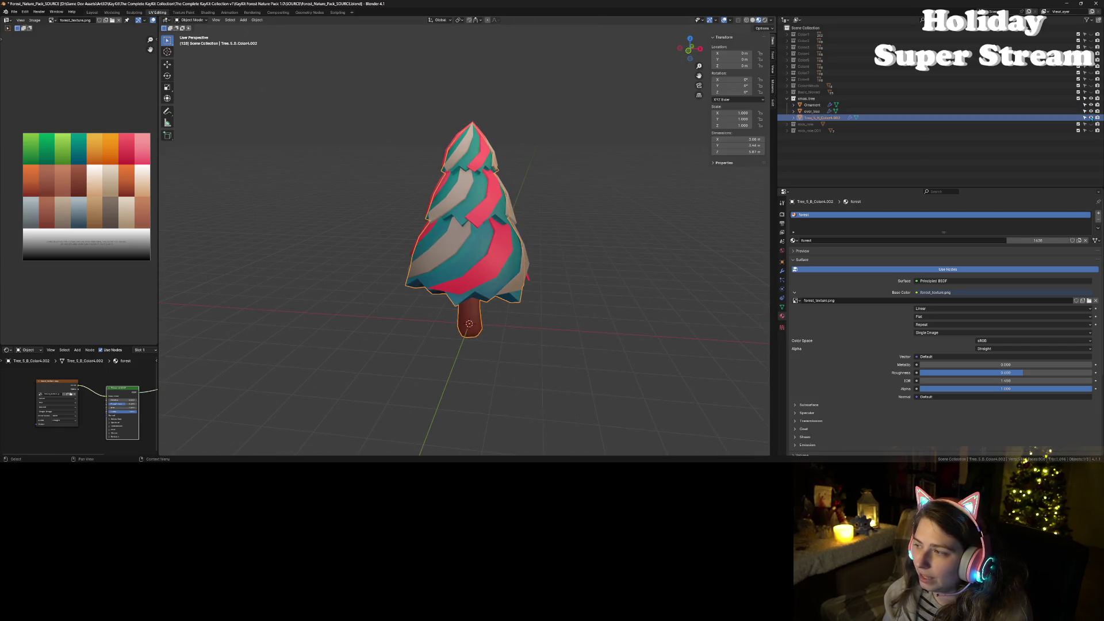
{"action": "key", "text": "Delete"}
{"action": "mouse_move", "coordinate": [520, 360]}
{"action": "left_mouse_down"}
{"action": "mouse_move", "coordinate": [483, 334]}
{"action": "mouse_move", "coordinate": [514, 326]}
{"action": "mouse_move", "coordinate": [537, 339]}
{"action": "left_mouse_up"}
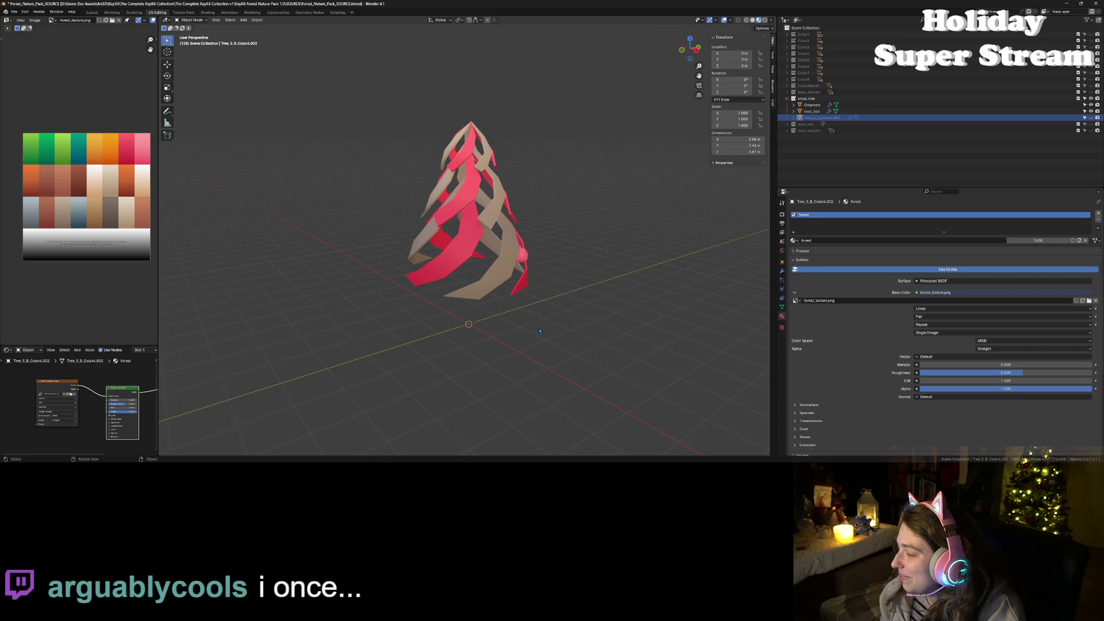
Step: Place the Ornament at the world origin (Location 0, 0, 0) and save the blend file
{"action": "left_click_drag", "start_coordinate": [610, 292], "coordinate": [535, 307]}
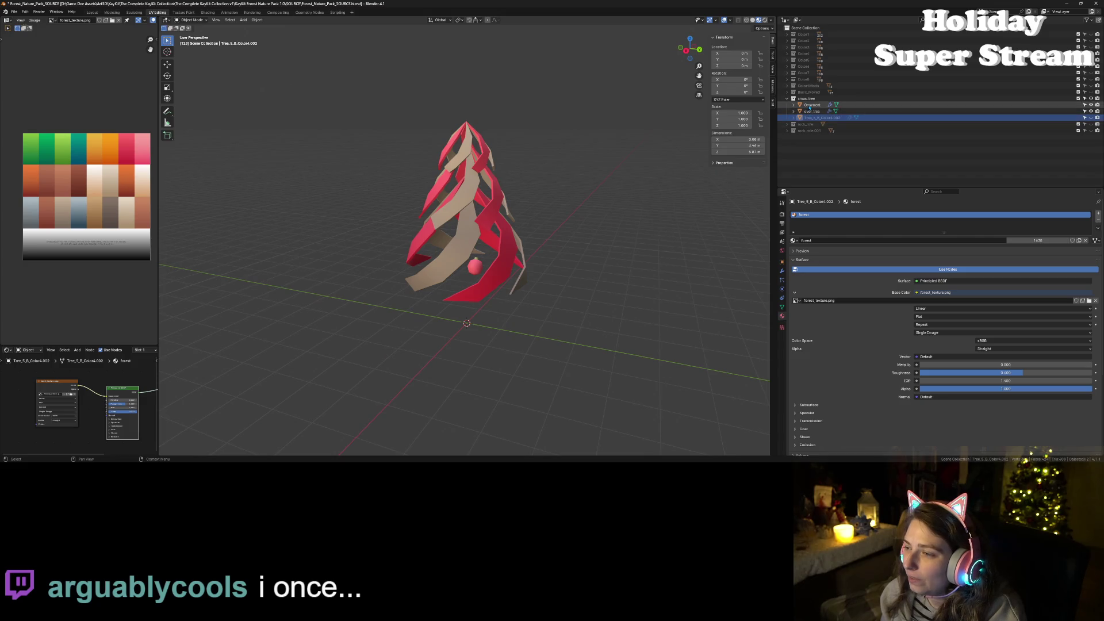
{"action": "left_click", "coordinate": [809, 105]}
{"action": "mouse_move", "coordinate": [633, 356]}
{"action": "left_mouse_down"}
{"action": "mouse_move", "coordinate": [576, 340]}
{"action": "mouse_move", "coordinate": [494, 347]}
{"action": "mouse_move", "coordinate": [512, 337]}
{"action": "mouse_move", "coordinate": [541, 351]}
{"action": "mouse_move", "coordinate": [668, 363]}
{"action": "mouse_move", "coordinate": [486, 368]}
{"action": "left_mouse_up"}
{"action": "scroll", "coordinate": [484, 323], "scroll_direction": "up", "scroll_amount": 3}
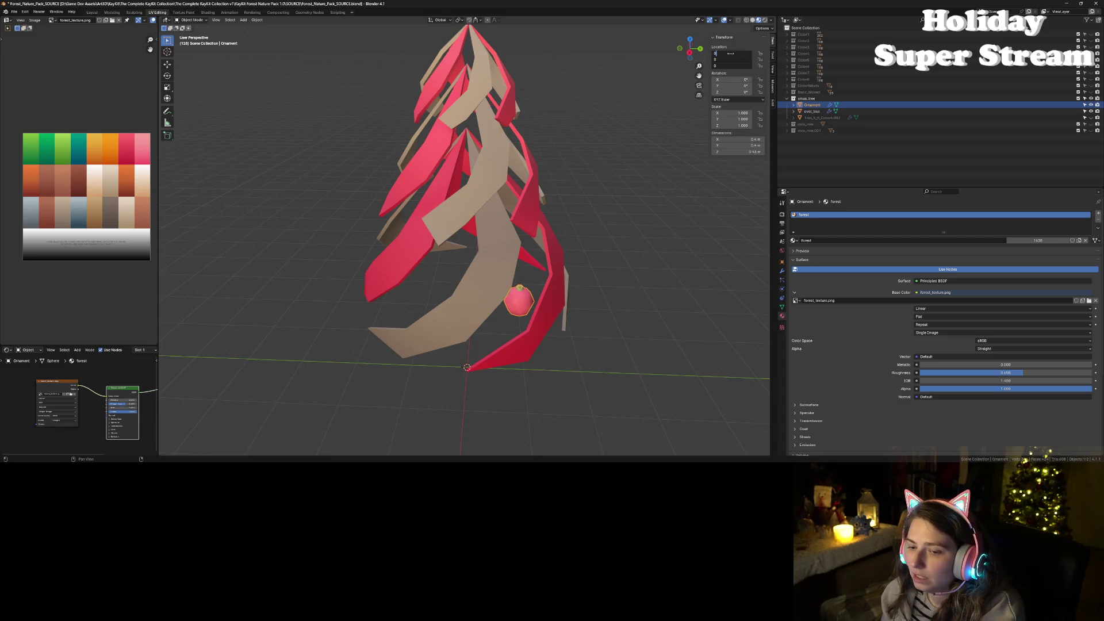
{"action": "key", "text": "Return"}
{"action": "left_click", "coordinate": [617, 282]}
{"action": "mouse_move", "coordinate": [618, 281]}
{"action": "left_mouse_down"}
{"action": "mouse_move", "coordinate": [607, 264]}
{"action": "mouse_move", "coordinate": [652, 249]}
{"action": "left_mouse_up"}
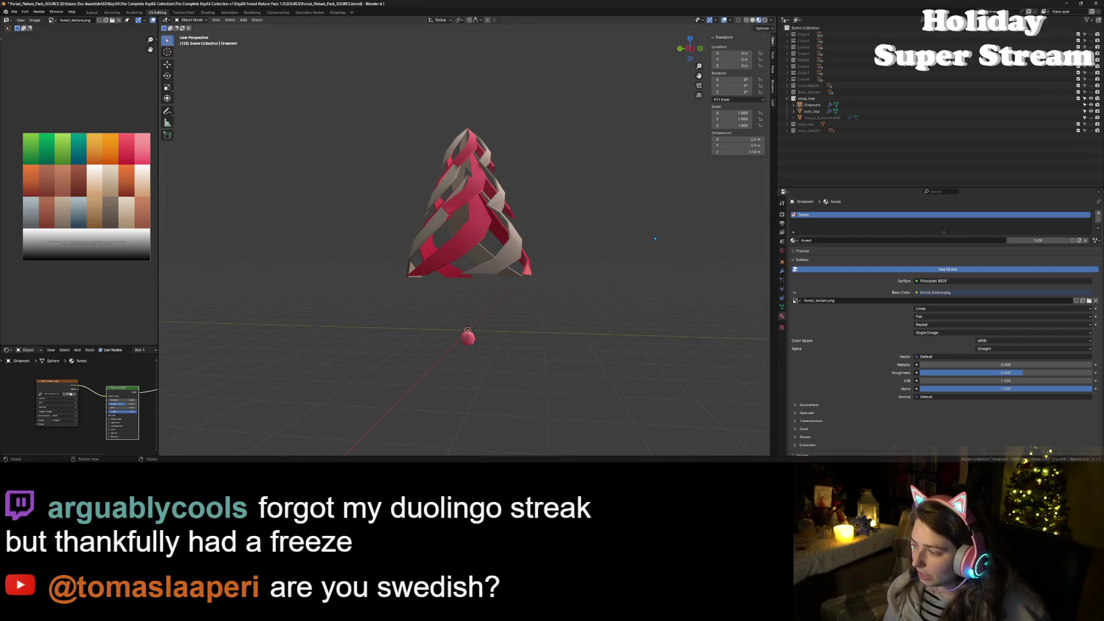
{"action": "key", "text": "ctrl+s"}
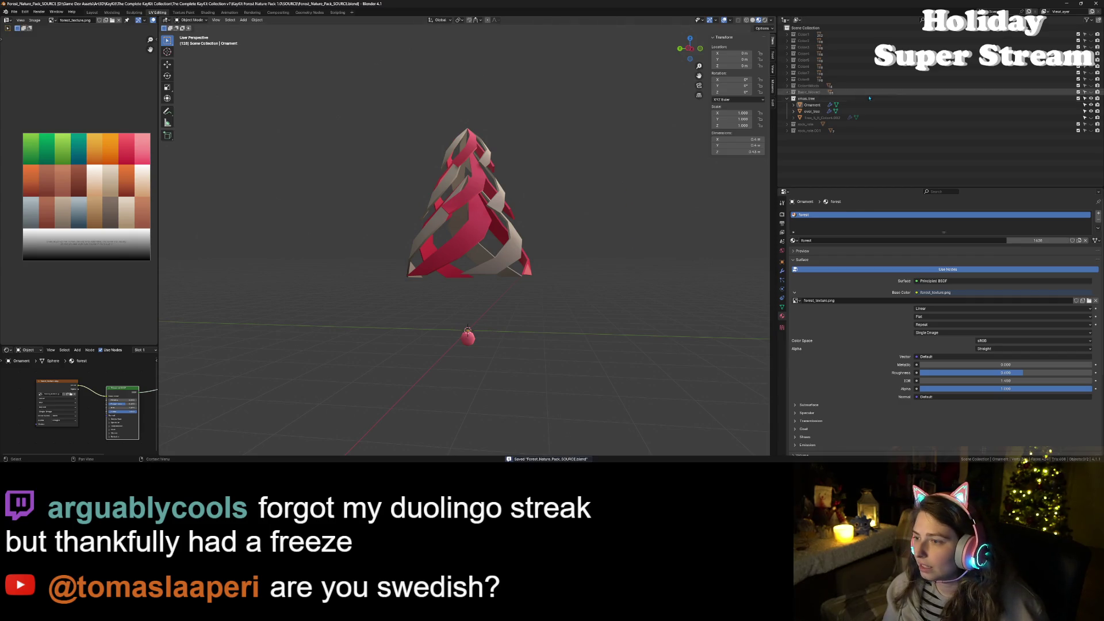
Step: Rename the over_tree object to xmas_tree_cover and save the blend file
{"action": "left_click", "coordinate": [821, 106]}
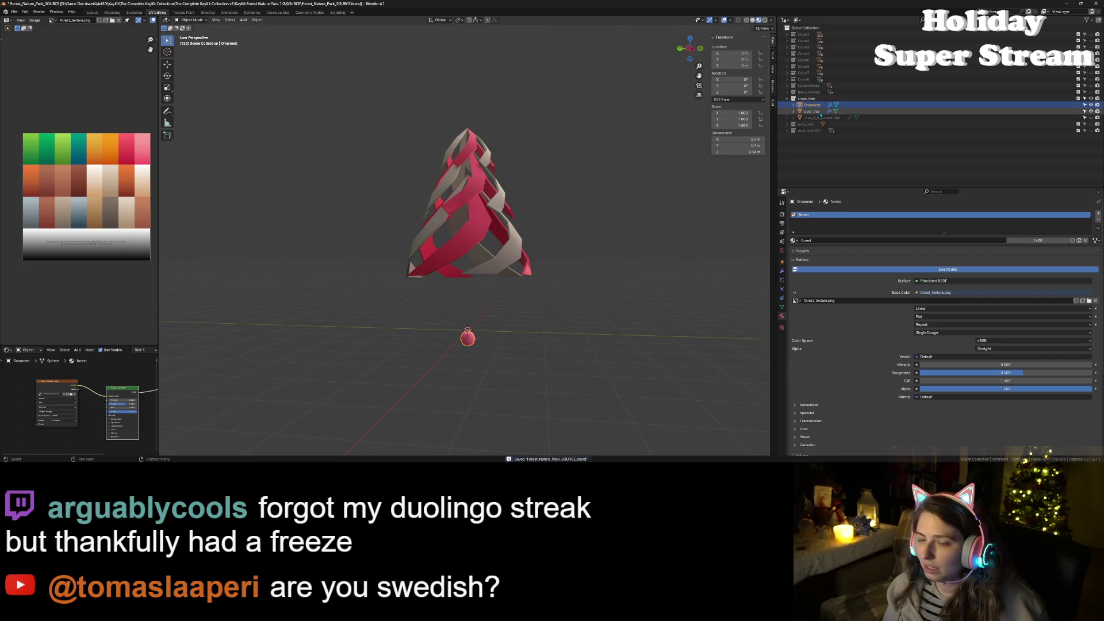
{"action": "left_click", "coordinate": [820, 112], "text": "ctrl"}
{"action": "double_click", "coordinate": [811, 112]}
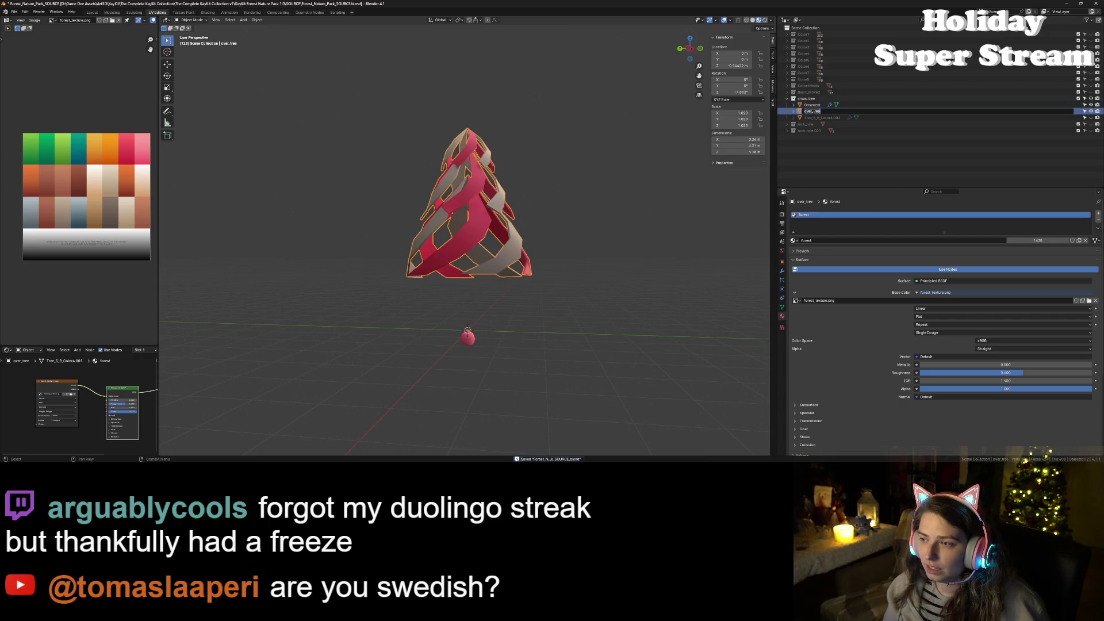
{"action": "key", "text": "BackSpace"}
{"action": "key", "text": "BackSpace"}
{"action": "key", "text": "BackSpace"}
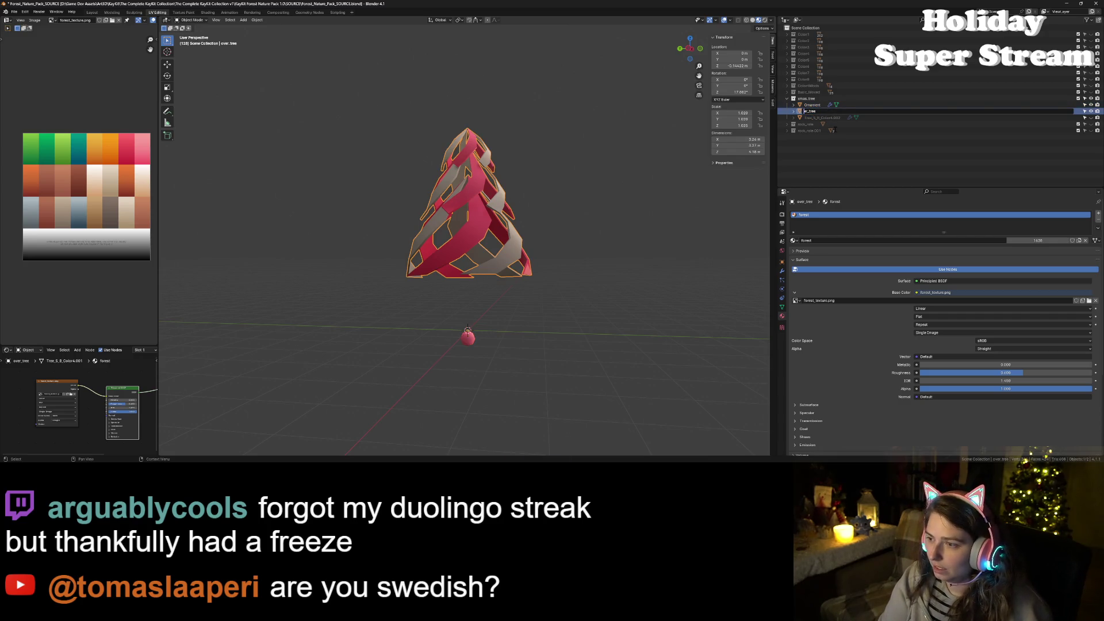
{"action": "type", "text": "xmas"}
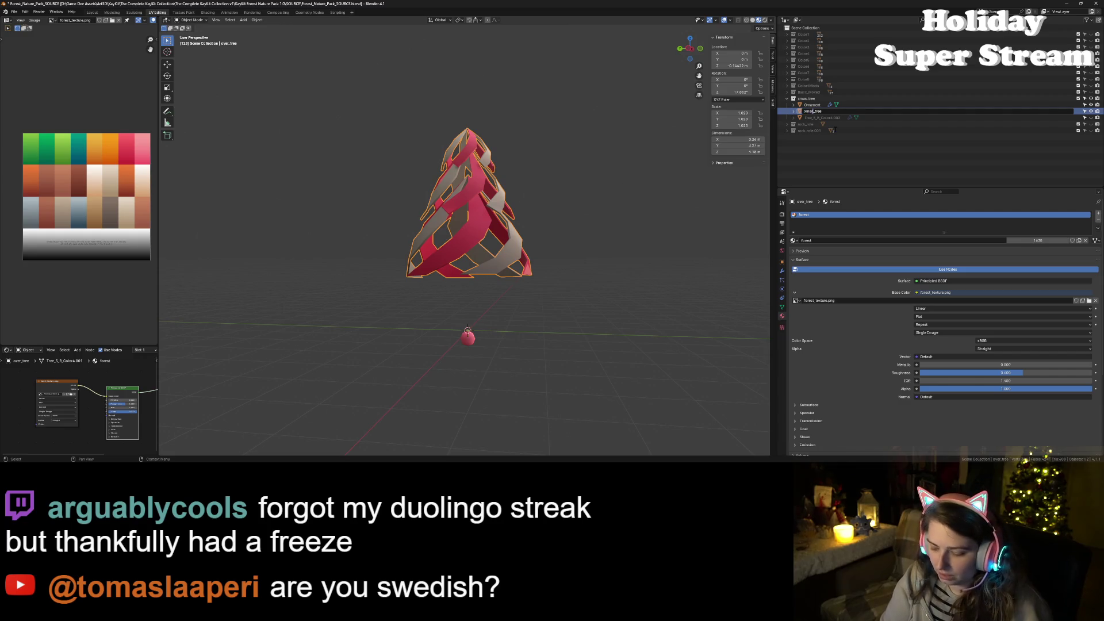
{"action": "type", "text": "_tree_cover"}
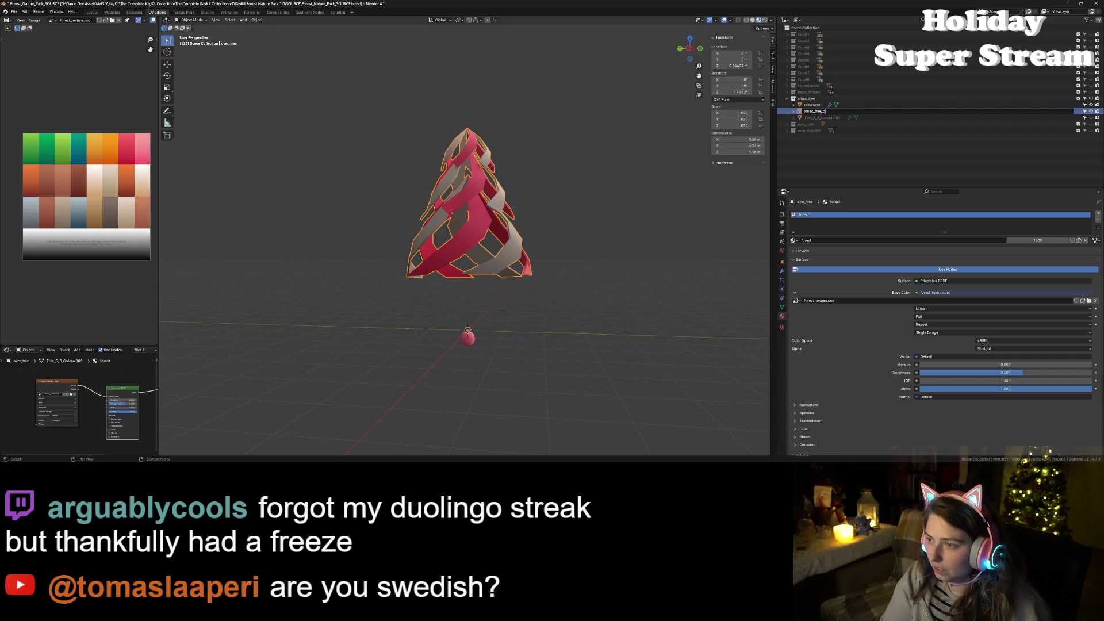
{"action": "key", "text": "Return"}
{"action": "key", "text": "ctrl+s"}
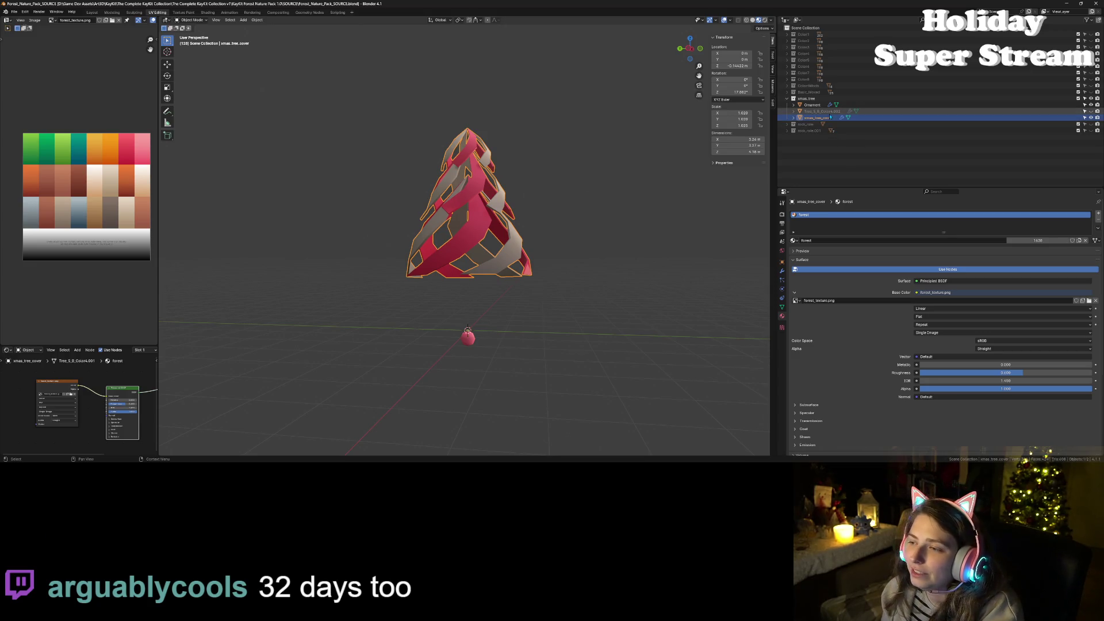
{"action": "left_click", "coordinate": [812, 105]}
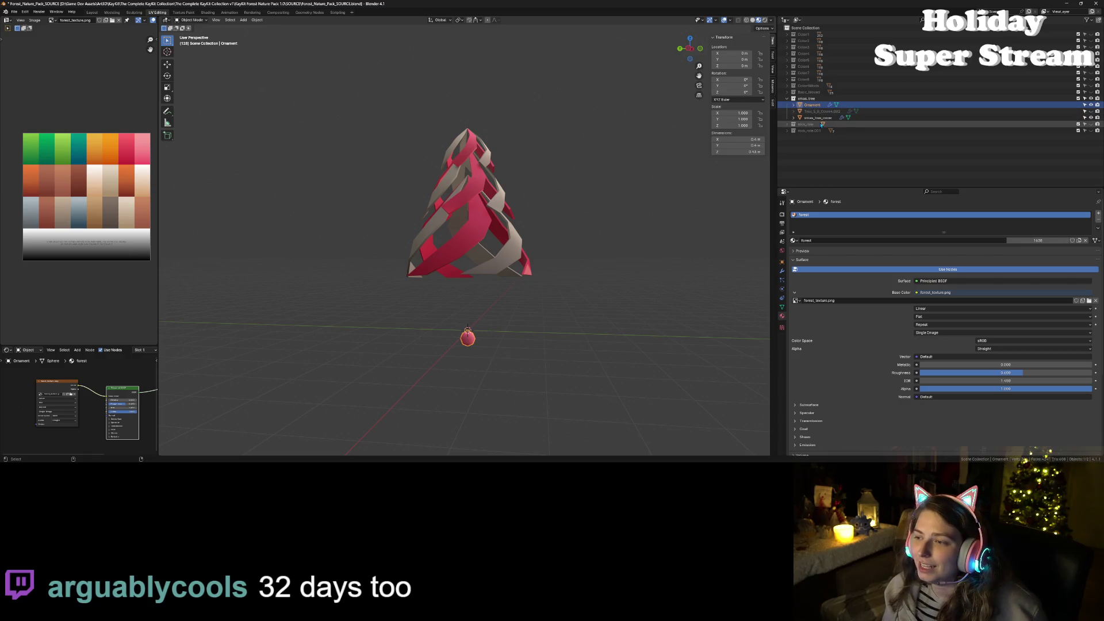
Step: Select xmas_tree_cover together with the Ornament and save the blend file
{"action": "left_click", "coordinate": [817, 117], "text": "ctrl"}
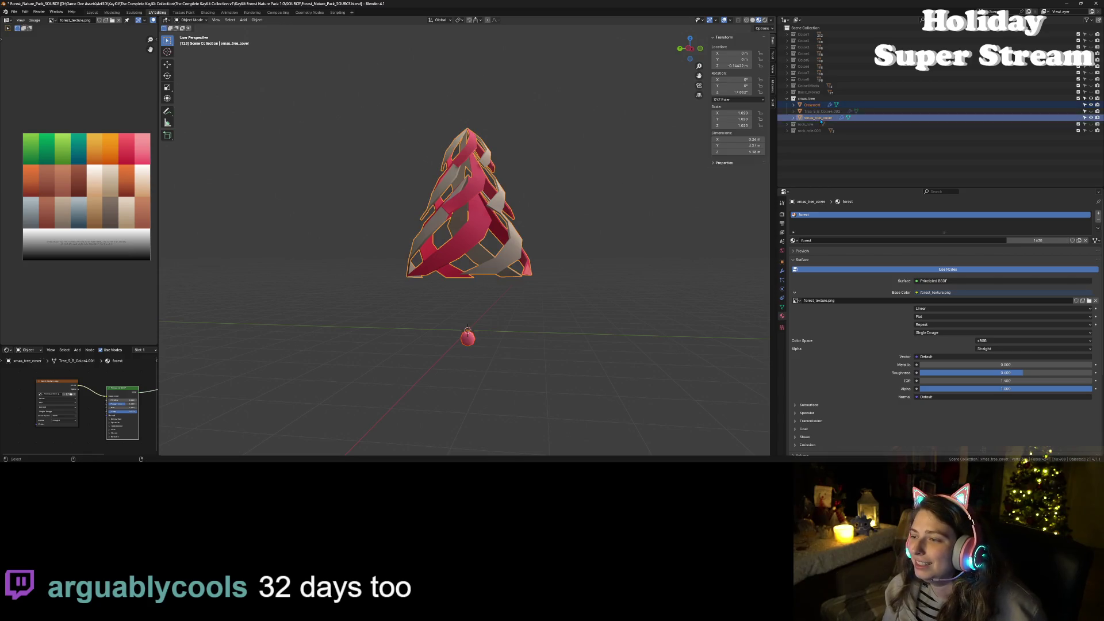
{"action": "key", "text": "ctrl+s"}
{"action": "left_click", "coordinate": [14, 12]}
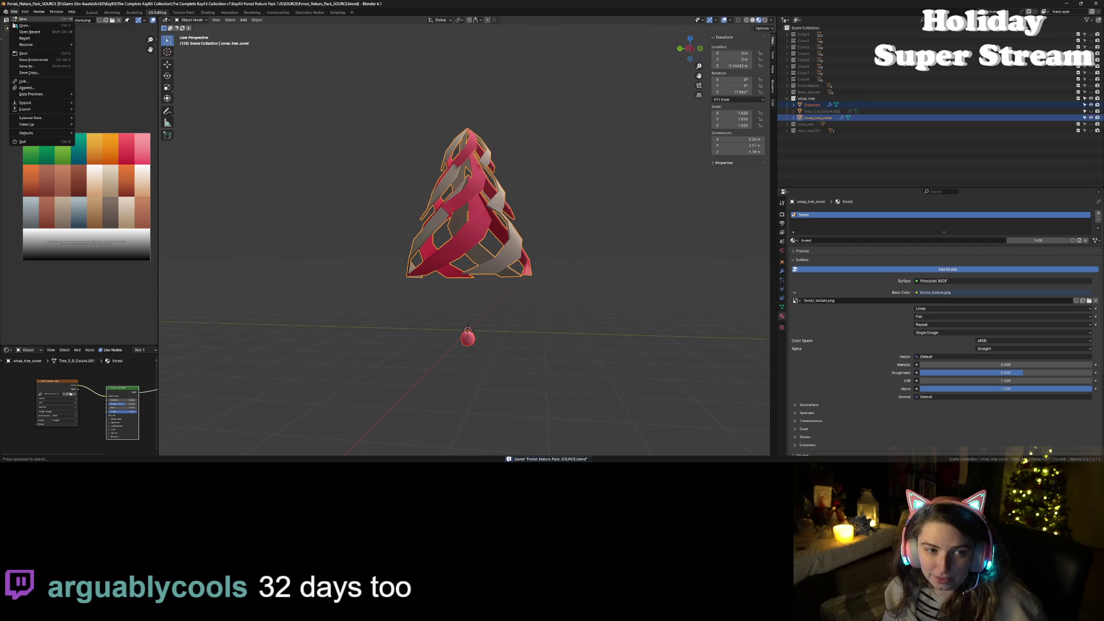
{"action": "mouse_move", "coordinate": [59, 111]}
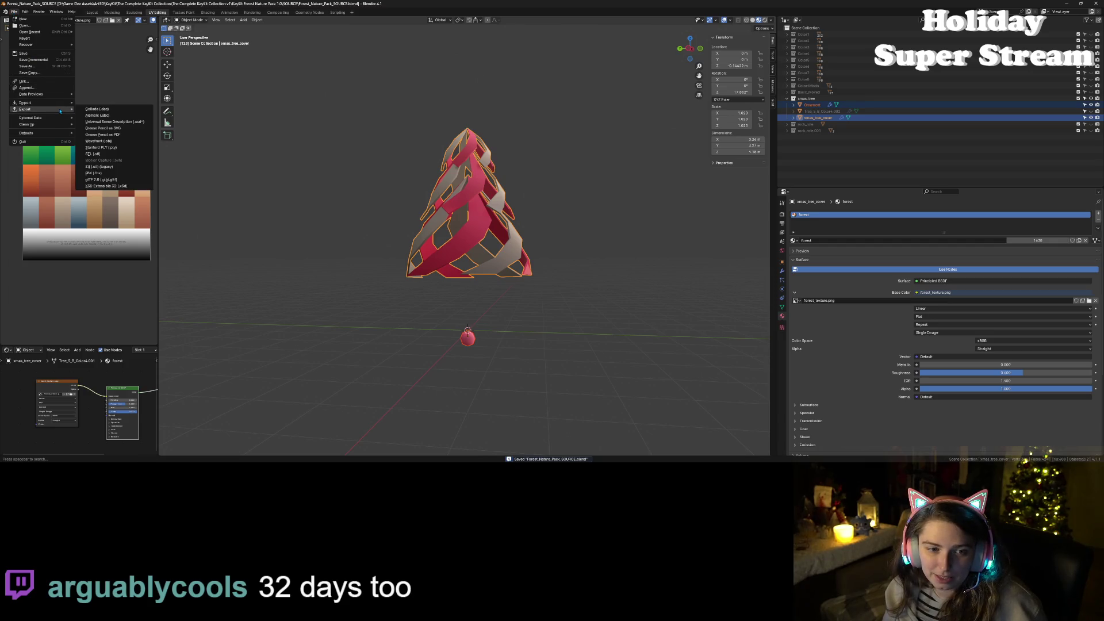
{"action": "key", "text": "Escape"}
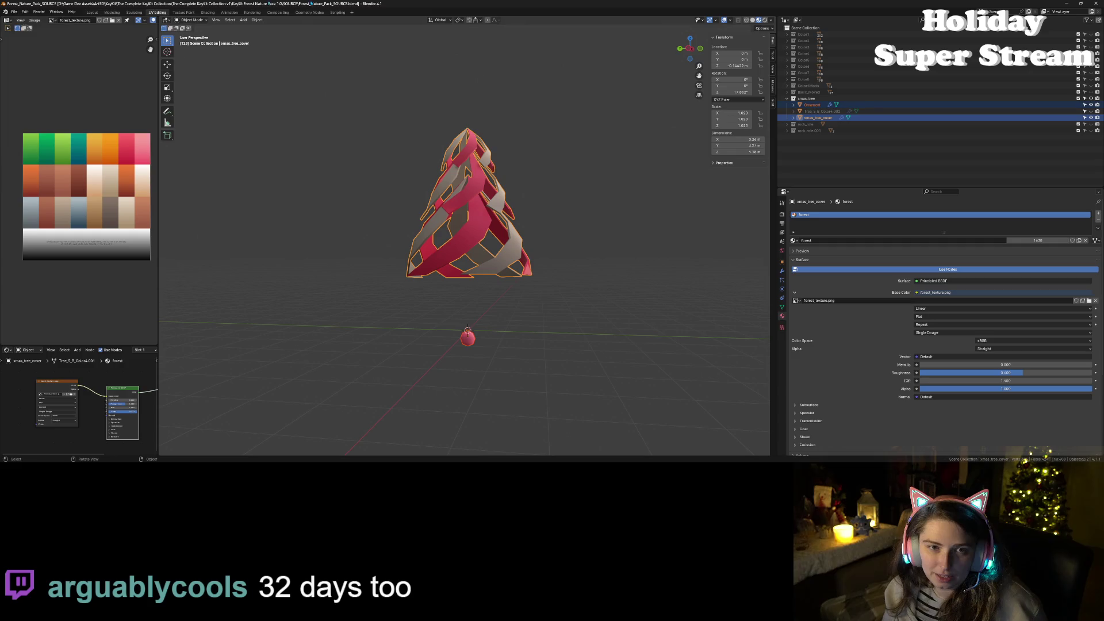
Step: Run the batch export script in the Scripting workspace, then return to Layout
{"action": "left_click", "coordinate": [337, 12]}
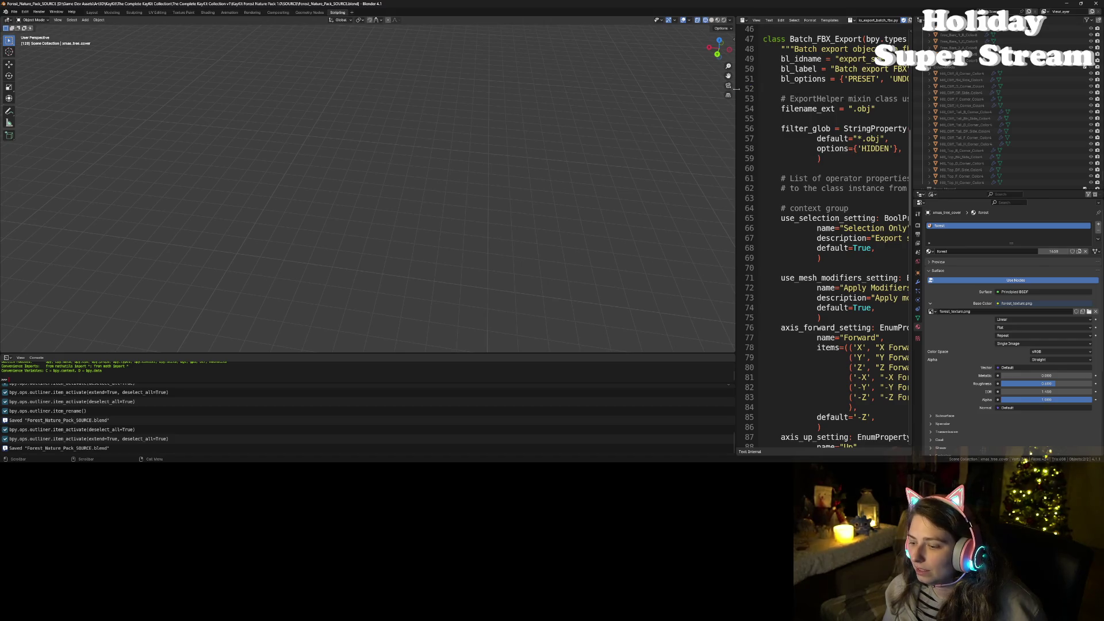
{"action": "left_click_drag", "start_coordinate": [738, 89], "coordinate": [636, 89]}
{"action": "left_click", "coordinate": [831, 20]}
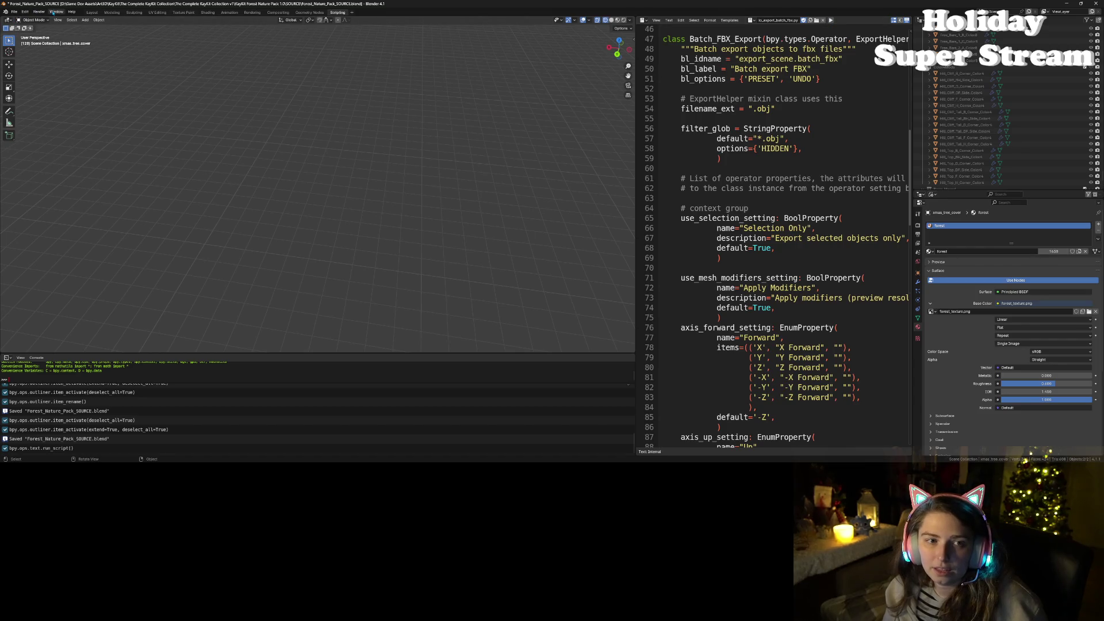
{"action": "left_click", "coordinate": [92, 12]}
{"action": "scroll", "coordinate": [506, 202], "scroll_direction": "down", "scroll_amount": 6}
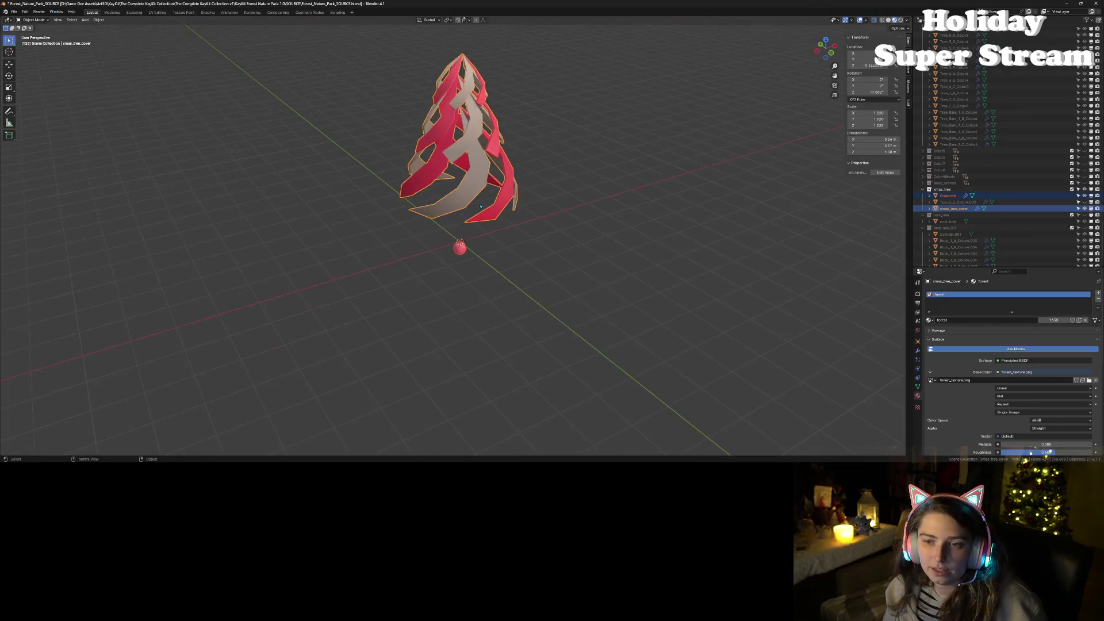
Step: OBJ batch-export the cover and ornament into The Complete KayKit Collection folder, then leave Blender
{"action": "left_click", "coordinate": [20, 12]}
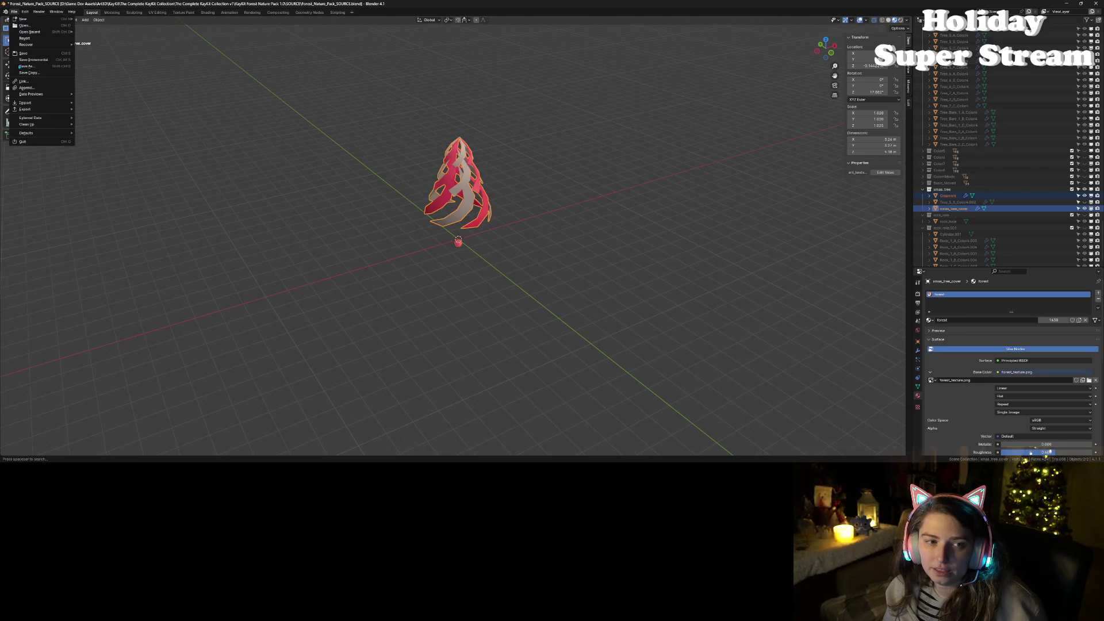
{"action": "mouse_move", "coordinate": [40, 109]}
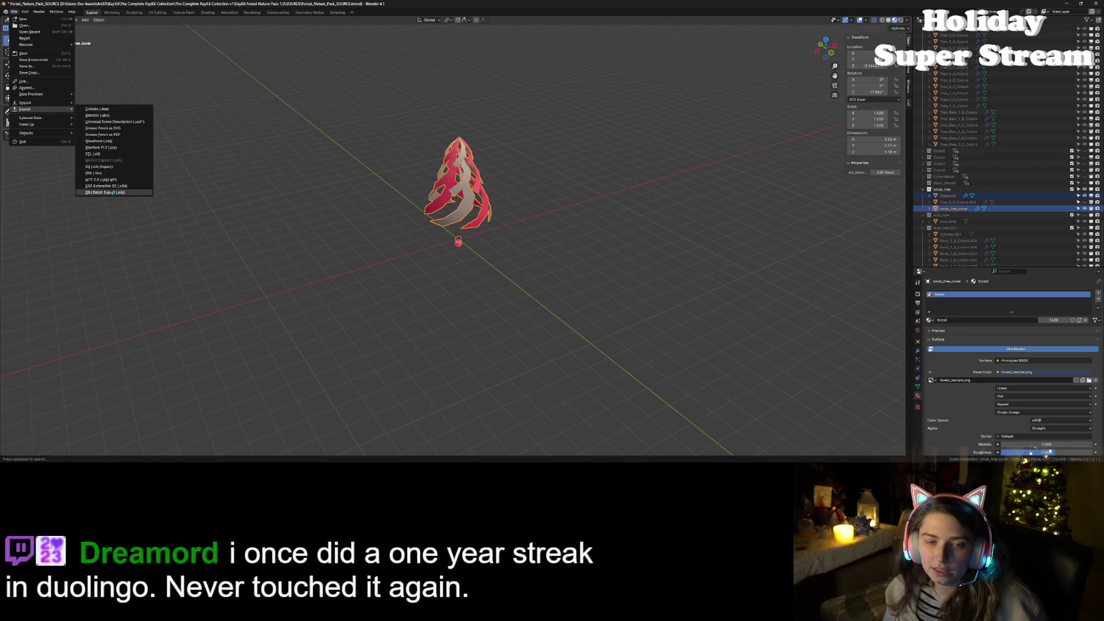
{"action": "left_click", "coordinate": [112, 193]}
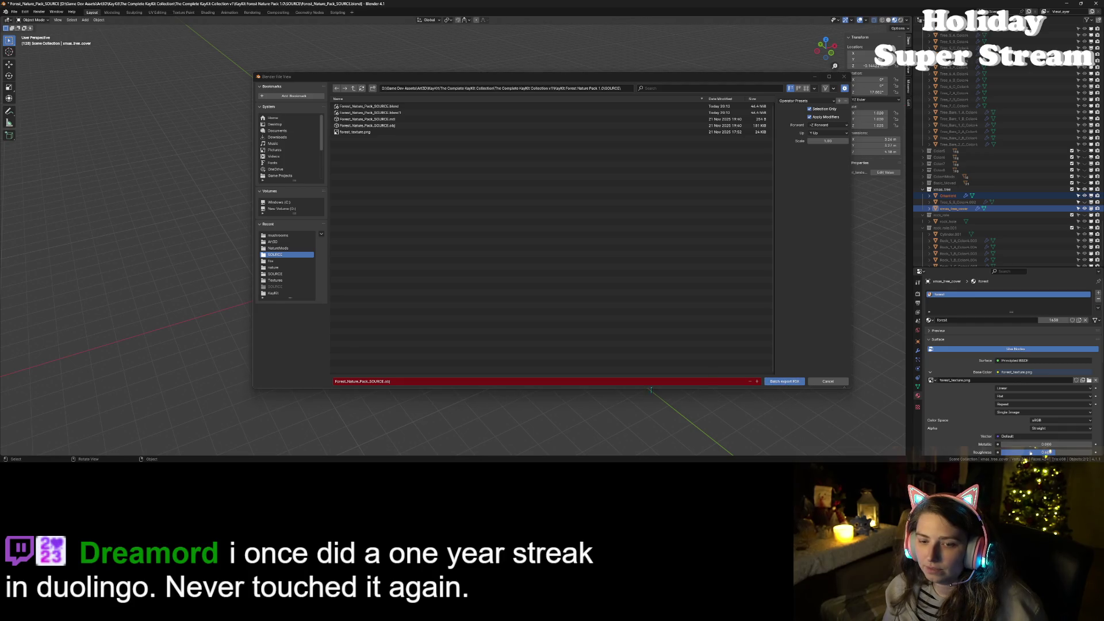
{"action": "left_click", "coordinate": [353, 88]}
{"action": "left_click", "coordinate": [353, 88]}
{"action": "left_click", "coordinate": [354, 88]}
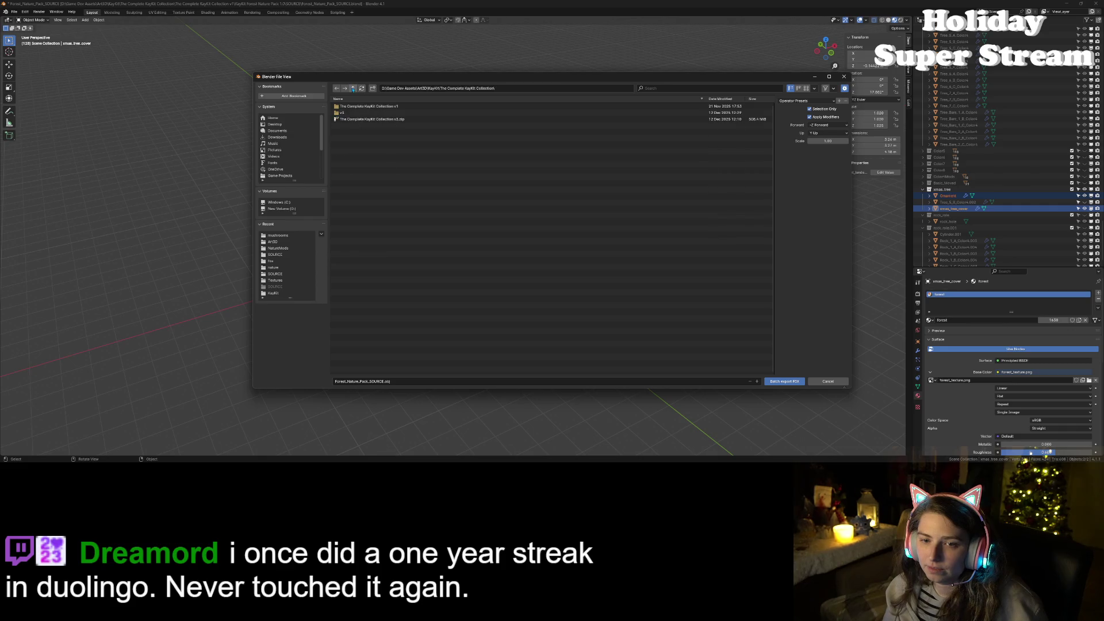
{"action": "left_click", "coordinate": [799, 382]}
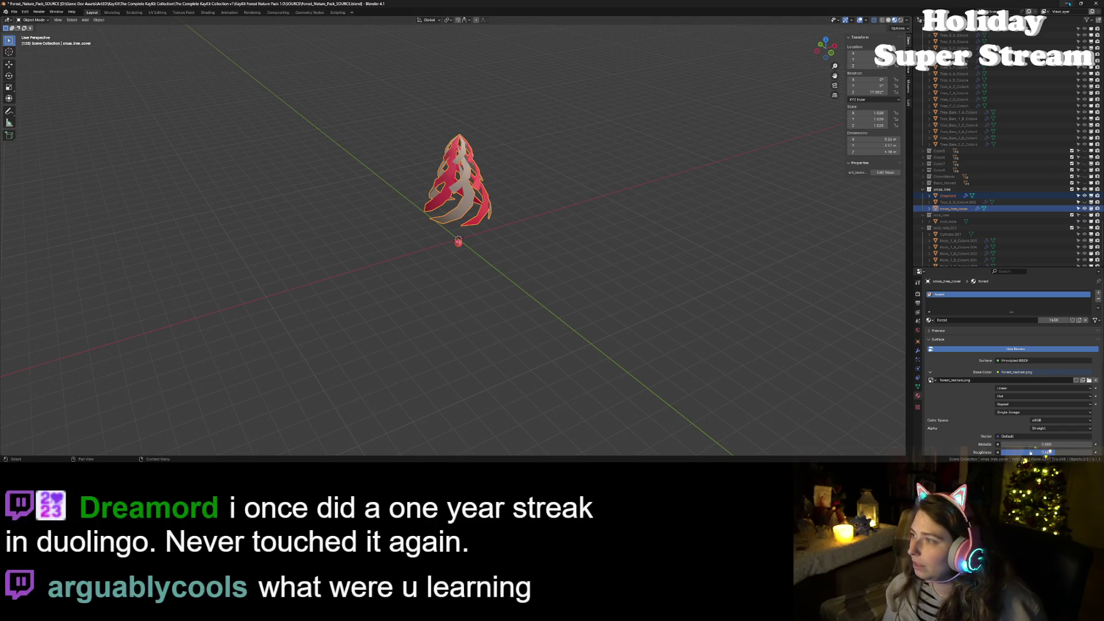
{"action": "key", "text": "alt+Tab"}
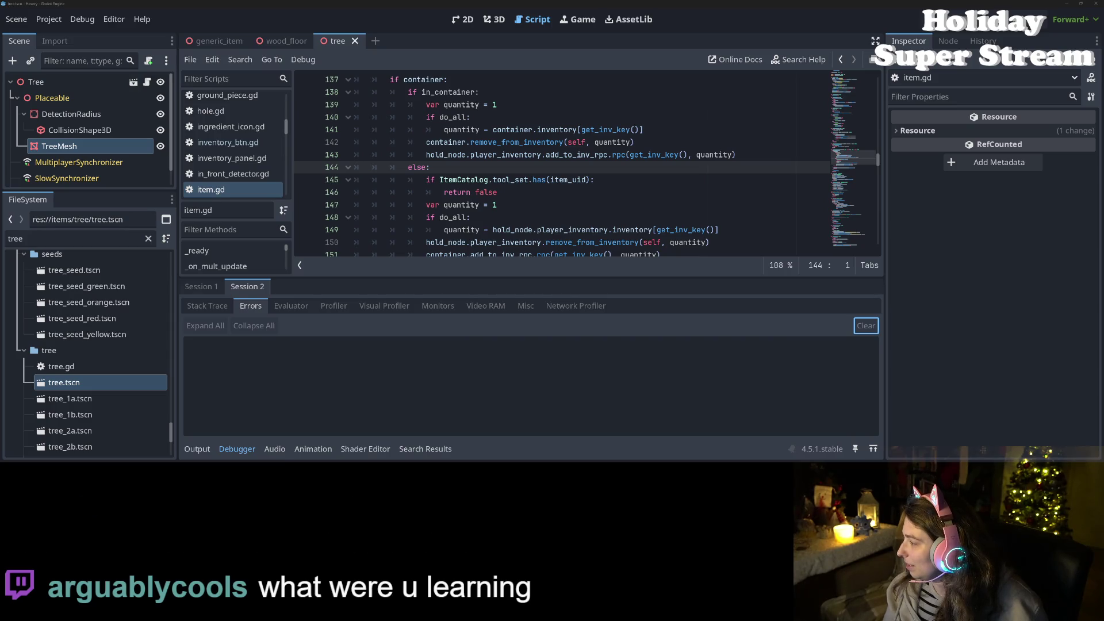
{"action": "key", "text": "alt+Tab"}
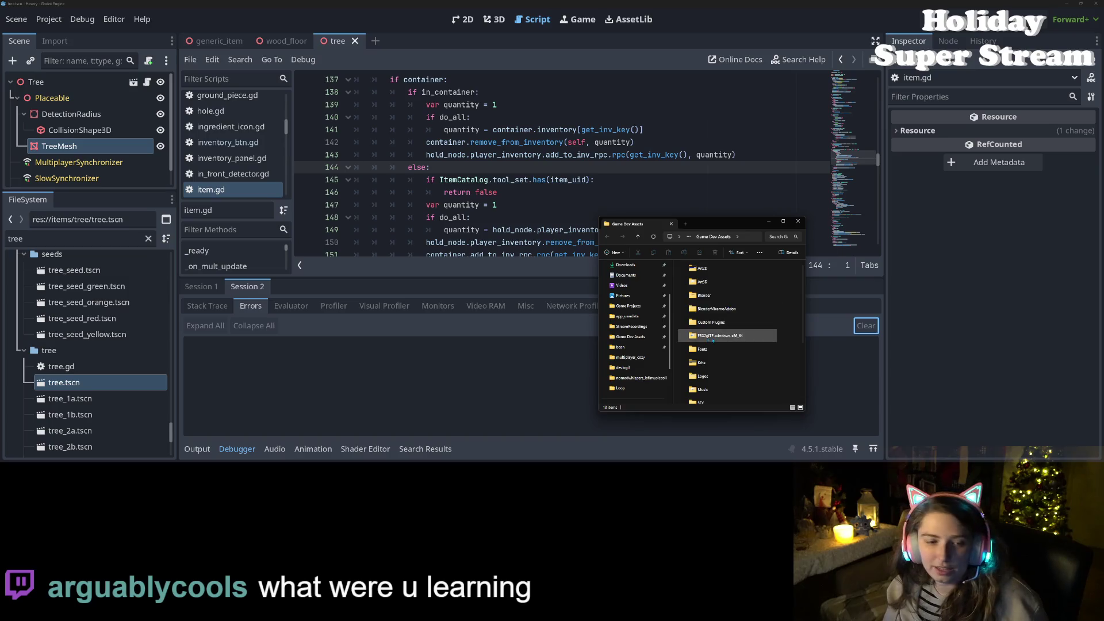
Step: Clear the FileSystem tree filter and open art3d/nature in the system file manager
{"action": "left_click", "coordinate": [114, 298]}
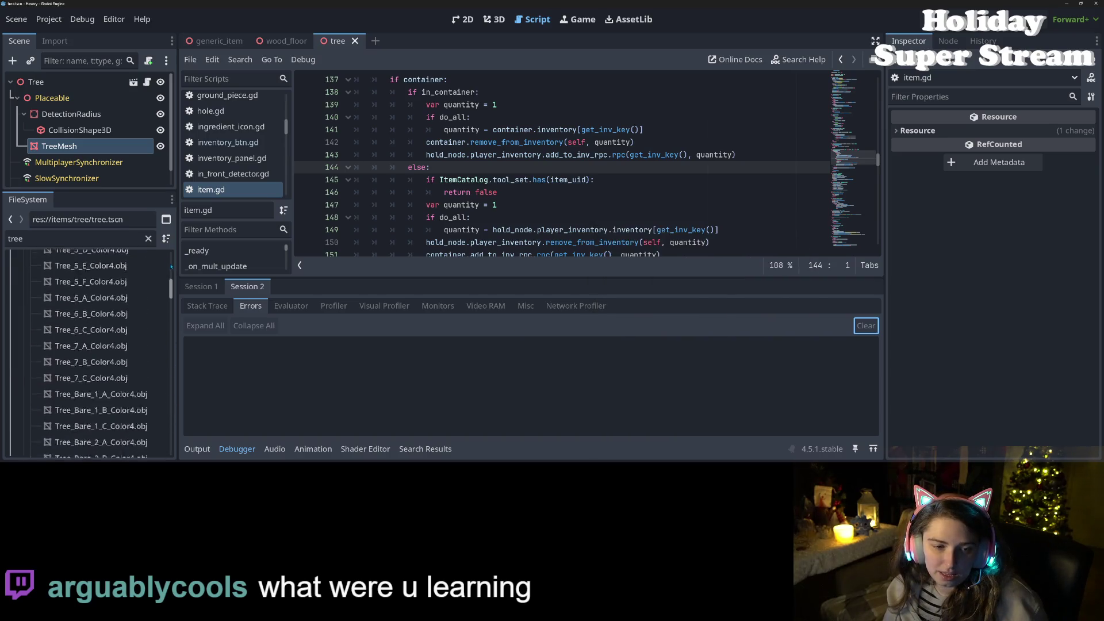
{"action": "left_click", "coordinate": [25, 308]}
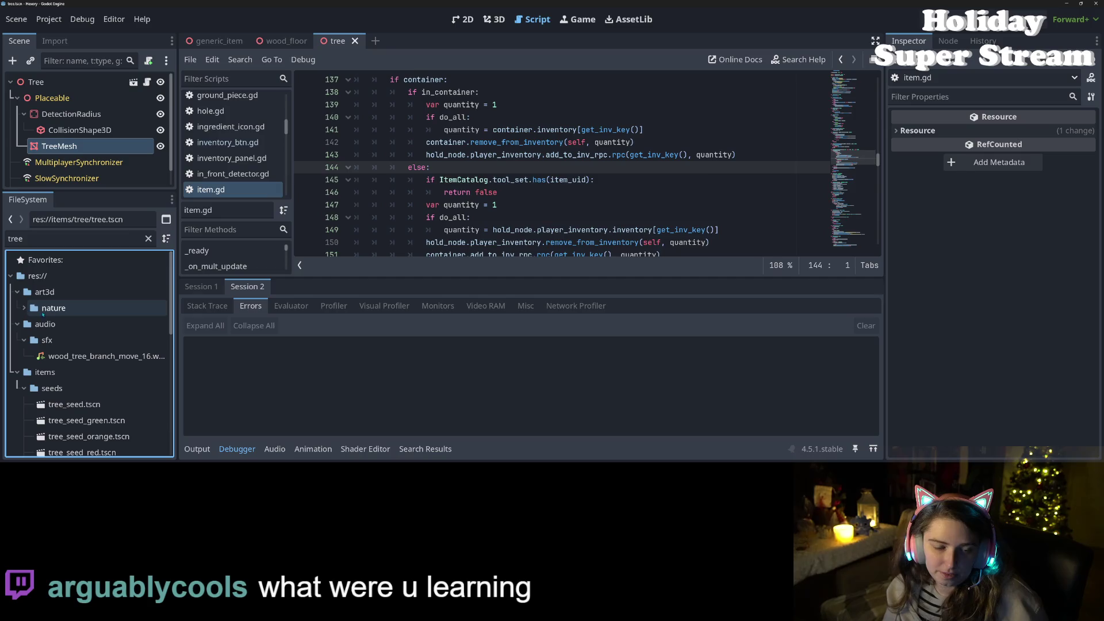
{"action": "left_click", "coordinate": [65, 309]}
{"action": "left_click", "coordinate": [65, 296]}
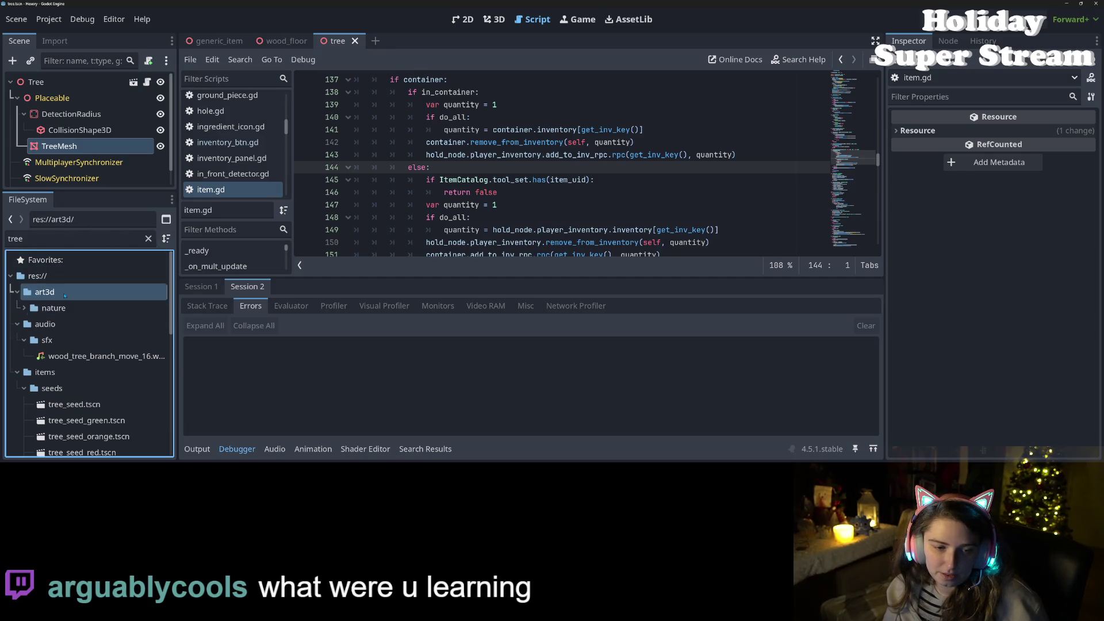
{"action": "left_click", "coordinate": [148, 238]}
{"action": "scroll", "coordinate": [58, 322], "scroll_direction": "down", "scroll_amount": 4}
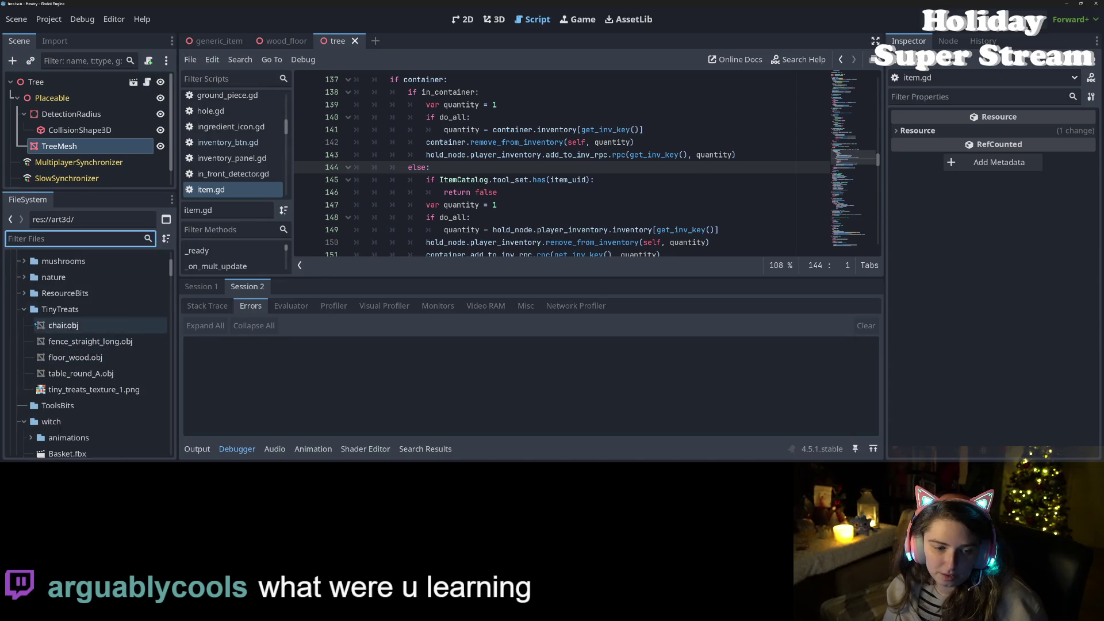
{"action": "left_click", "coordinate": [23, 309]}
{"action": "scroll", "coordinate": [23, 374], "scroll_direction": "up", "scroll_amount": 1}
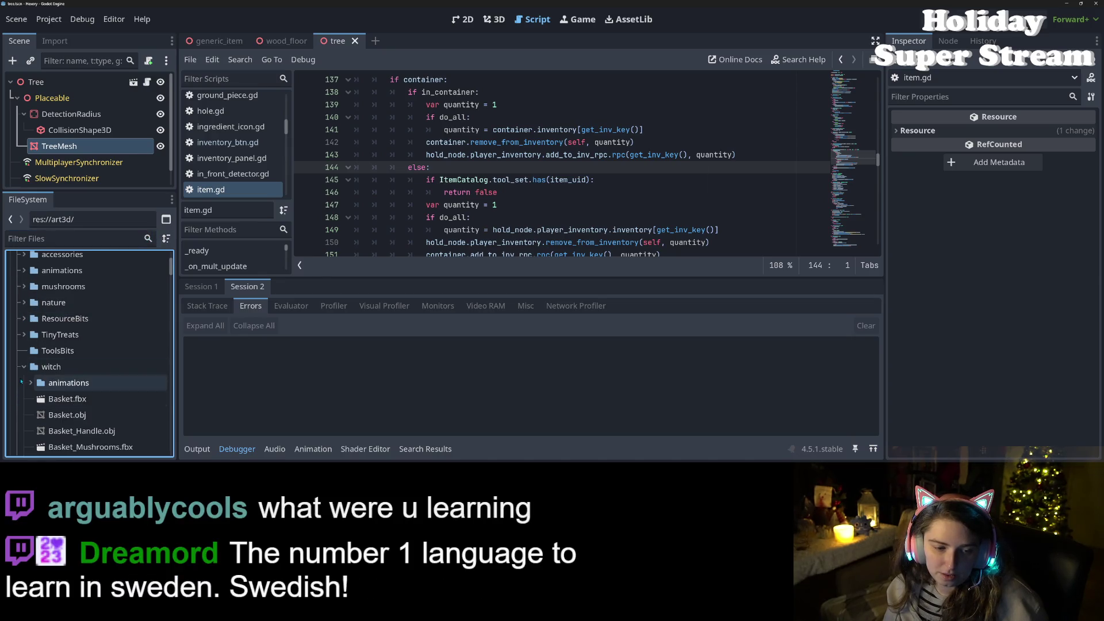
{"action": "left_click", "coordinate": [24, 303]}
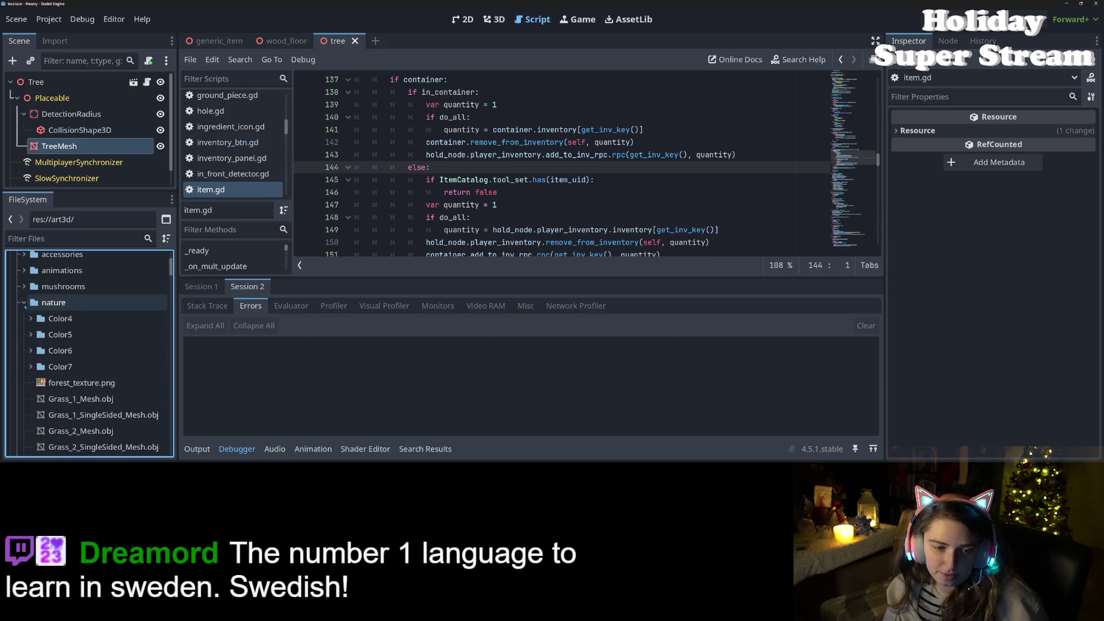
{"action": "left_click", "coordinate": [53, 305]}
{"action": "right_click", "coordinate": [64, 305]}
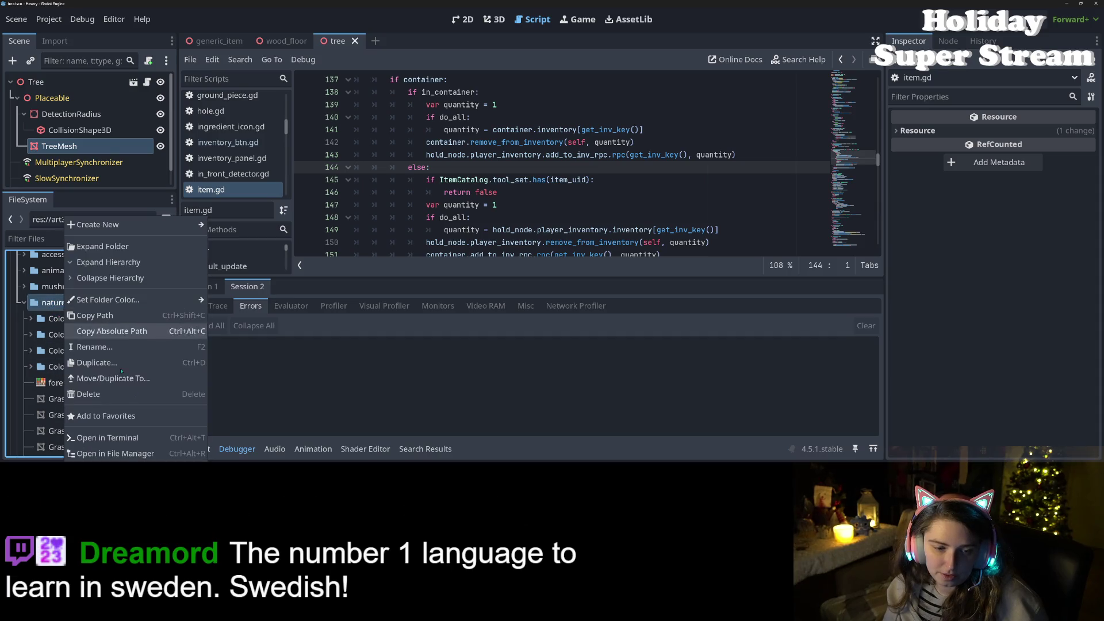
{"action": "left_click", "coordinate": [92, 454]}
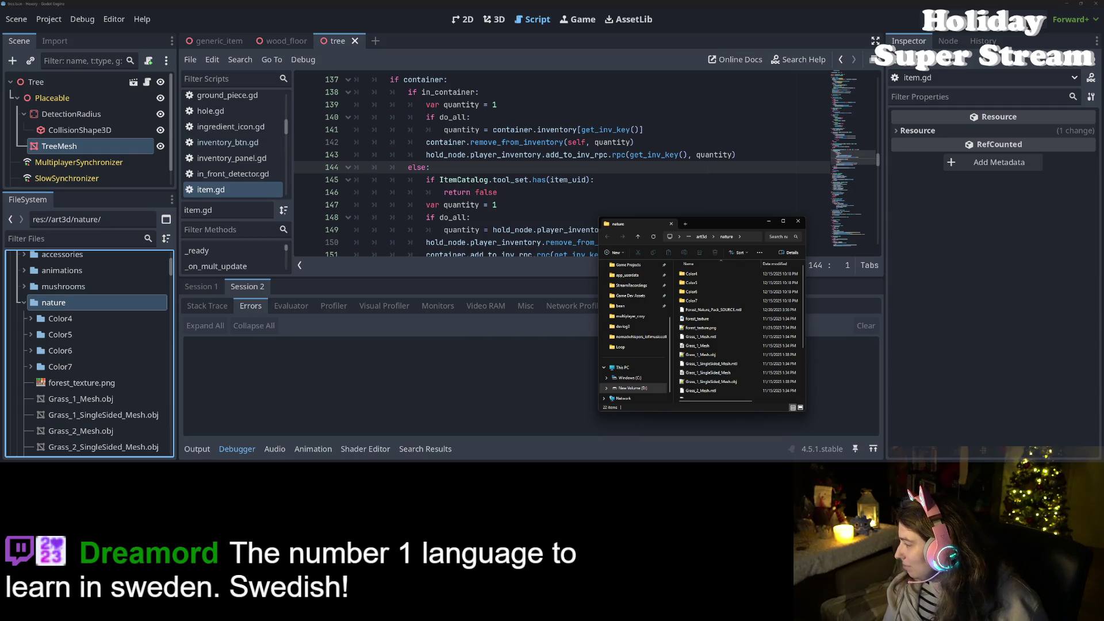
Step: Browse a second Explorer window to Game Dev Assets > Art3D > KayKit > The Complete KayKit Collection
{"action": "left_click", "coordinate": [630, 296]}
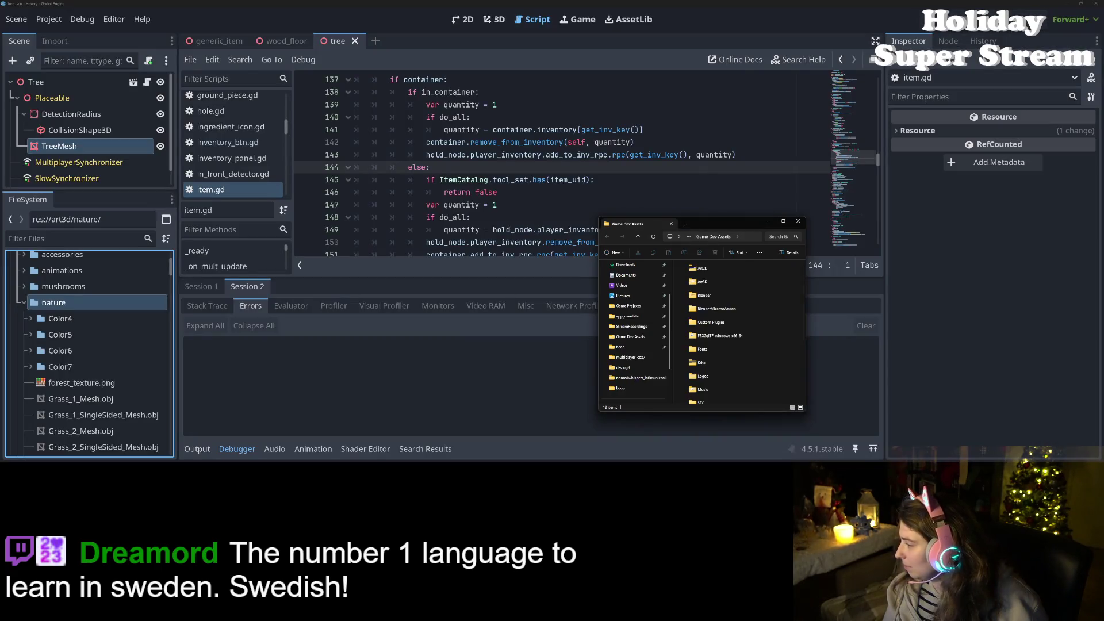
{"action": "left_click_drag", "start_coordinate": [711, 225], "coordinate": [421, 164]}
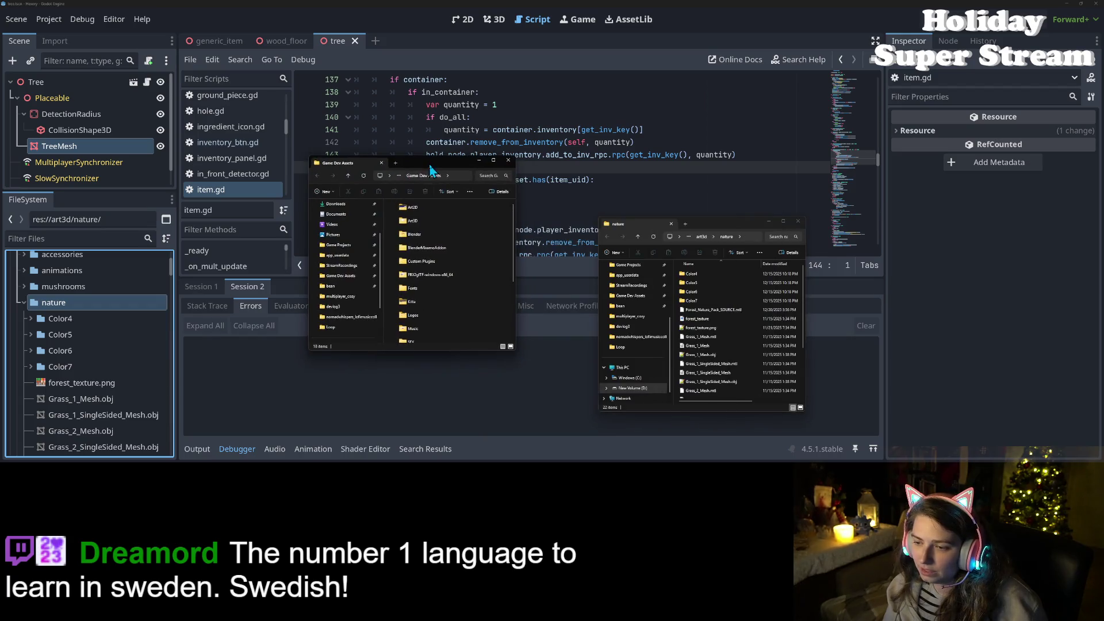
{"action": "double_click", "coordinate": [439, 222]}
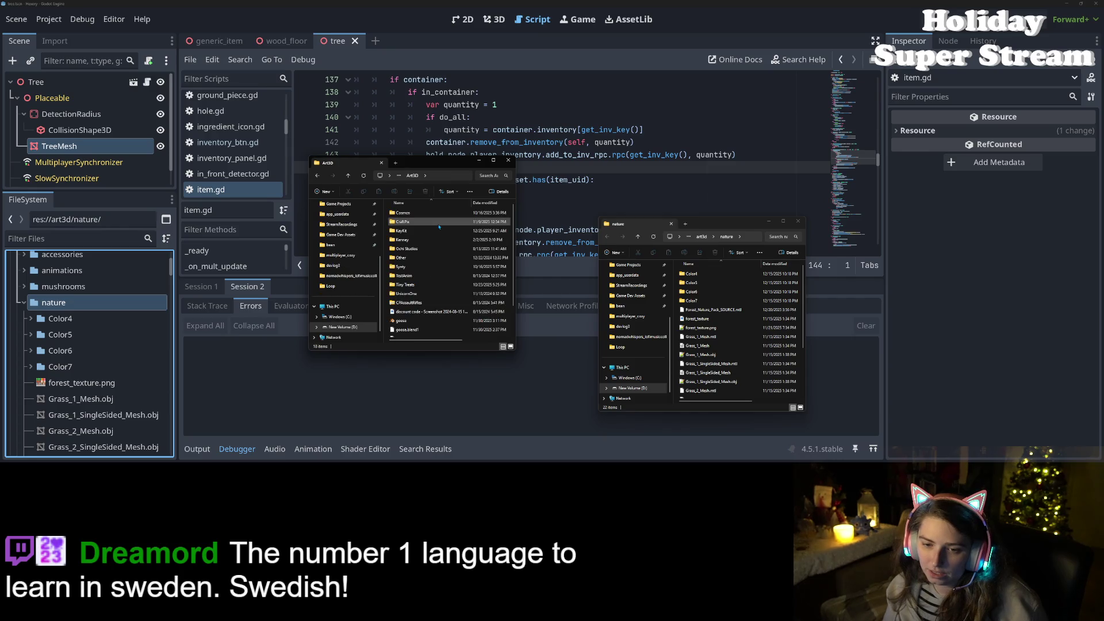
{"action": "double_click", "coordinate": [429, 230]}
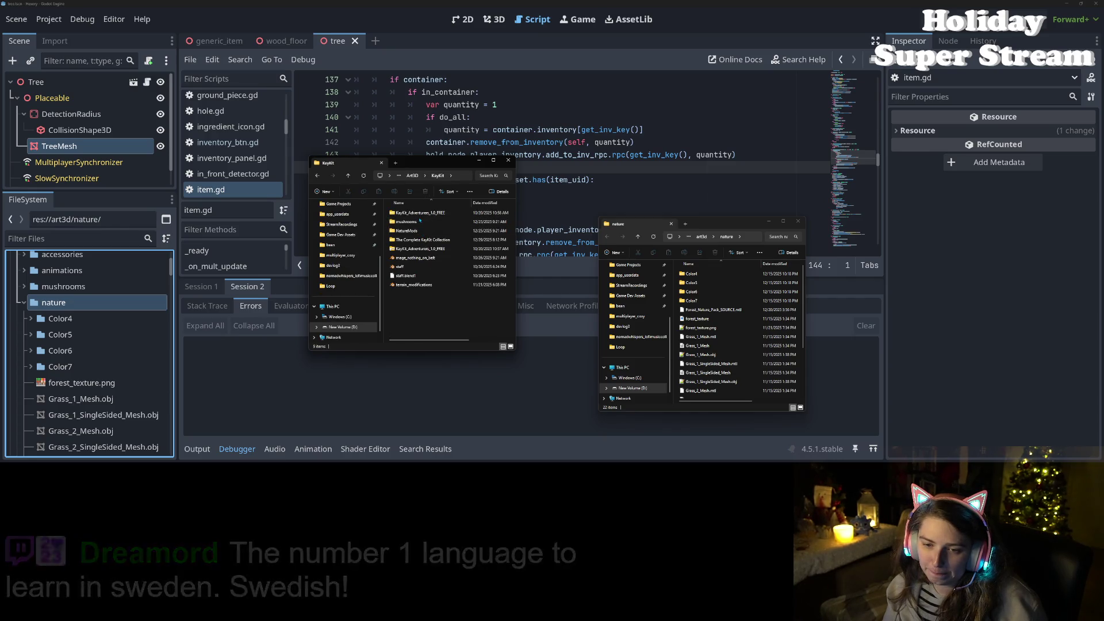
{"action": "left_click", "coordinate": [436, 240]}
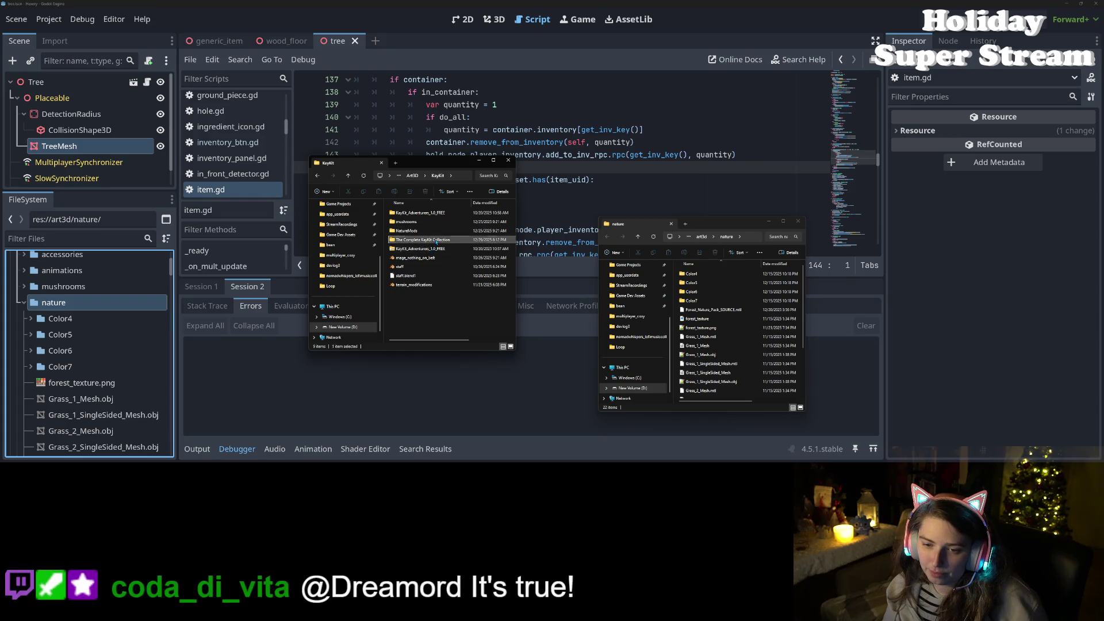
{"action": "double_click", "coordinate": [437, 242]}
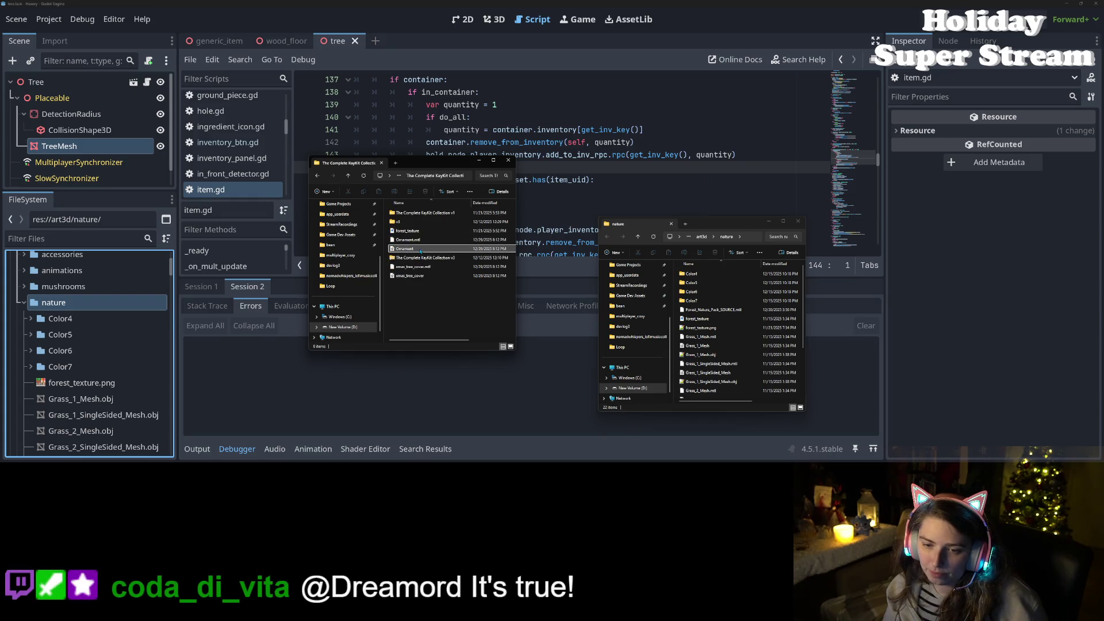
Step: Paste the exported Ornament and xmas_tree_cover files into the project's nature folder
{"action": "left_click", "coordinate": [408, 240]}
{"action": "left_click", "coordinate": [405, 249], "text": "ctrl"}
{"action": "left_click", "coordinate": [413, 267], "text": "ctrl"}
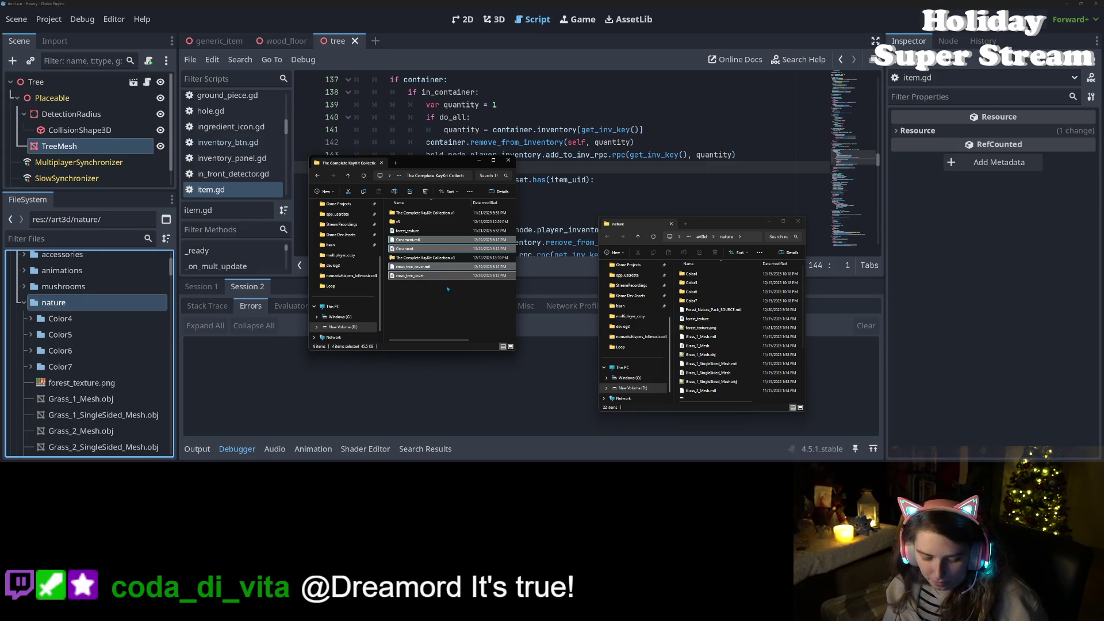
{"action": "left_click", "coordinate": [749, 394]}
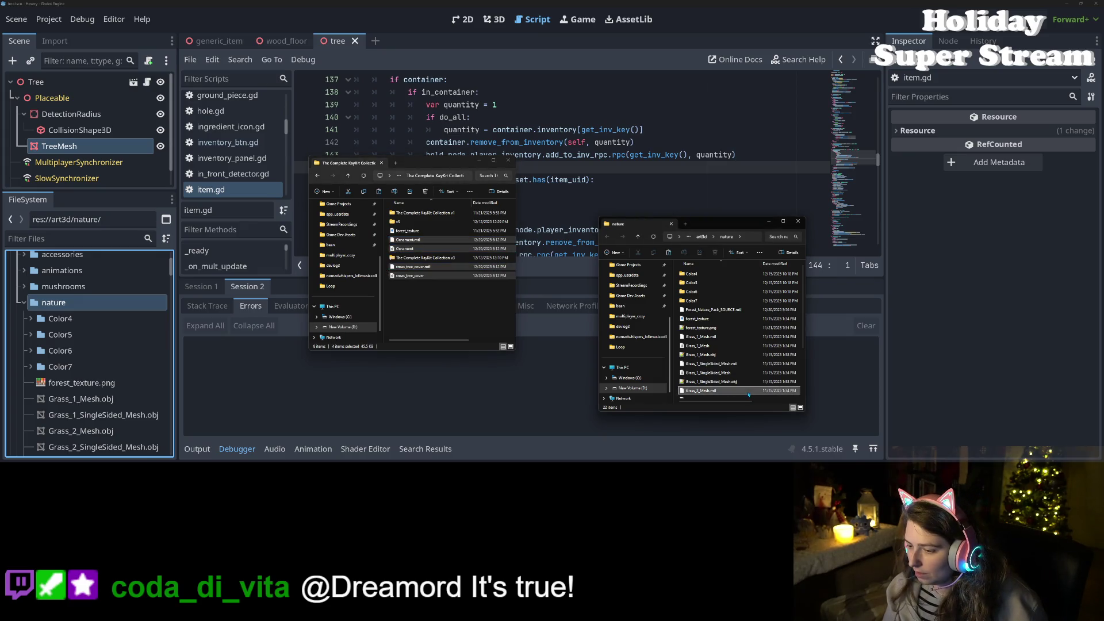
{"action": "key", "text": "ctrl+v"}
{"action": "left_click", "coordinate": [921, 383]}
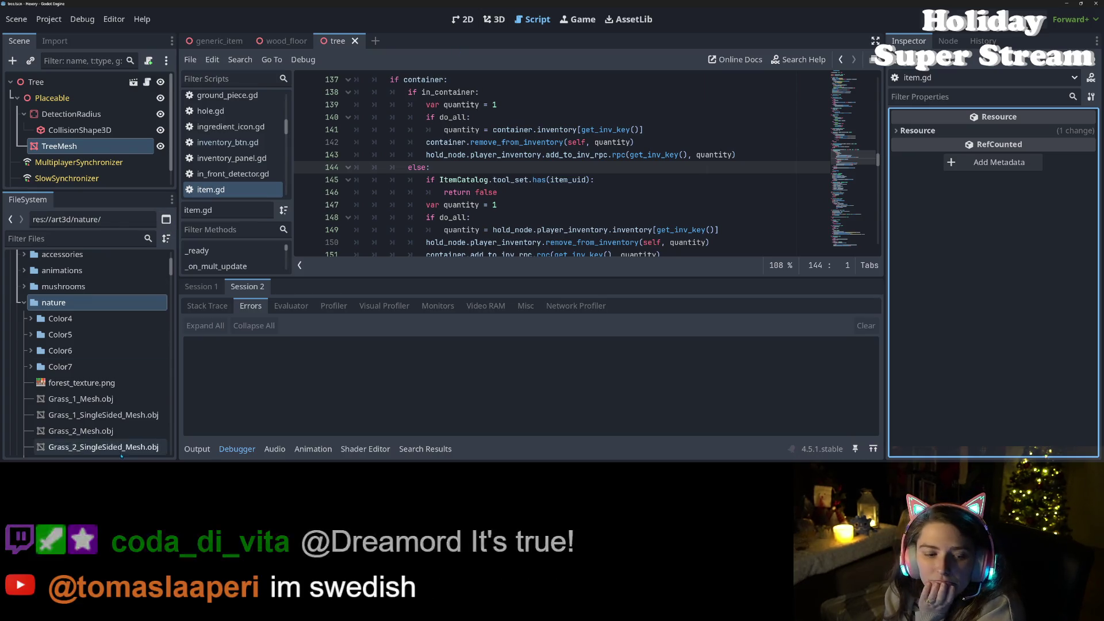
Step: Create a new scene inherited from tree.tscn in the tree items folder
{"action": "scroll", "coordinate": [158, 434], "scroll_direction": "down", "scroll_amount": 10}
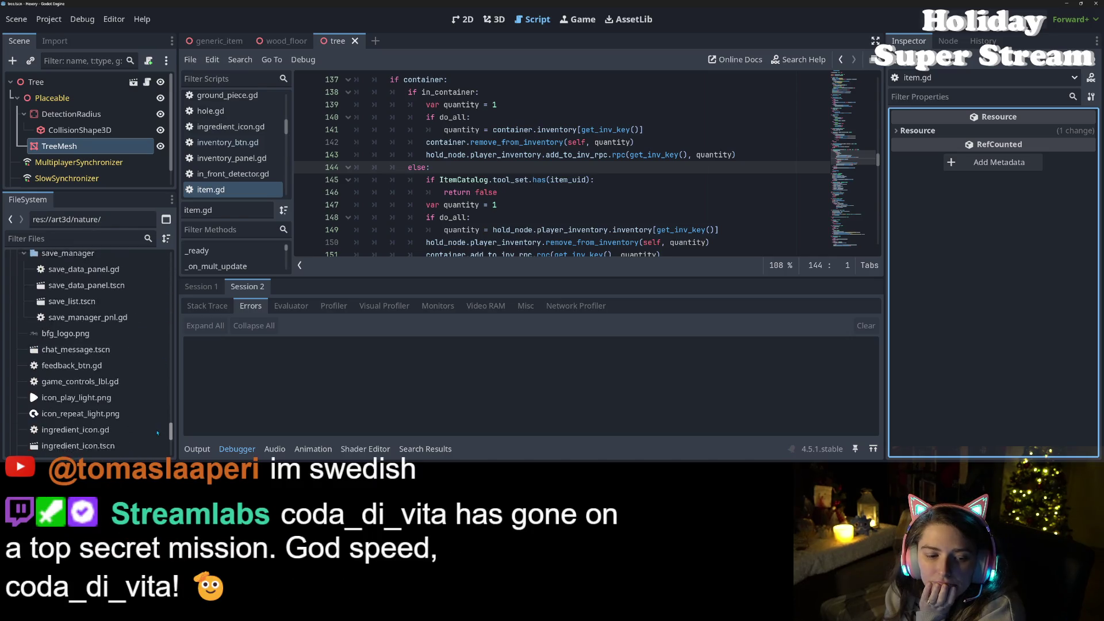
{"action": "scroll", "coordinate": [158, 434], "scroll_direction": "down", "scroll_amount": 2}
{"action": "scroll", "coordinate": [164, 414], "scroll_direction": "up", "scroll_amount": 10}
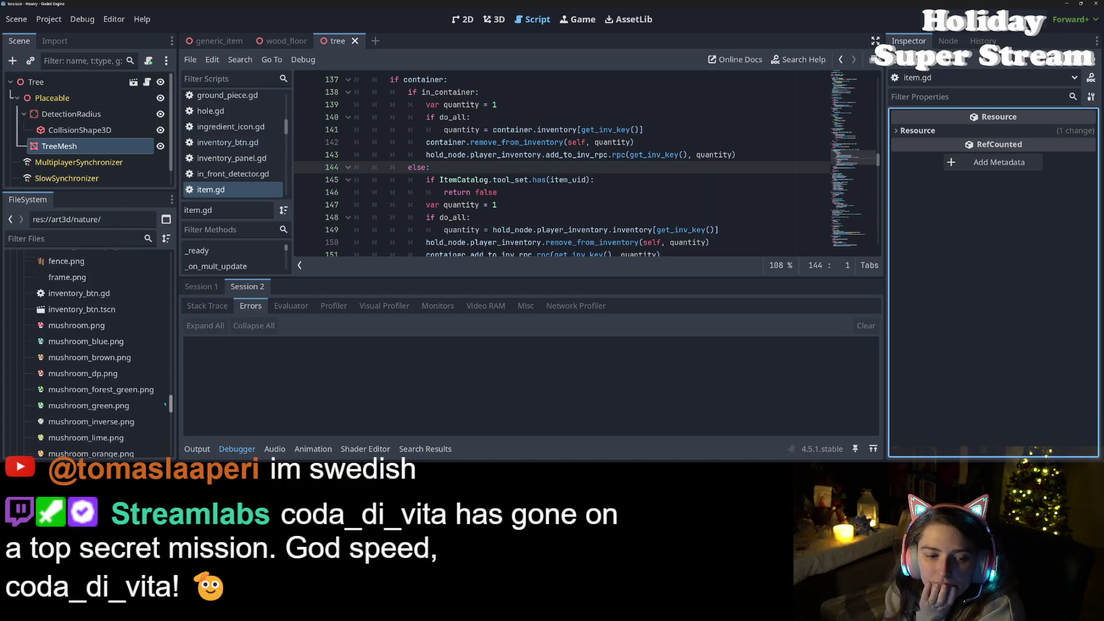
{"action": "scroll", "coordinate": [167, 396], "scroll_direction": "up", "scroll_amount": 3}
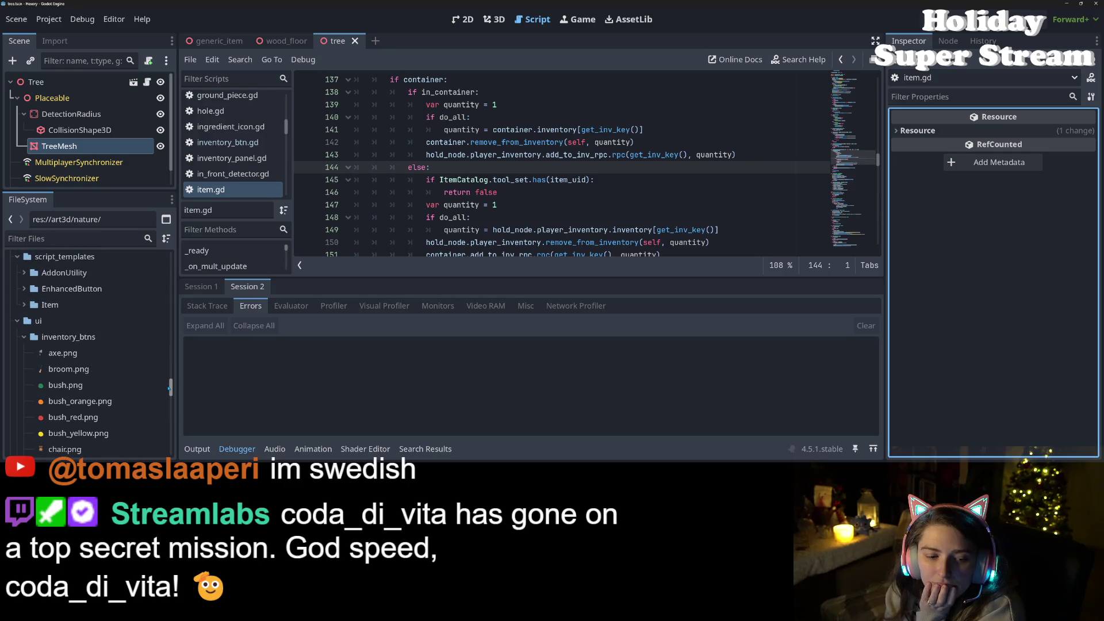
{"action": "mouse_move", "coordinate": [168, 389]}
{"action": "left_mouse_down"}
{"action": "mouse_move", "coordinate": [171, 342]}
{"action": "mouse_move", "coordinate": [167, 353]}
{"action": "left_mouse_up"}
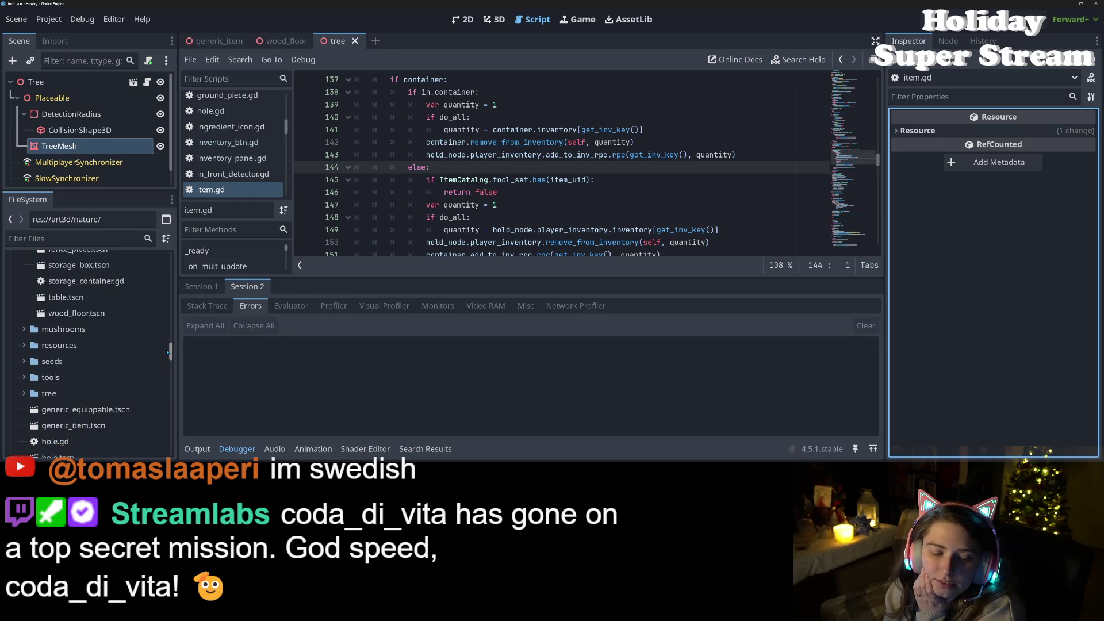
{"action": "left_click", "coordinate": [24, 394]}
{"action": "scroll", "coordinate": [38, 389], "scroll_direction": "down", "scroll_amount": 4}
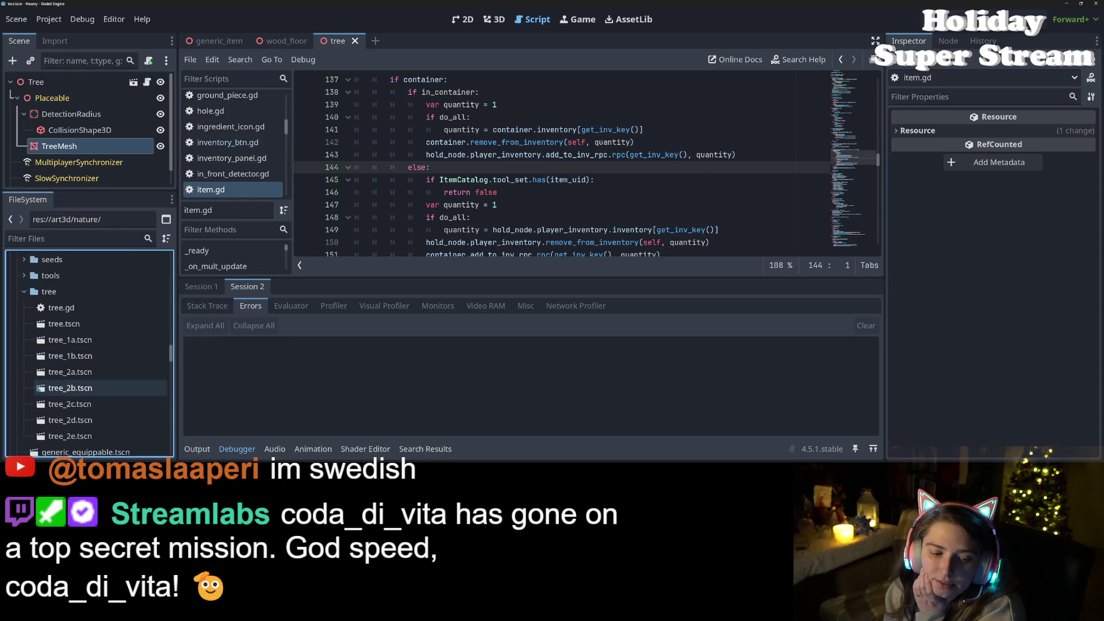
{"action": "scroll", "coordinate": [38, 389], "scroll_direction": "up", "scroll_amount": 2}
{"action": "right_click", "coordinate": [61, 298]}
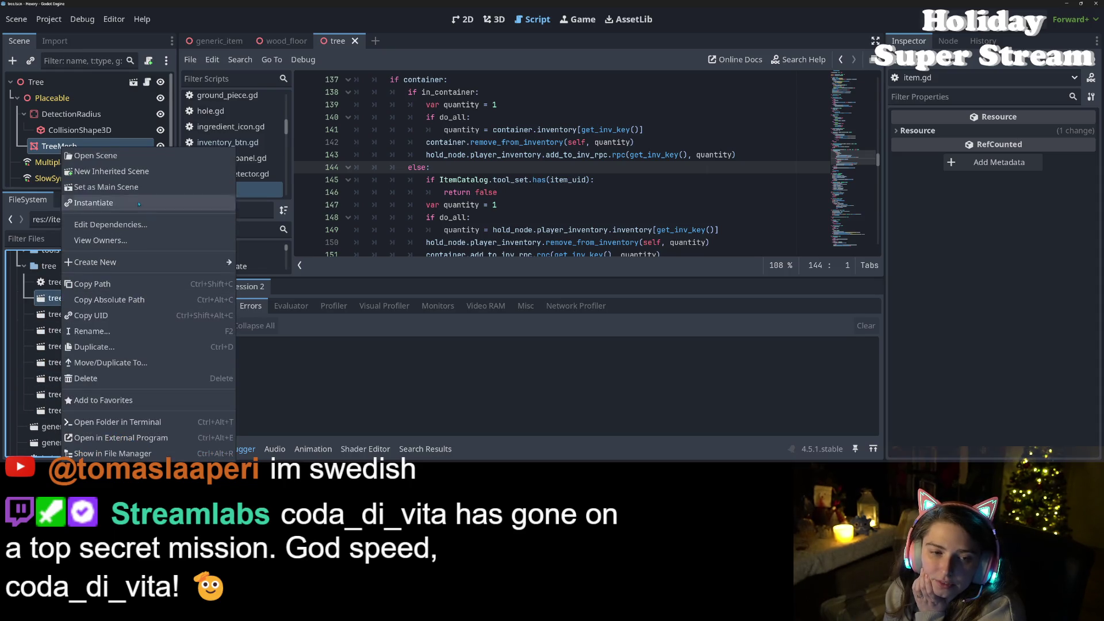
{"action": "left_click", "coordinate": [111, 171]}
Step: Rename the root Tree node to XmasTree, inspect TreeSync, then close the unsaved tab
{"action": "left_click", "coordinate": [50, 90]}
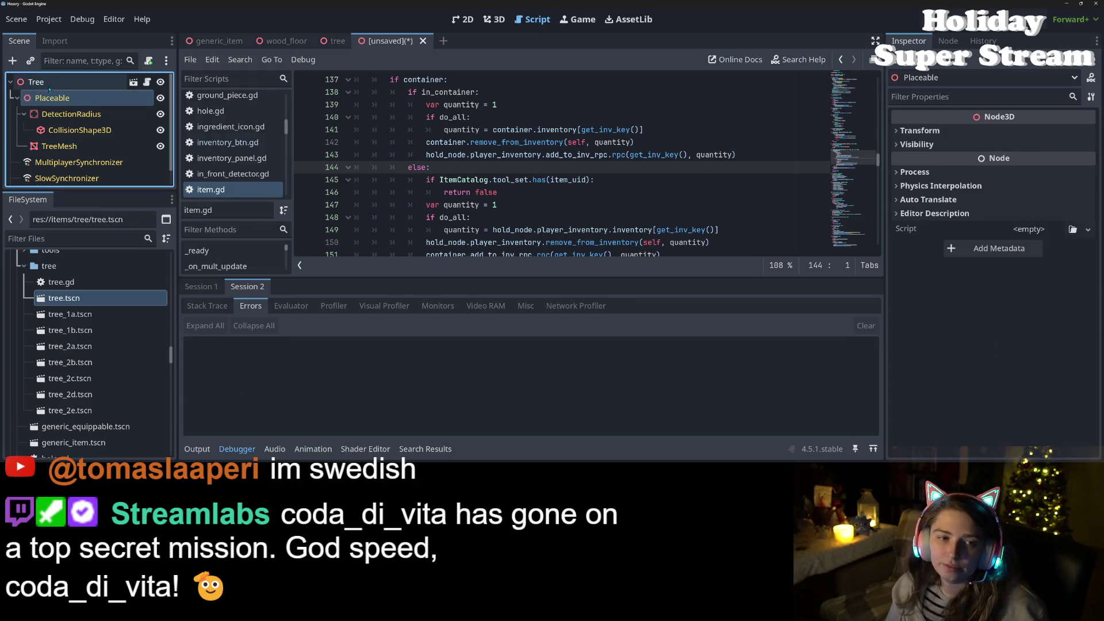
{"action": "right_click", "coordinate": [53, 82]}
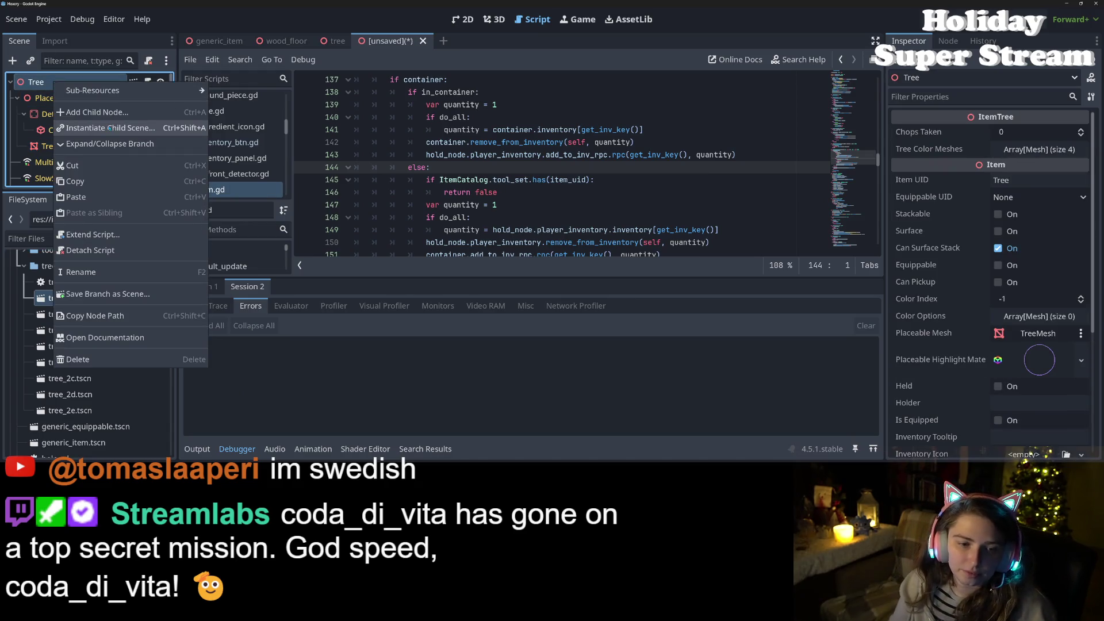
{"action": "left_click", "coordinate": [87, 272]}
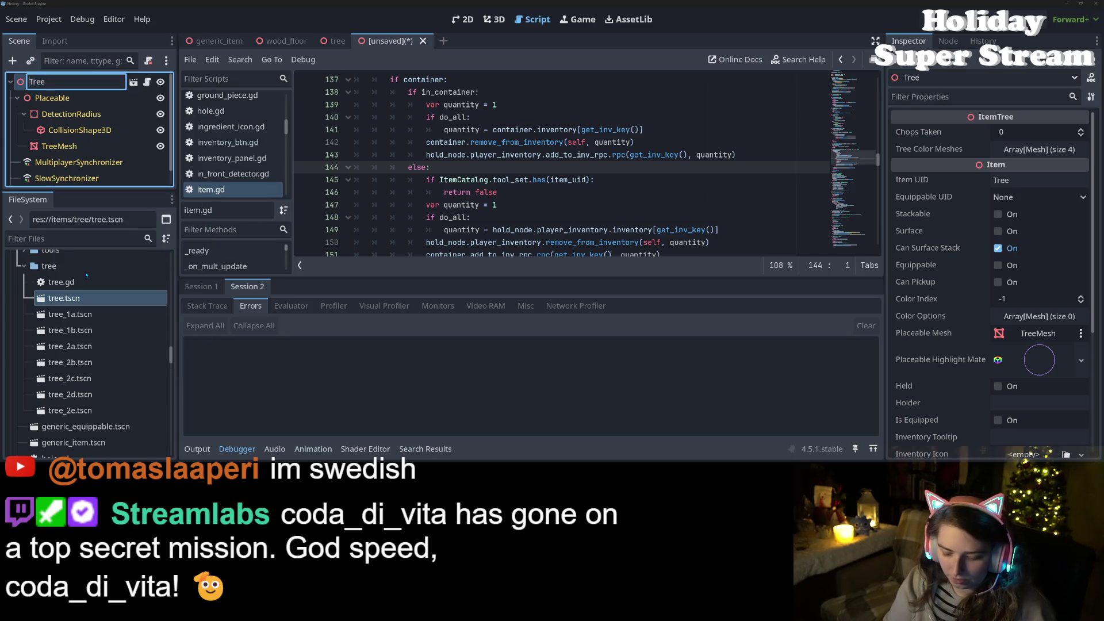
{"action": "type", "text": "XmasTree"}
{"action": "key", "text": "Return"}
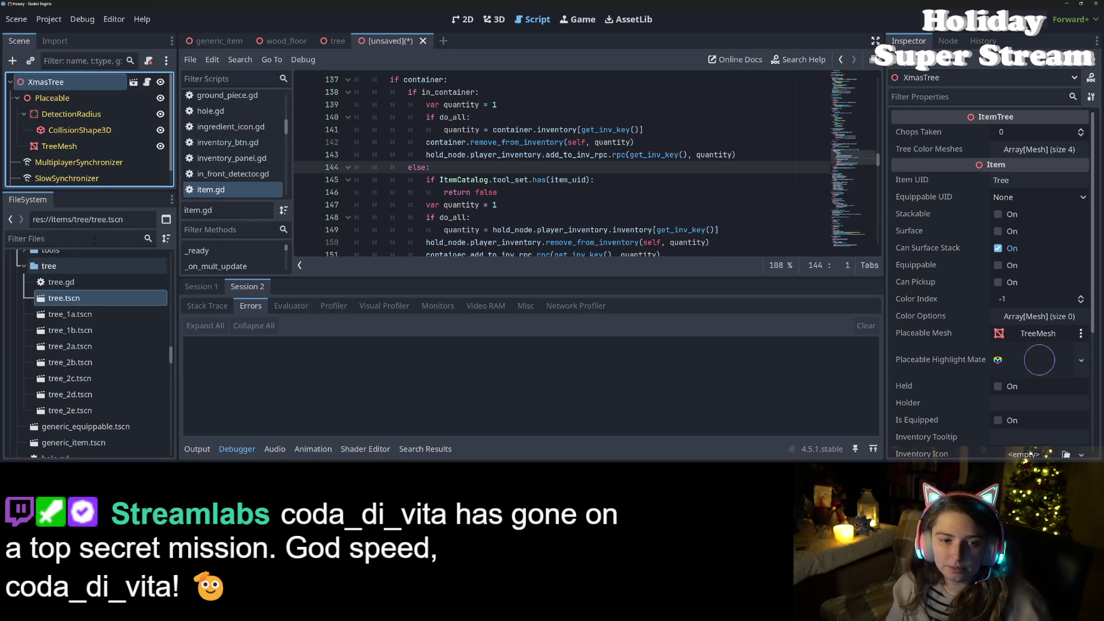
{"action": "left_click_drag", "start_coordinate": [90, 192], "coordinate": [120, 368]}
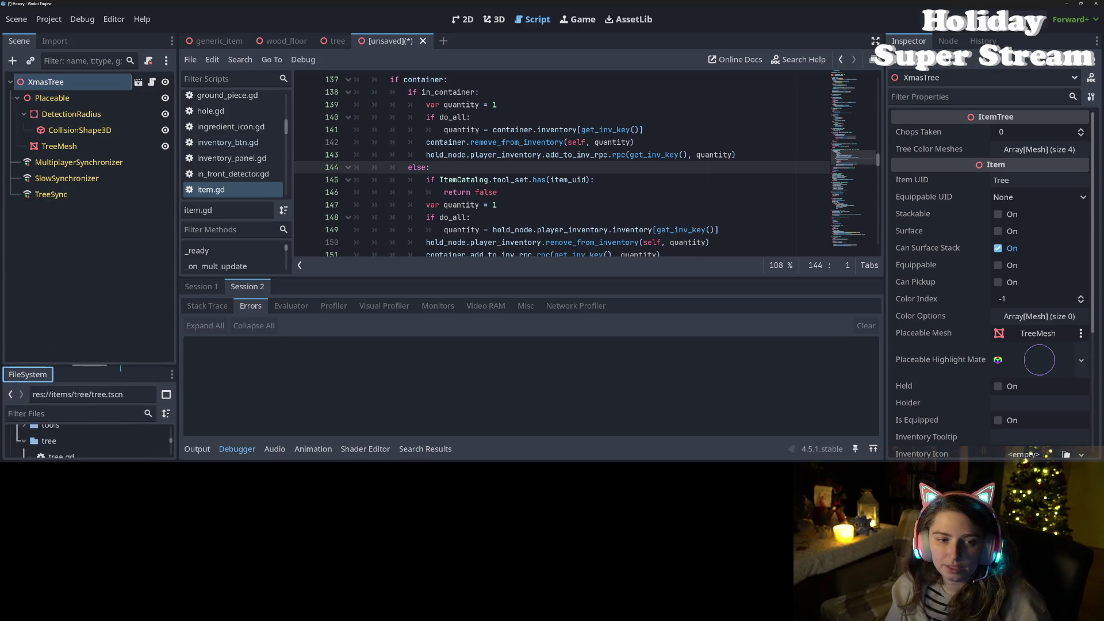
{"action": "left_click", "coordinate": [52, 194]}
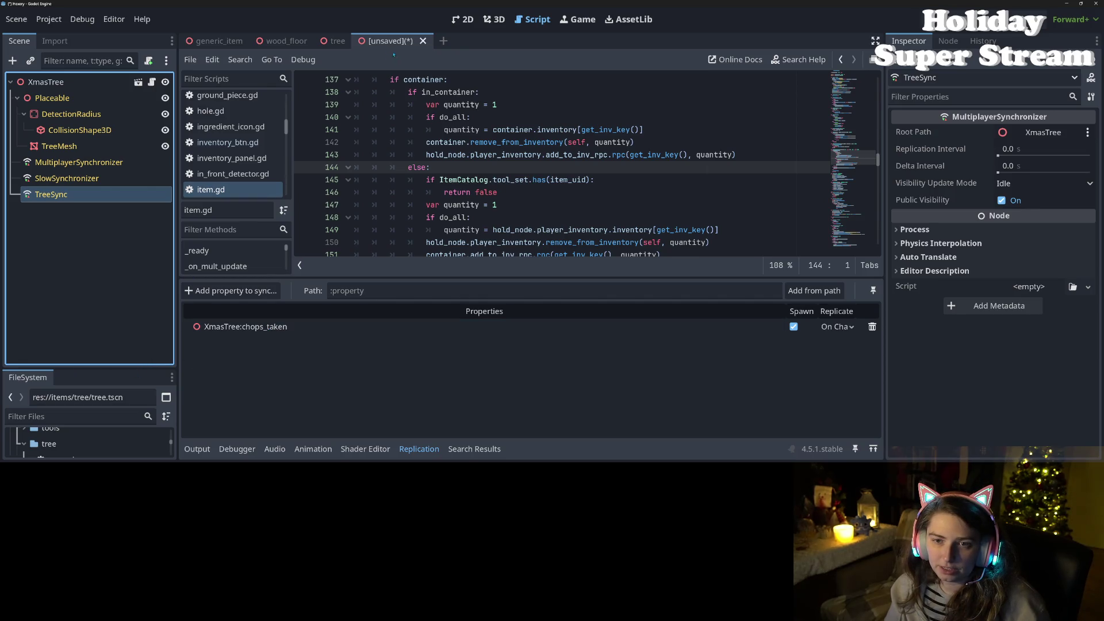
{"action": "left_click", "coordinate": [423, 40]}
Step: Discard the unsaved scene and create a new scene inherited from generic_item.tscn
{"action": "left_click", "coordinate": [610, 256]}
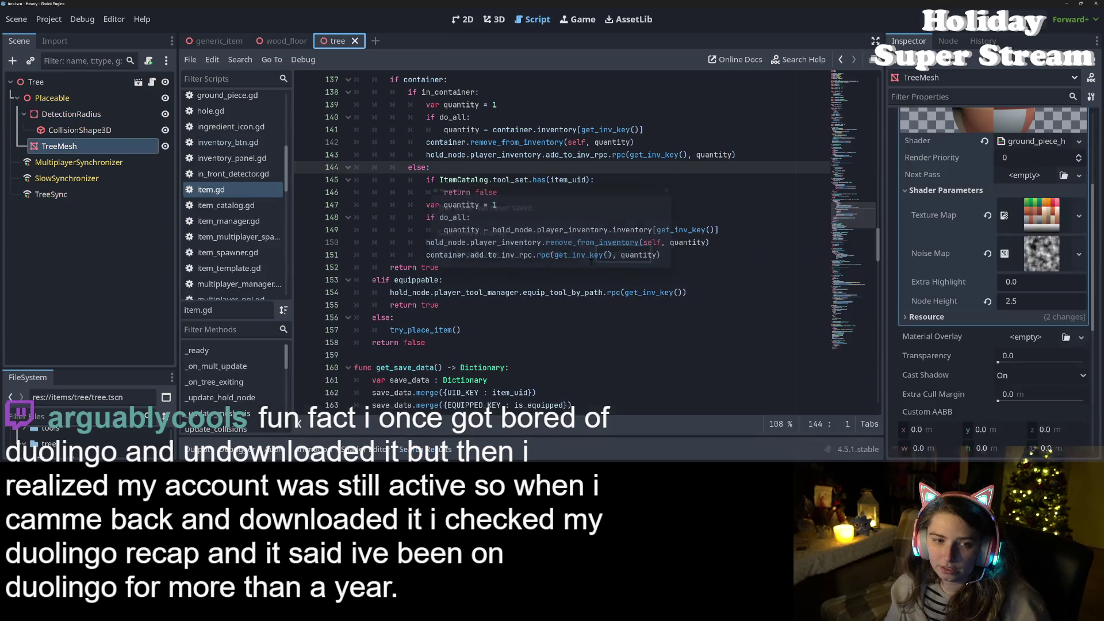
{"action": "left_click_drag", "start_coordinate": [157, 367], "coordinate": [157, 168]}
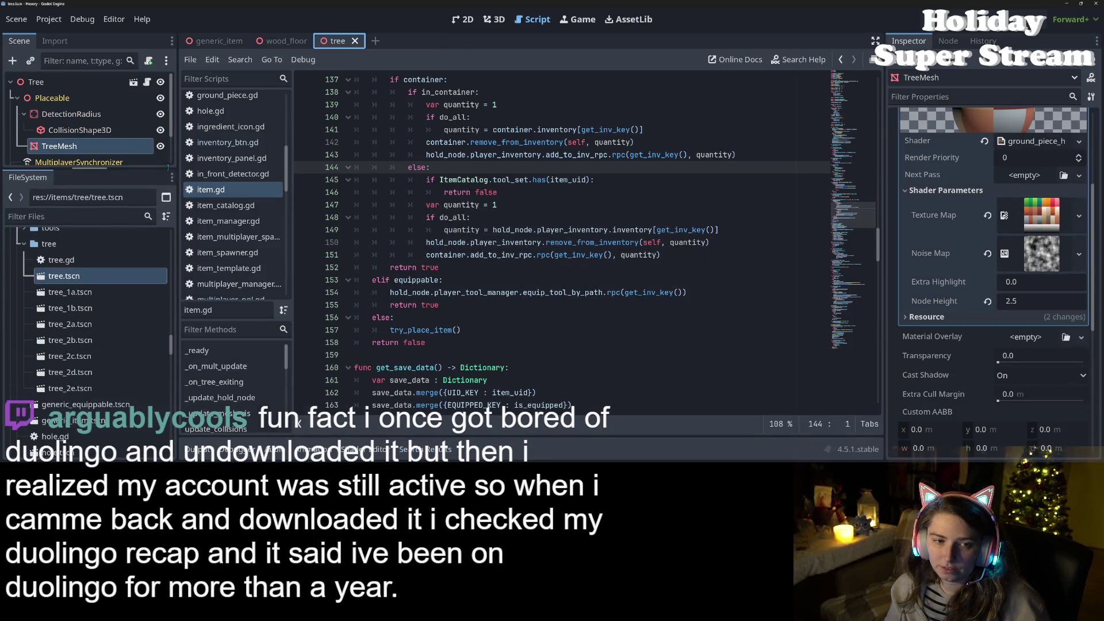
{"action": "left_click", "coordinate": [84, 420]}
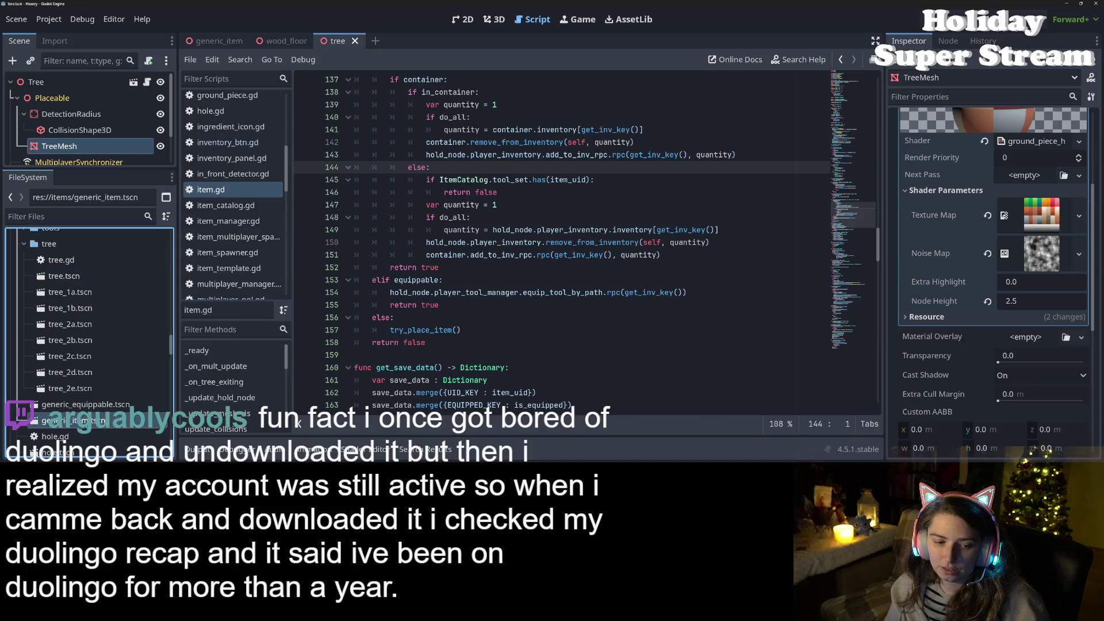
{"action": "right_click", "coordinate": [84, 420]}
{"action": "left_click", "coordinate": [145, 171]}
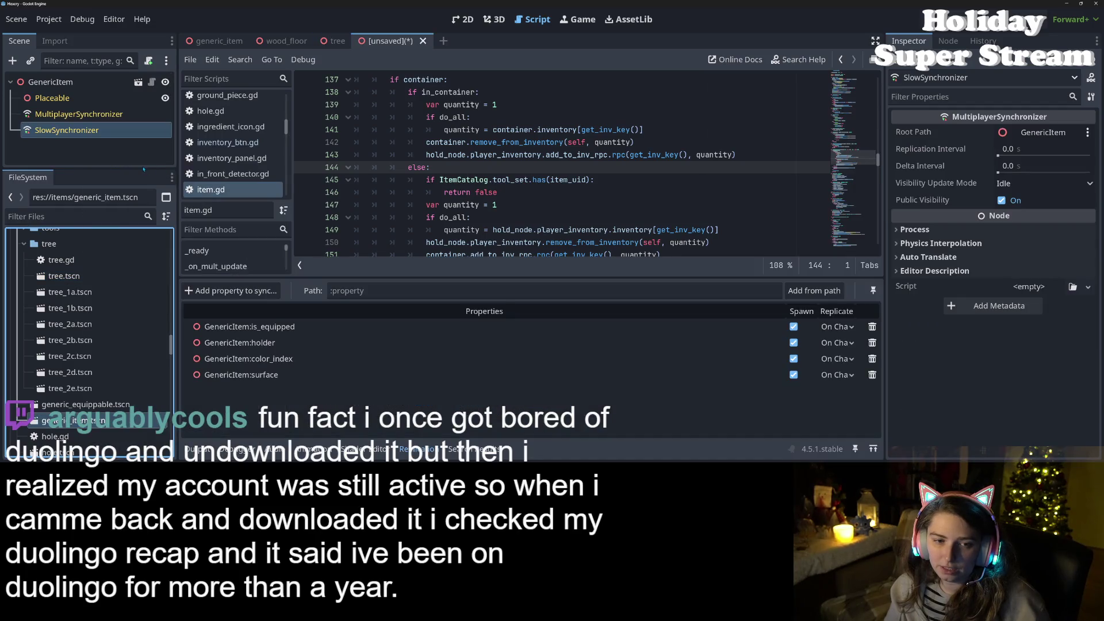
{"action": "left_click_drag", "start_coordinate": [141, 168], "coordinate": [141, 304]}
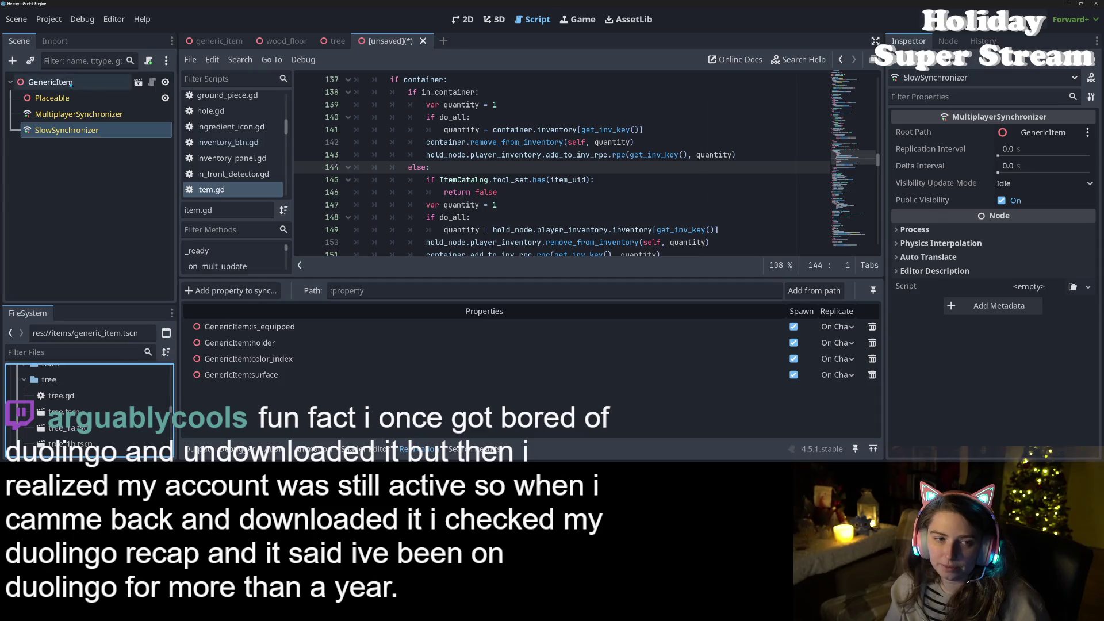
Step: Rename the GenericItem root node to XmasTree
{"action": "right_click", "coordinate": [70, 82]}
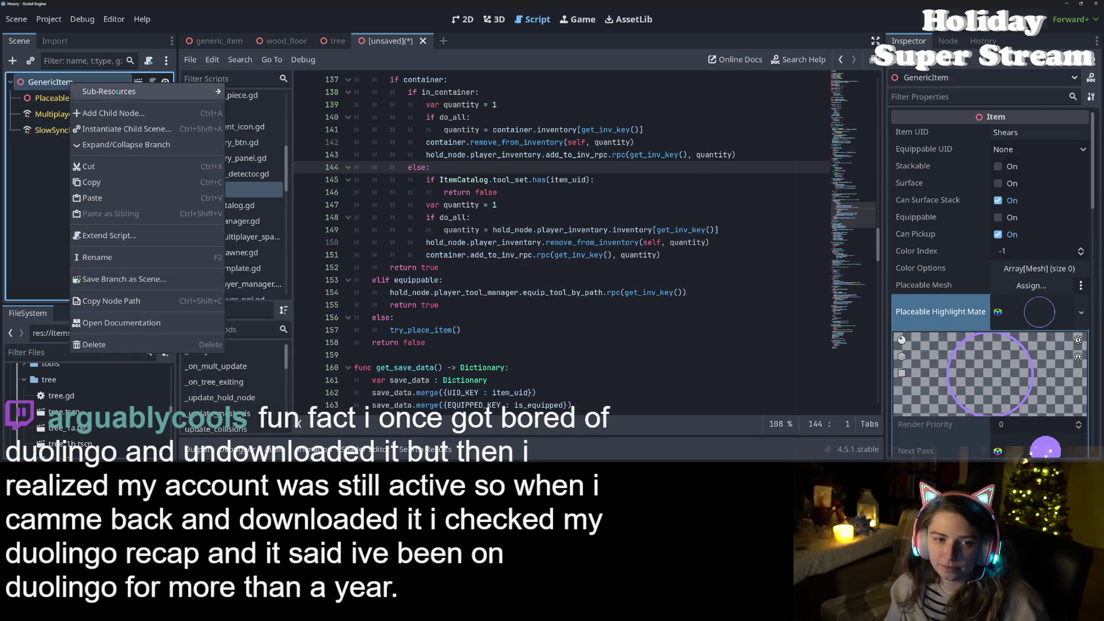
{"action": "left_click", "coordinate": [138, 258]}
{"action": "type", "text": "Xm"}
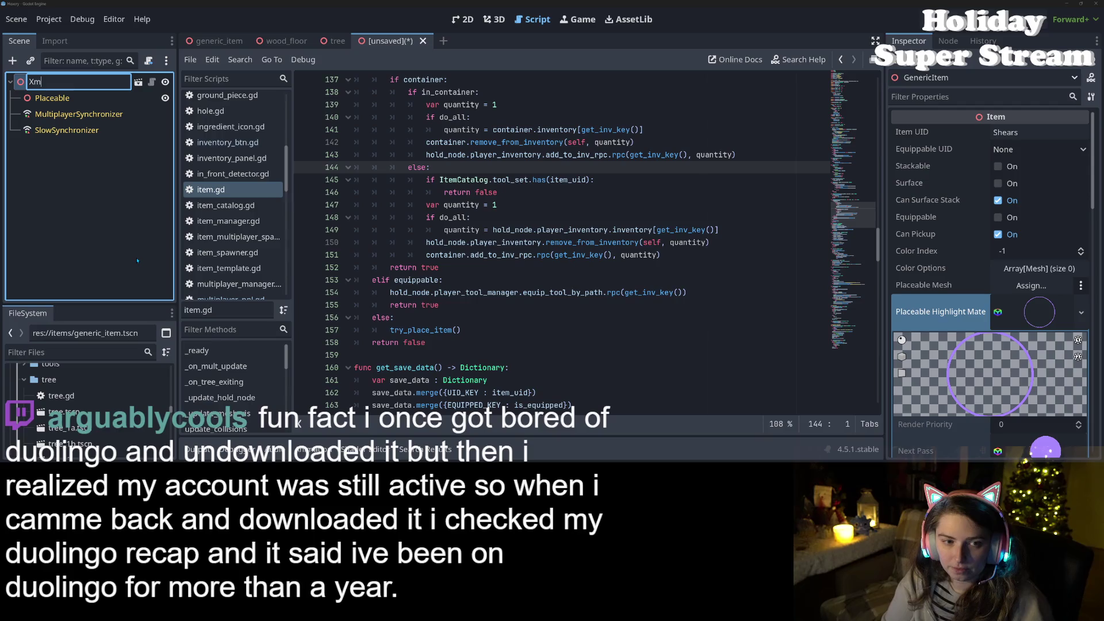
{"action": "type", "text": "e"}
{"action": "key", "text": "Return"}
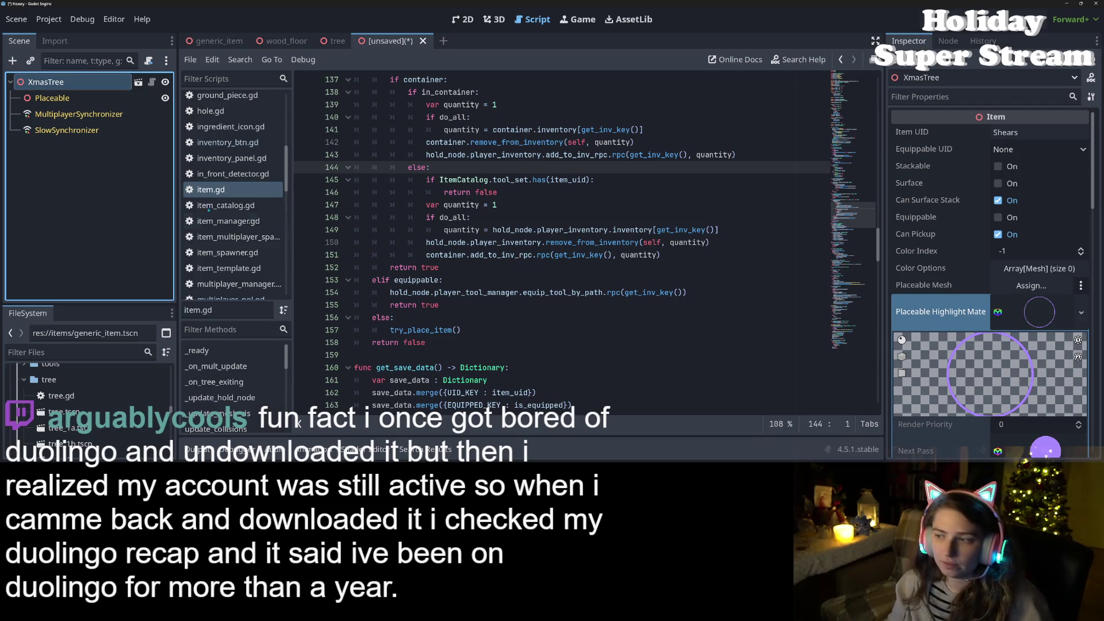
Step: Set Item UID to 'Xmas Tree', Can Surface Stack off, Surface and Stackable on
{"action": "left_click", "coordinate": [1042, 134]}
{"action": "double_click", "coordinate": [1043, 133]}
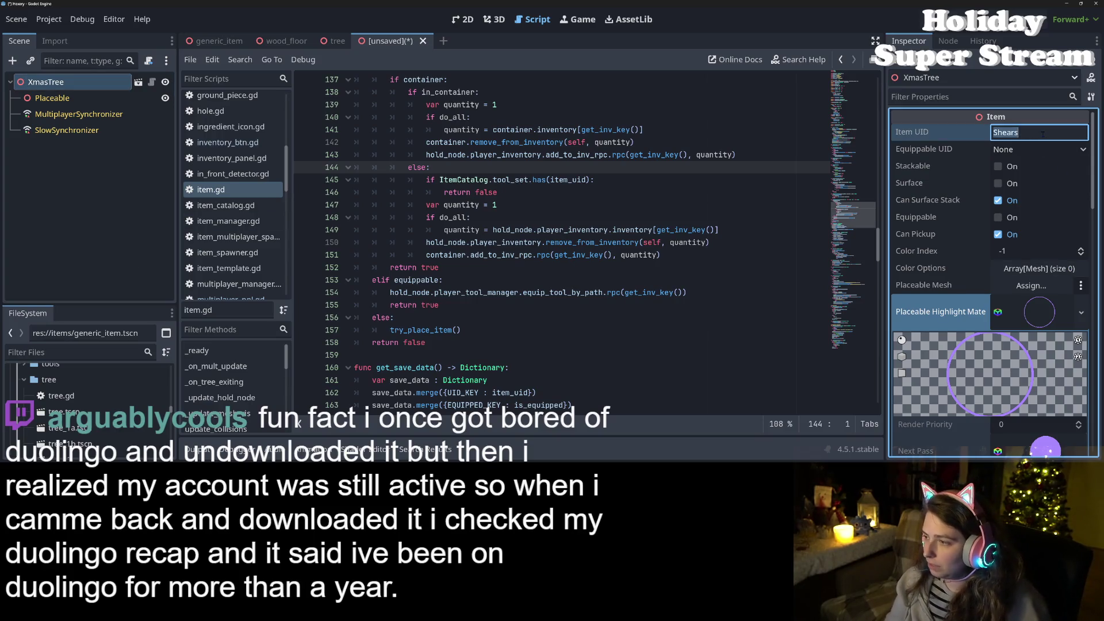
{"action": "type", "text": "Xmas Tree"}
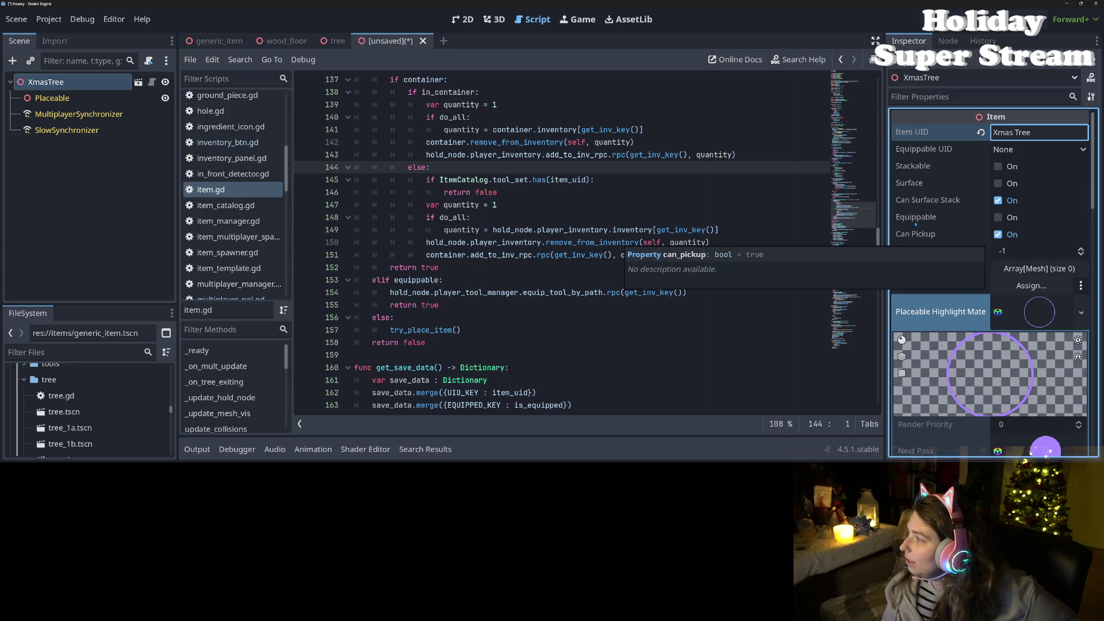
{"action": "left_click", "coordinate": [462, 217]}
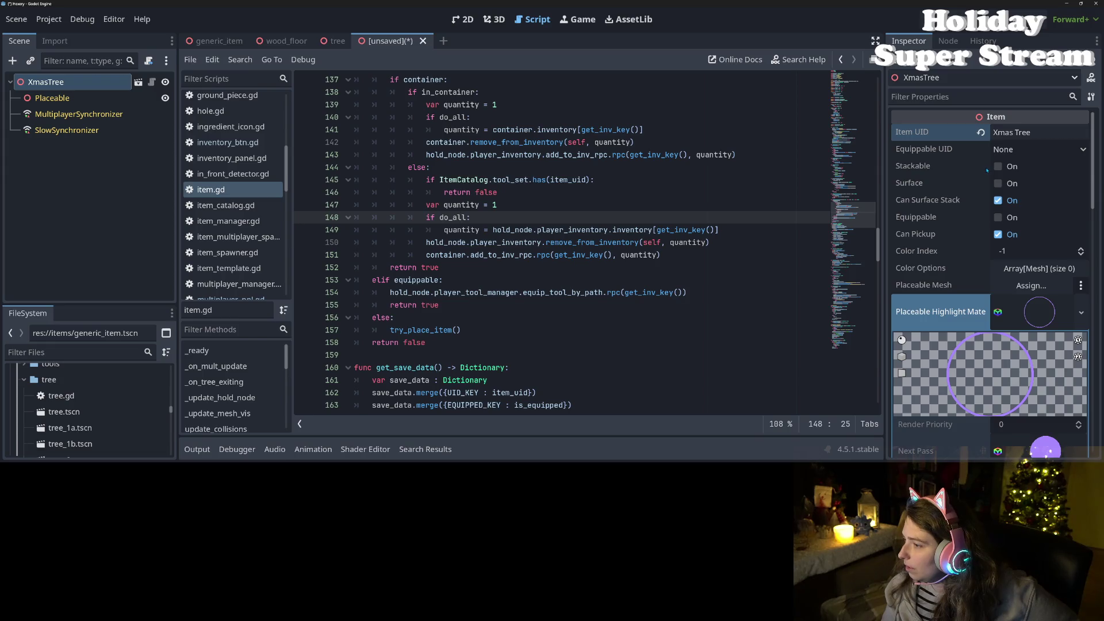
{"action": "left_click", "coordinate": [1000, 207]}
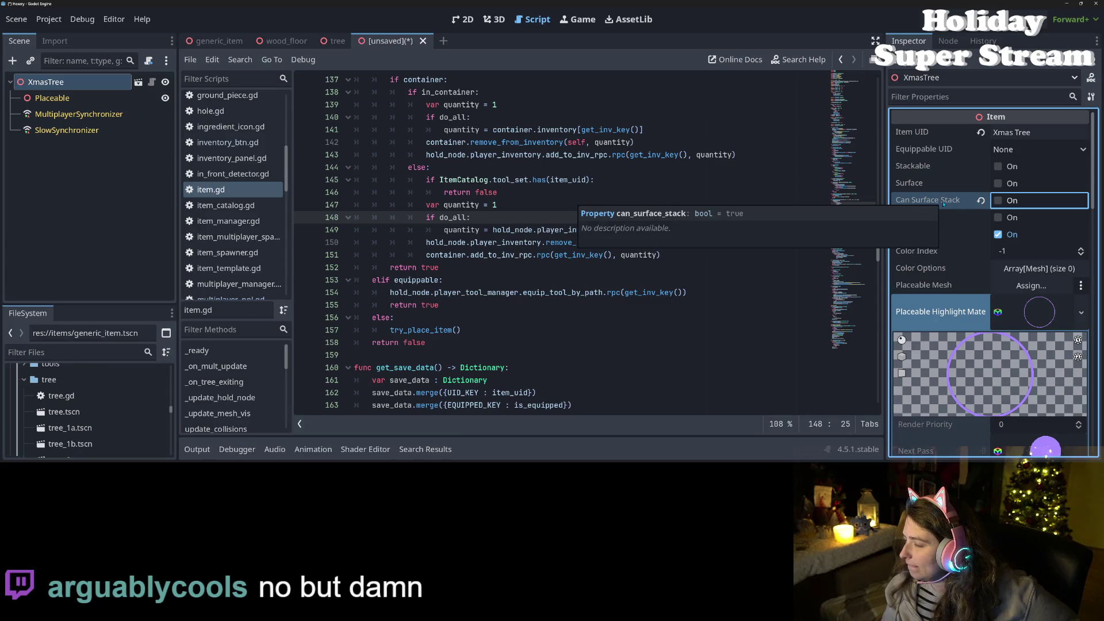
{"action": "left_click", "coordinate": [1000, 184]}
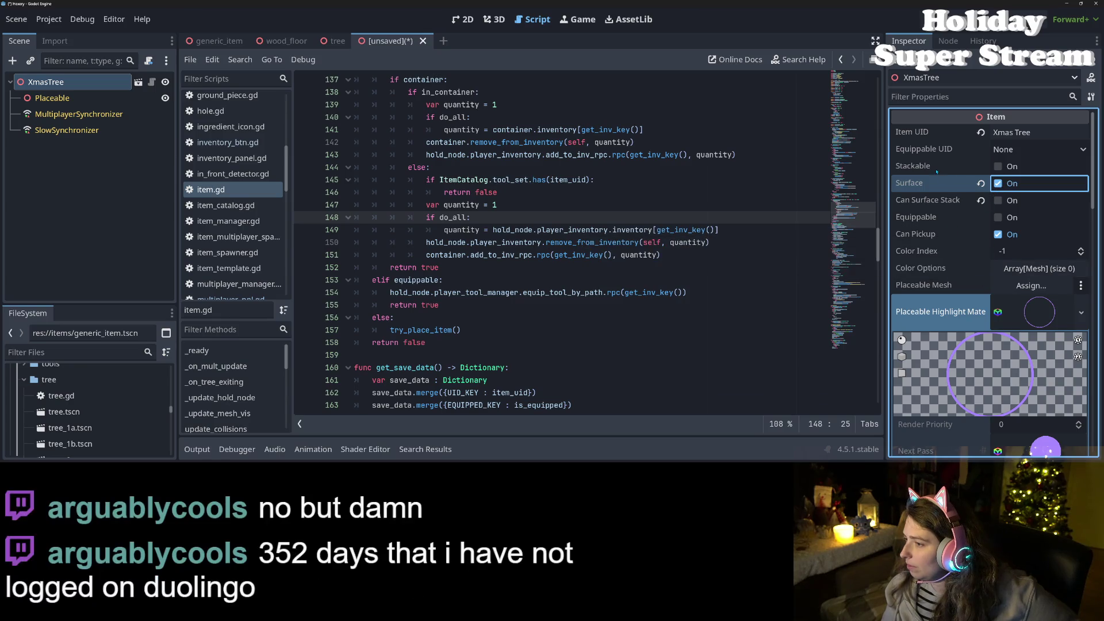
{"action": "left_click", "coordinate": [999, 167]}
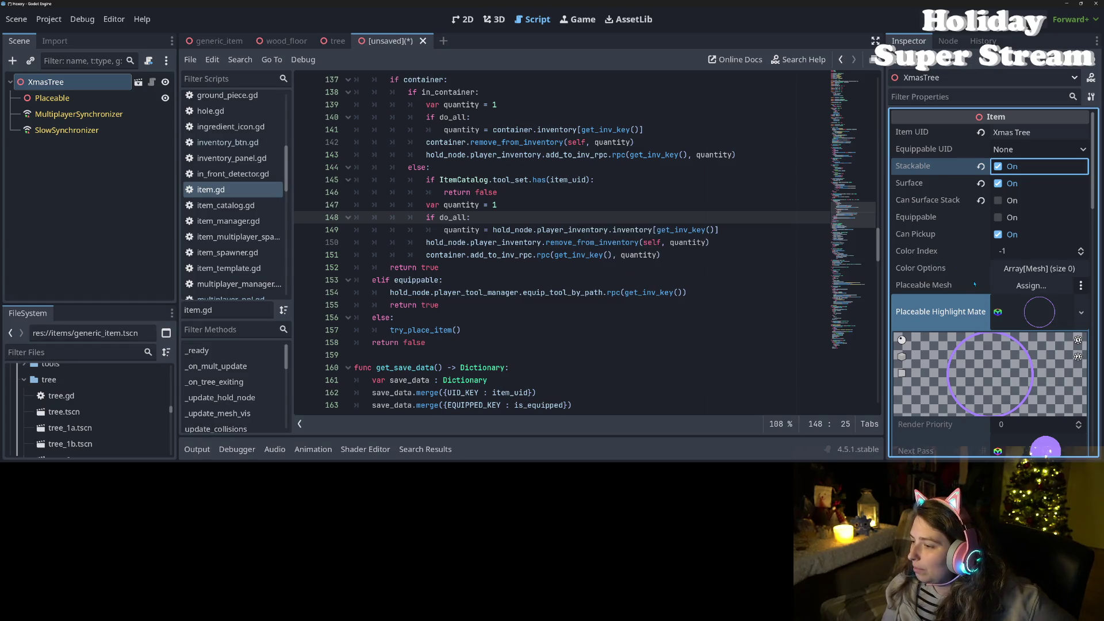
{"action": "left_click", "coordinate": [1040, 316]}
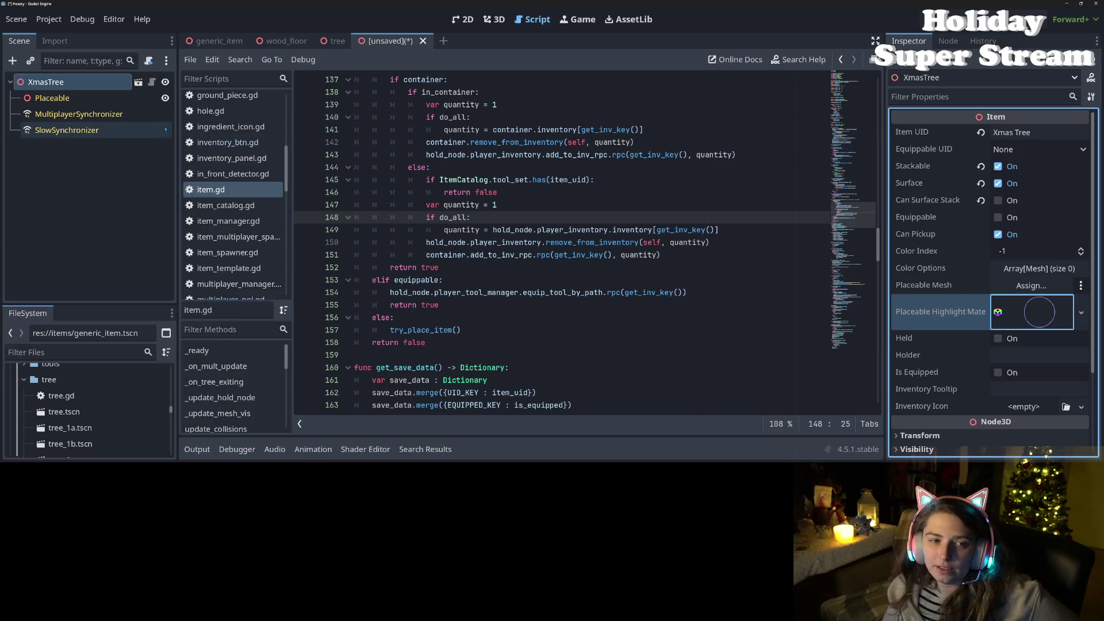
{"action": "left_click", "coordinate": [493, 21]}
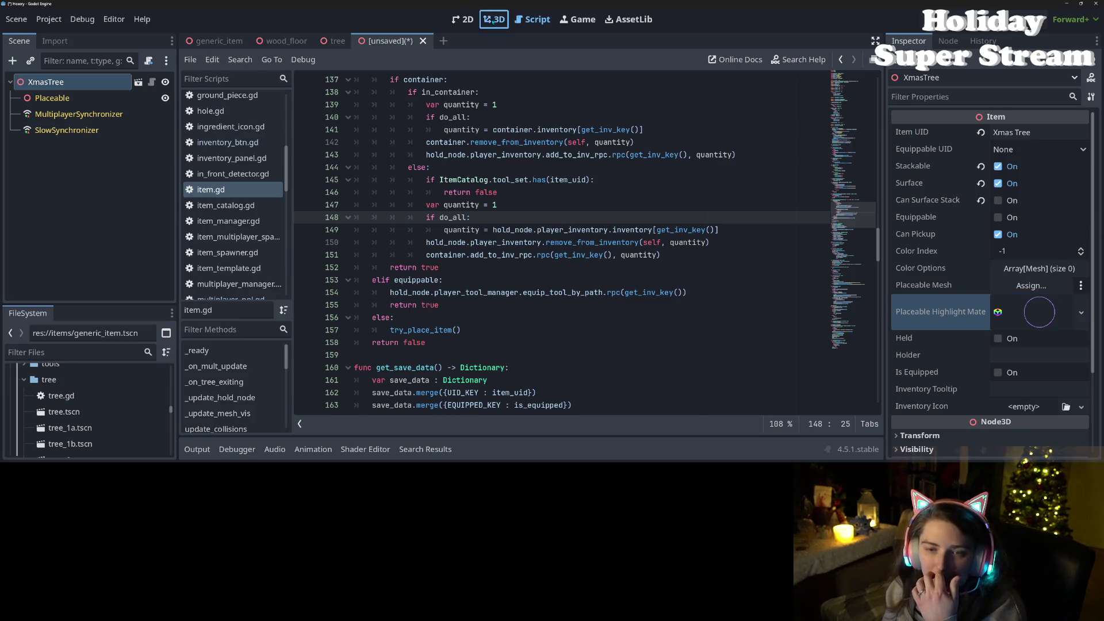
Step: Drag xmas_tree_cover.obj into the 3D viewport to create the XmasTreeCover mesh node
{"action": "scroll", "coordinate": [95, 406], "scroll_direction": "up", "scroll_amount": 5}
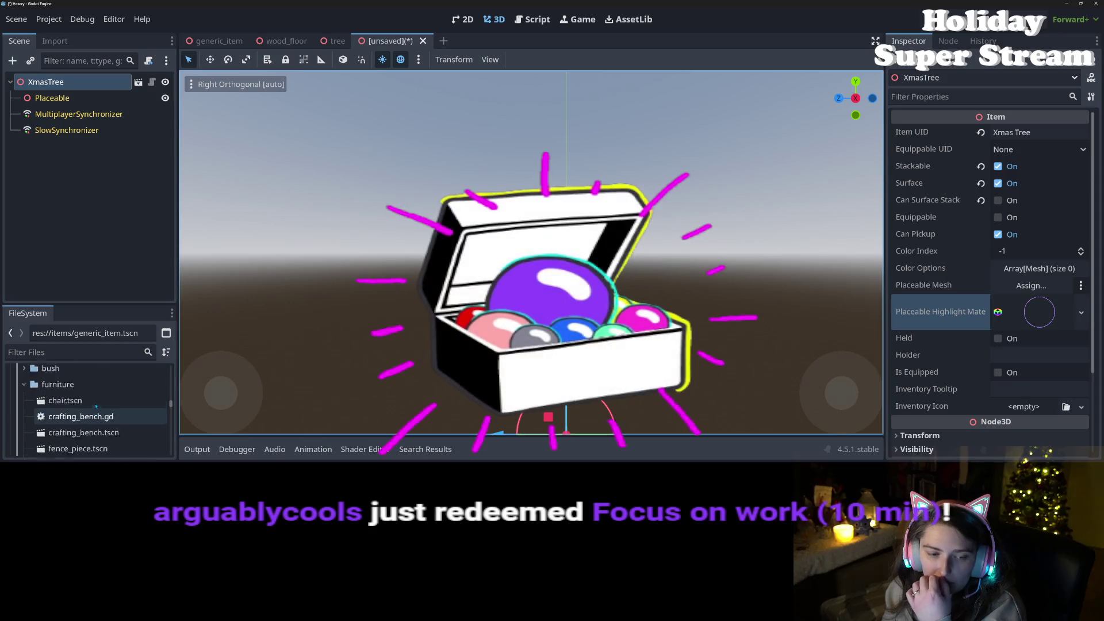
{"action": "scroll", "coordinate": [95, 406], "scroll_direction": "down", "scroll_amount": 5}
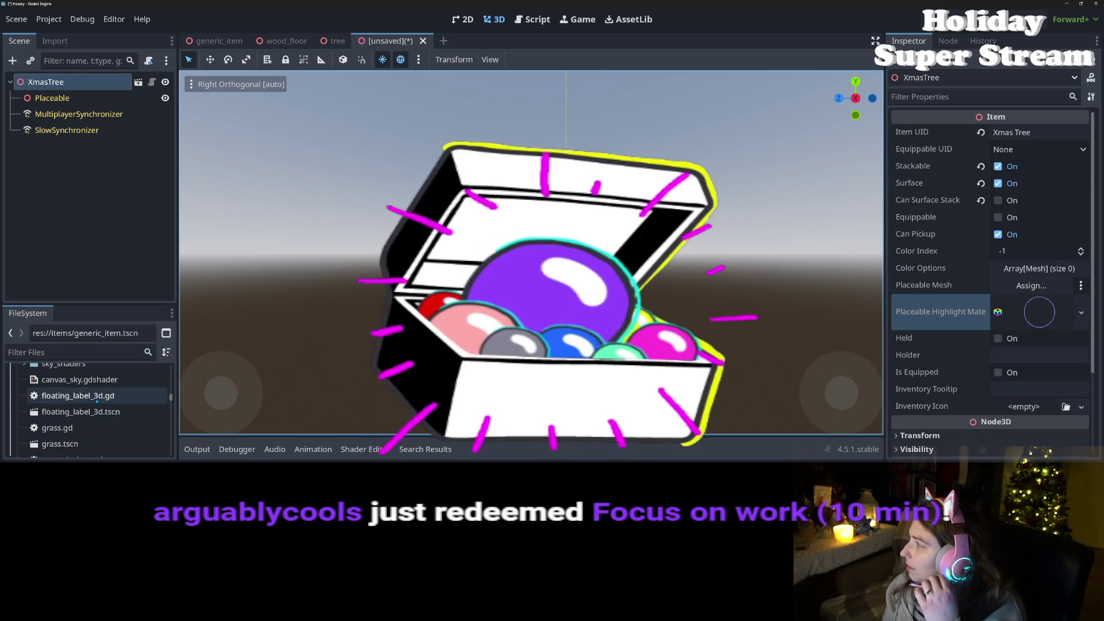
{"action": "scroll", "coordinate": [96, 400], "scroll_direction": "up", "scroll_amount": 1}
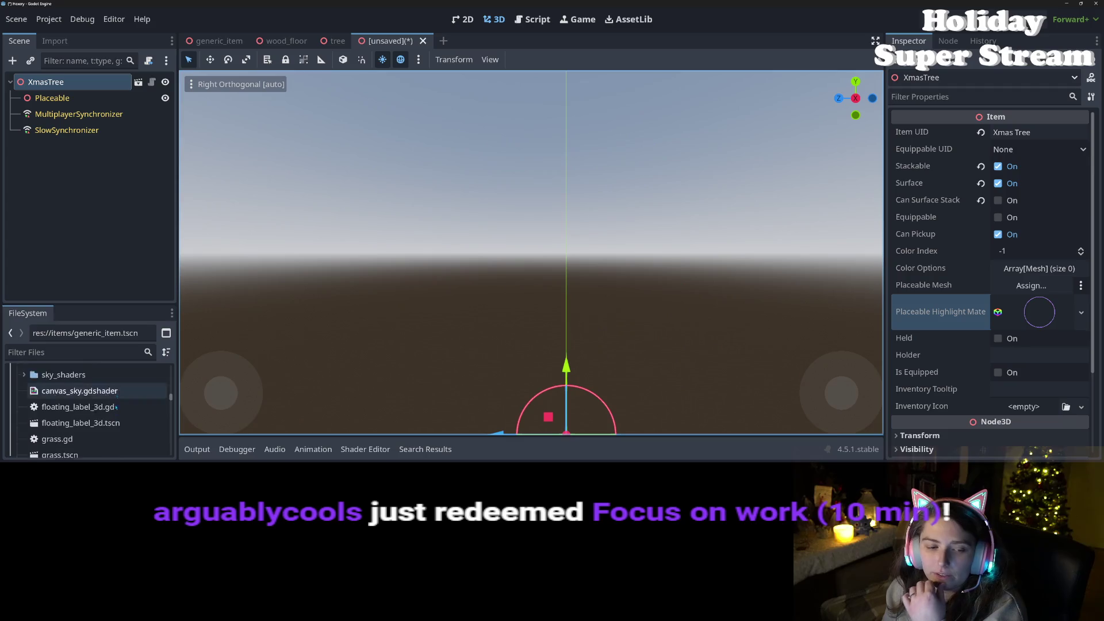
{"action": "scroll", "coordinate": [112, 410], "scroll_direction": "up", "scroll_amount": 10}
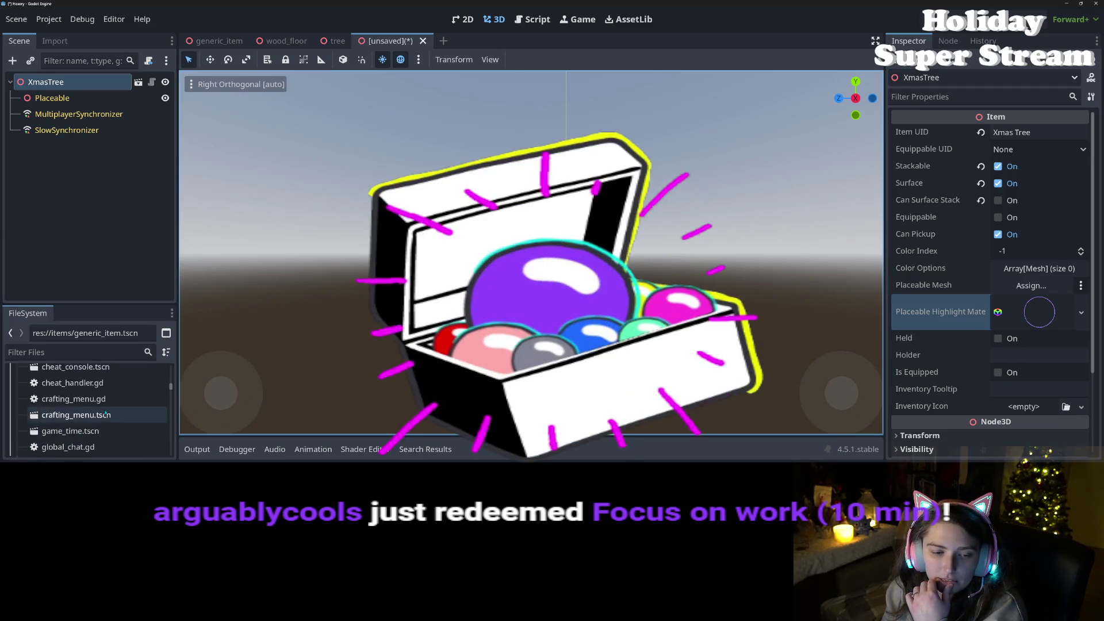
{"action": "scroll", "coordinate": [105, 414], "scroll_direction": "down", "scroll_amount": 10}
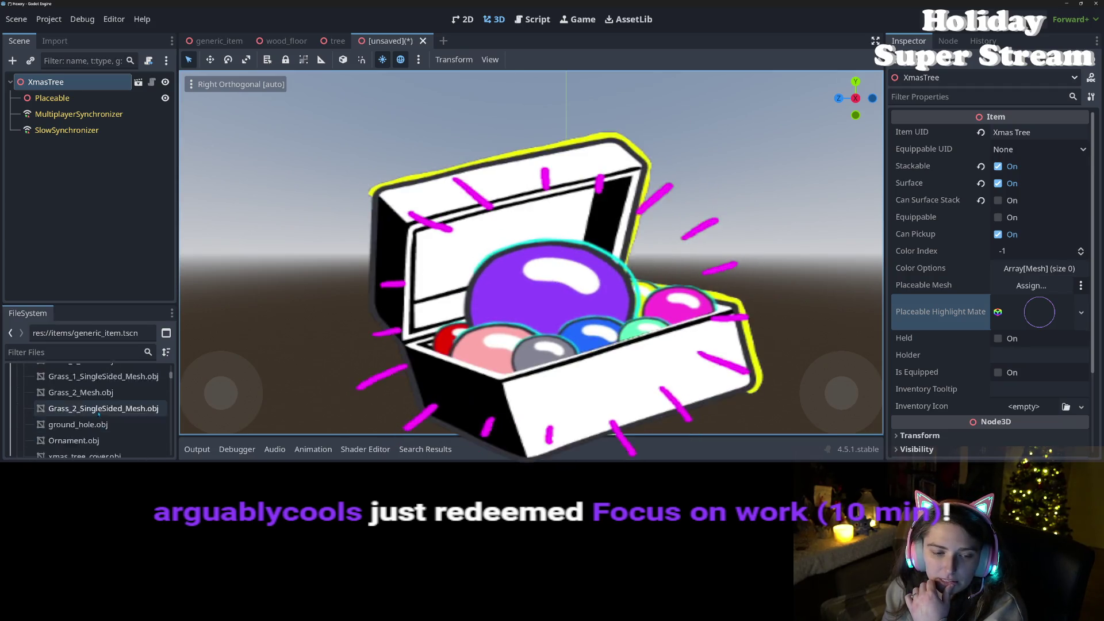
{"action": "scroll", "coordinate": [99, 412], "scroll_direction": "up", "scroll_amount": 3}
{"action": "scroll", "coordinate": [103, 413], "scroll_direction": "down", "scroll_amount": 5}
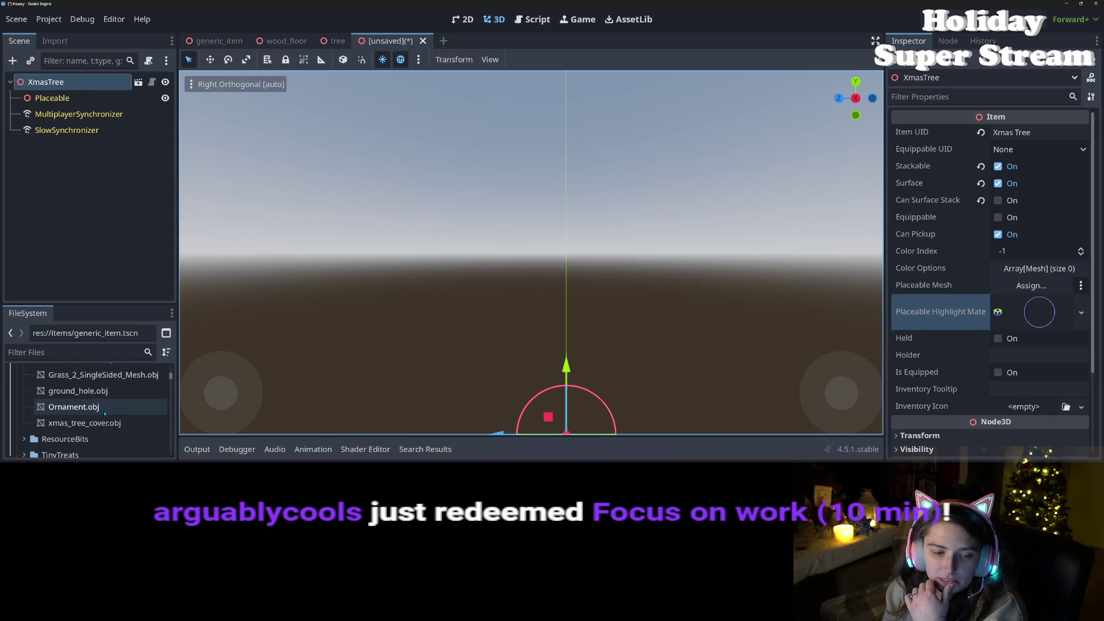
{"action": "mouse_move", "coordinate": [85, 423]}
{"action": "left_mouse_down"}
{"action": "mouse_move", "coordinate": [628, 388]}
{"action": "mouse_move", "coordinate": [345, 402]}
{"action": "left_mouse_up"}
{"action": "scroll", "coordinate": [546, 387], "scroll_direction": "down", "scroll_amount": 5}
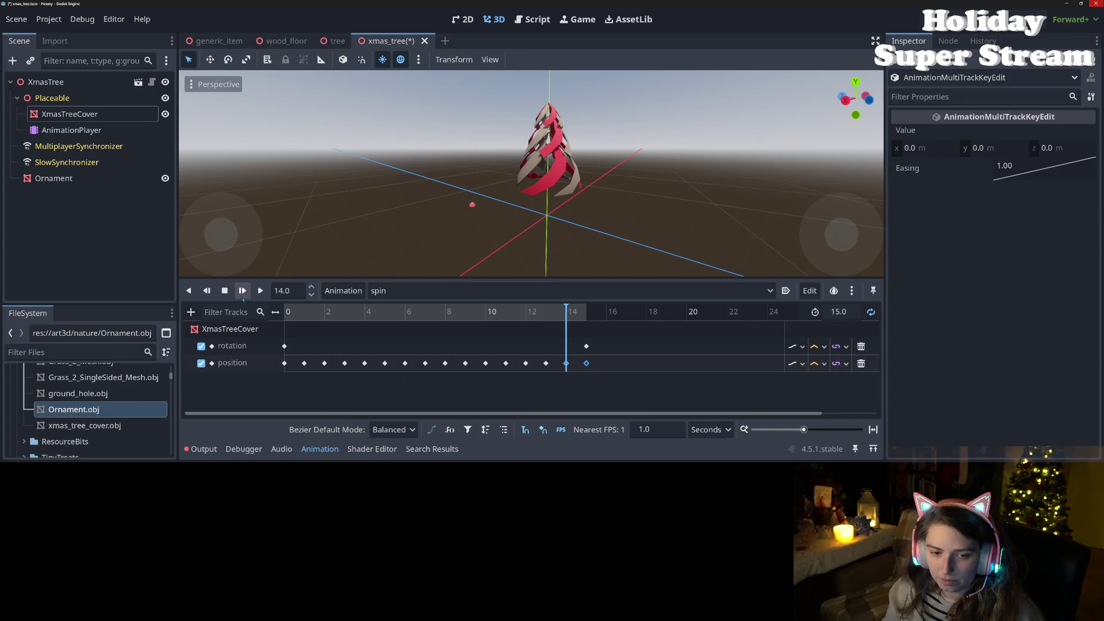
Step: Preview the spin animation, delete position keys from 8 on, and retime the rest to end at 14
{"action": "left_click", "coordinate": [242, 291]}
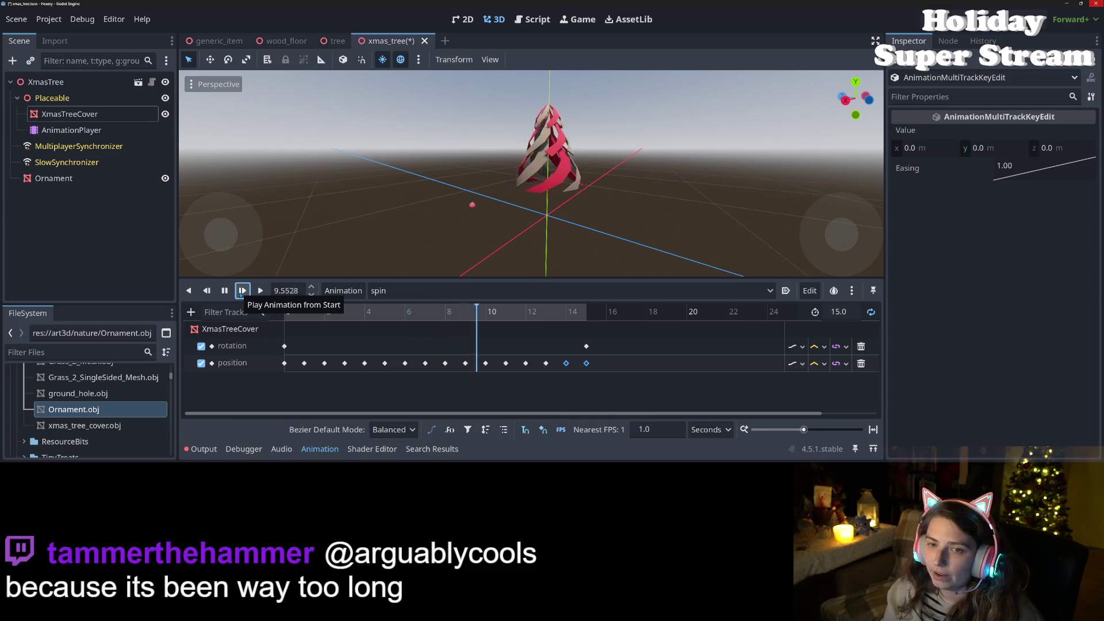
{"action": "left_click", "coordinate": [228, 295]}
{"action": "left_click", "coordinate": [228, 294]}
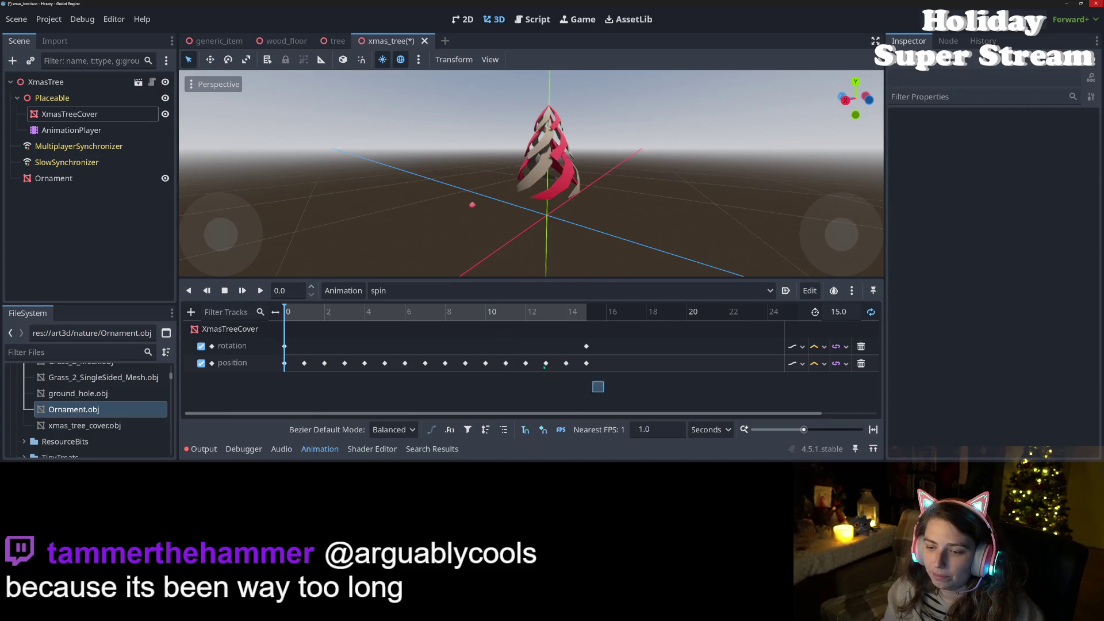
{"action": "left_click_drag", "start_coordinate": [601, 391], "coordinate": [438, 357]}
{"action": "key", "text": "Delete"}
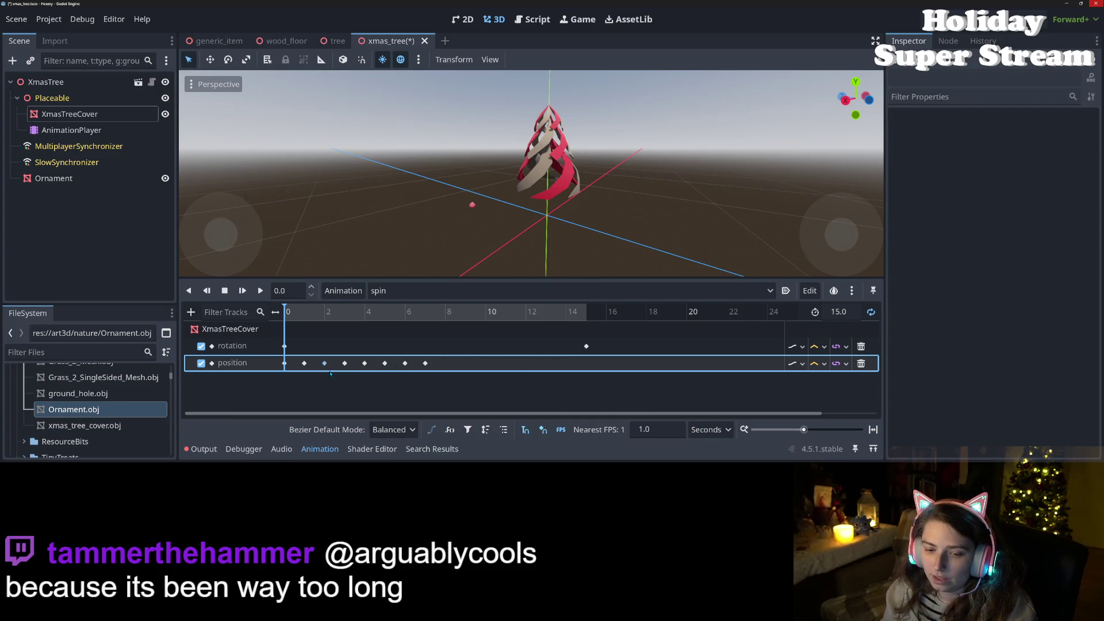
{"action": "left_click_drag", "start_coordinate": [301, 350], "coordinate": [441, 382]}
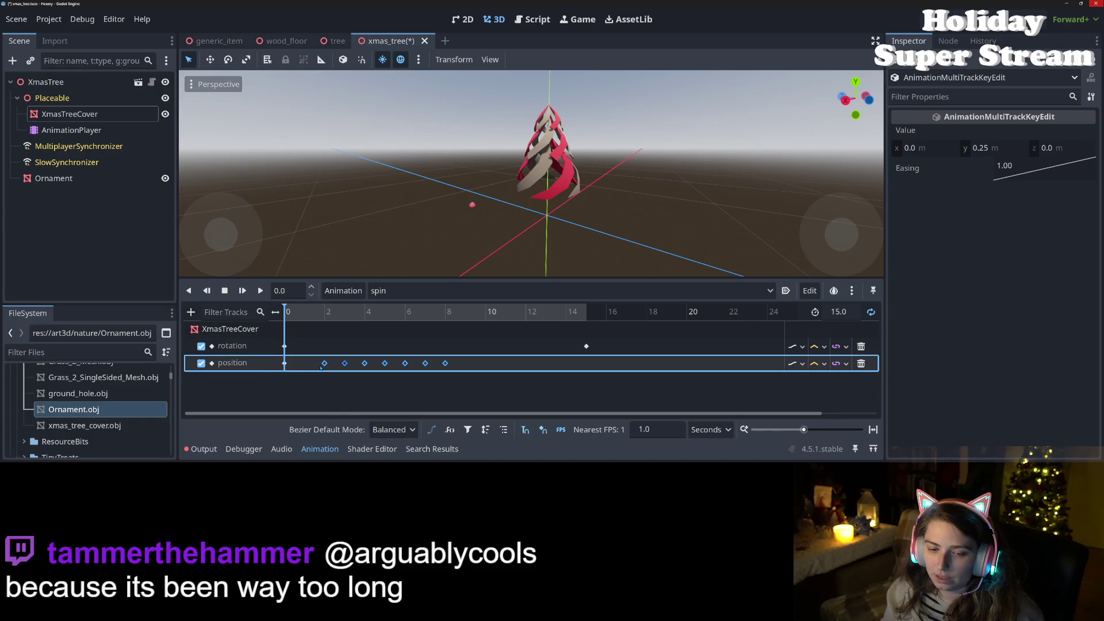
{"action": "mouse_move", "coordinate": [339, 348]}
{"action": "left_mouse_down"}
{"action": "mouse_move", "coordinate": [406, 383]}
{"action": "mouse_move", "coordinate": [454, 391]}
{"action": "left_mouse_up"}
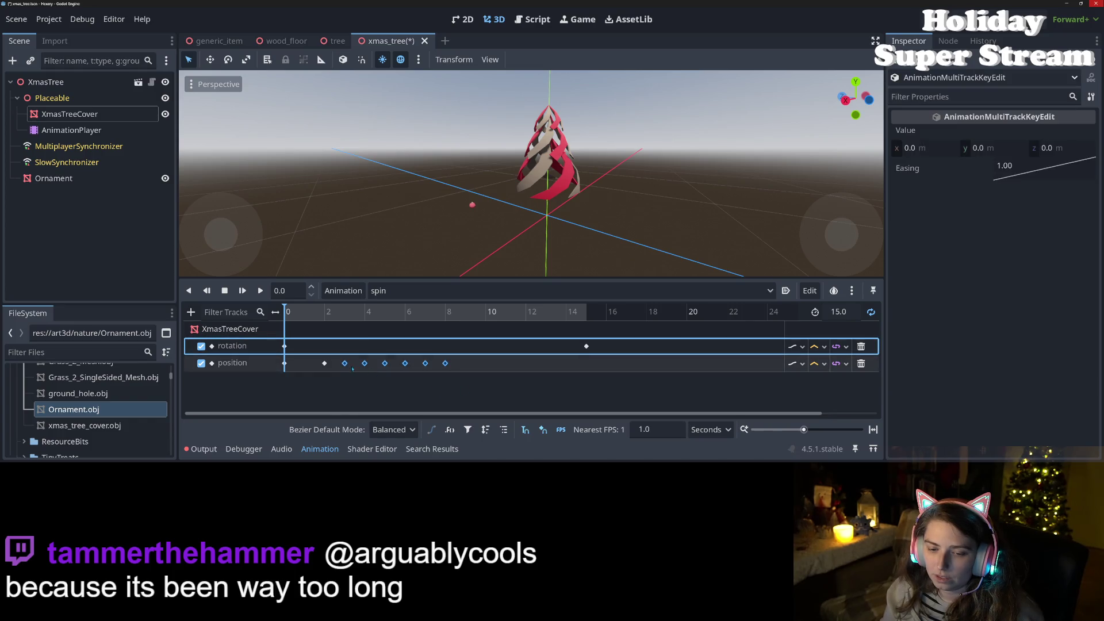
{"action": "left_click_drag", "start_coordinate": [378, 342], "coordinate": [468, 384]}
{"action": "mouse_move", "coordinate": [385, 363]}
{"action": "left_mouse_down"}
{"action": "mouse_move", "coordinate": [495, 383]}
{"action": "mouse_move", "coordinate": [469, 379]}
{"action": "mouse_move", "coordinate": [485, 363]}
{"action": "mouse_move", "coordinate": [515, 379]}
{"action": "mouse_move", "coordinate": [525, 363]}
{"action": "left_mouse_up"}
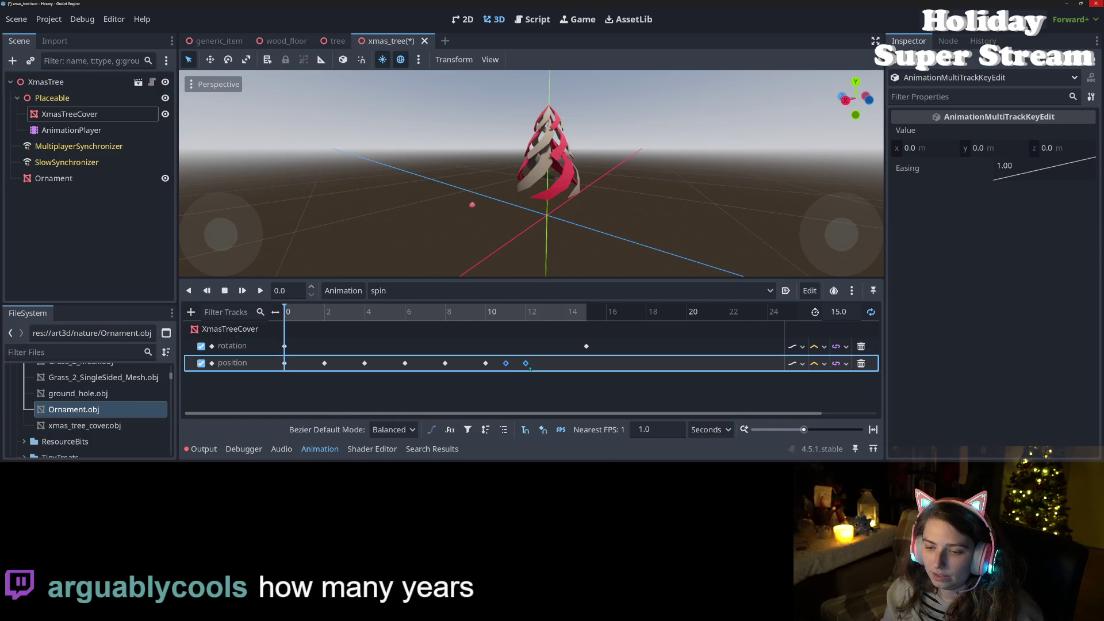
{"action": "left_click", "coordinate": [547, 363]}
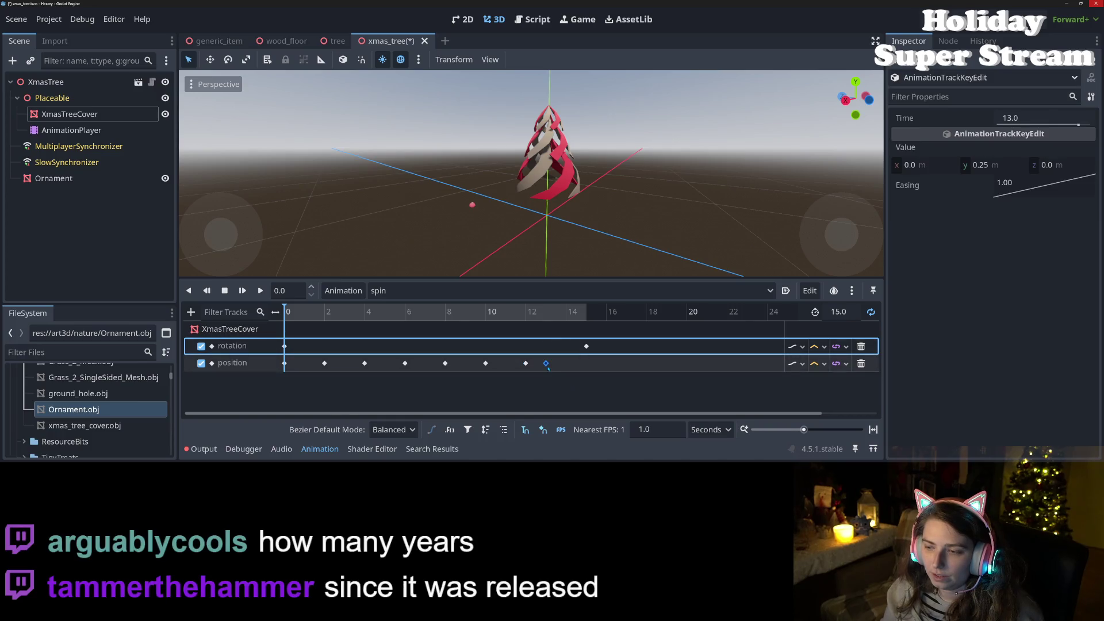
{"action": "left_click_drag", "start_coordinate": [546, 363], "coordinate": [566, 370]}
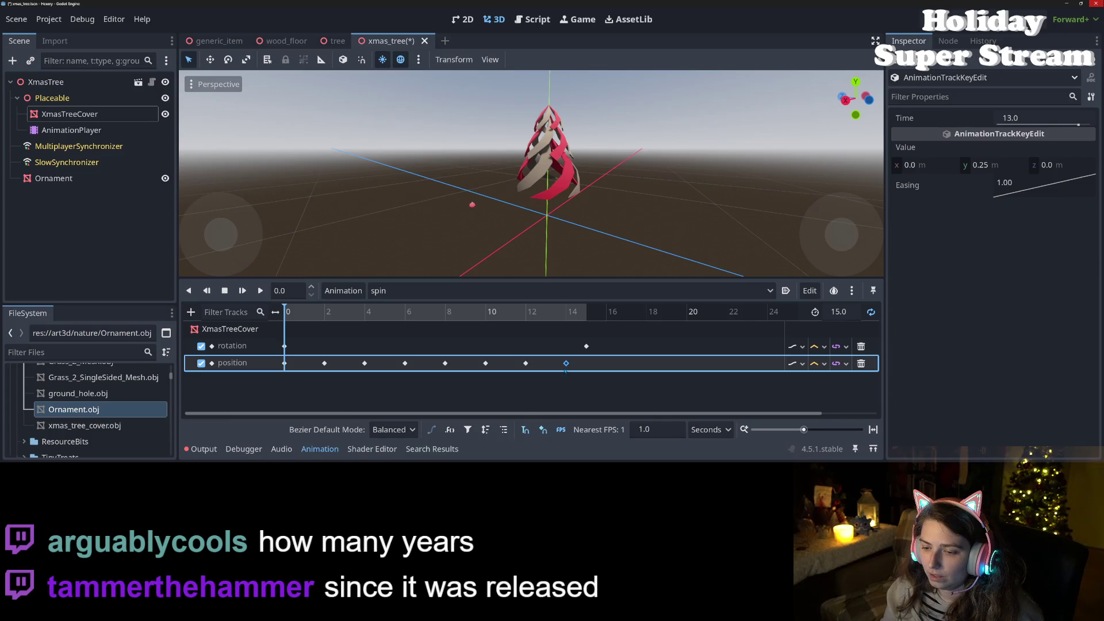
Step: Set the animation length to 14.0, move the final rotation key to 14, and save
{"action": "left_click", "coordinate": [839, 312]}
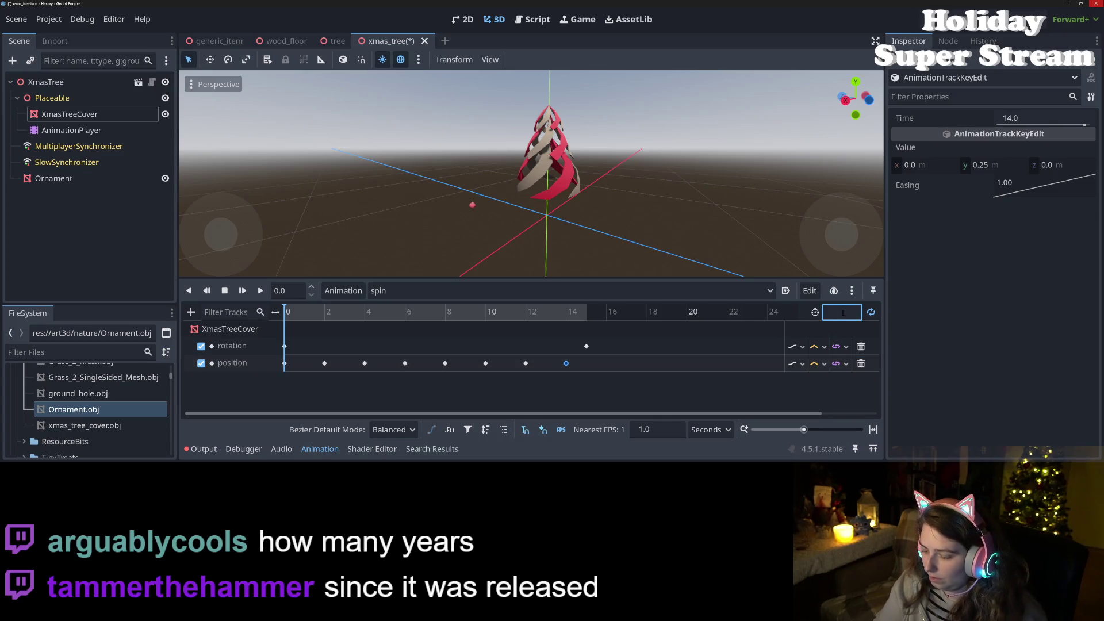
{"action": "type", "text": "14.0"}
{"action": "left_click_drag", "start_coordinate": [586, 346], "coordinate": [566, 346]}
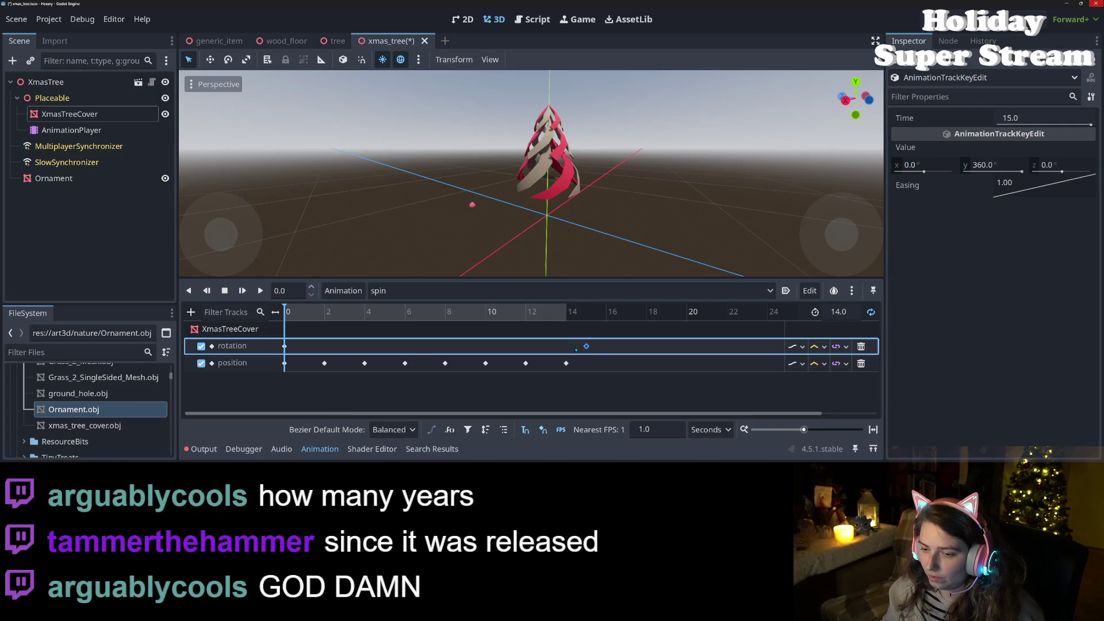
{"action": "key", "text": "ctrl+s"}
{"action": "left_click", "coordinate": [242, 290]}
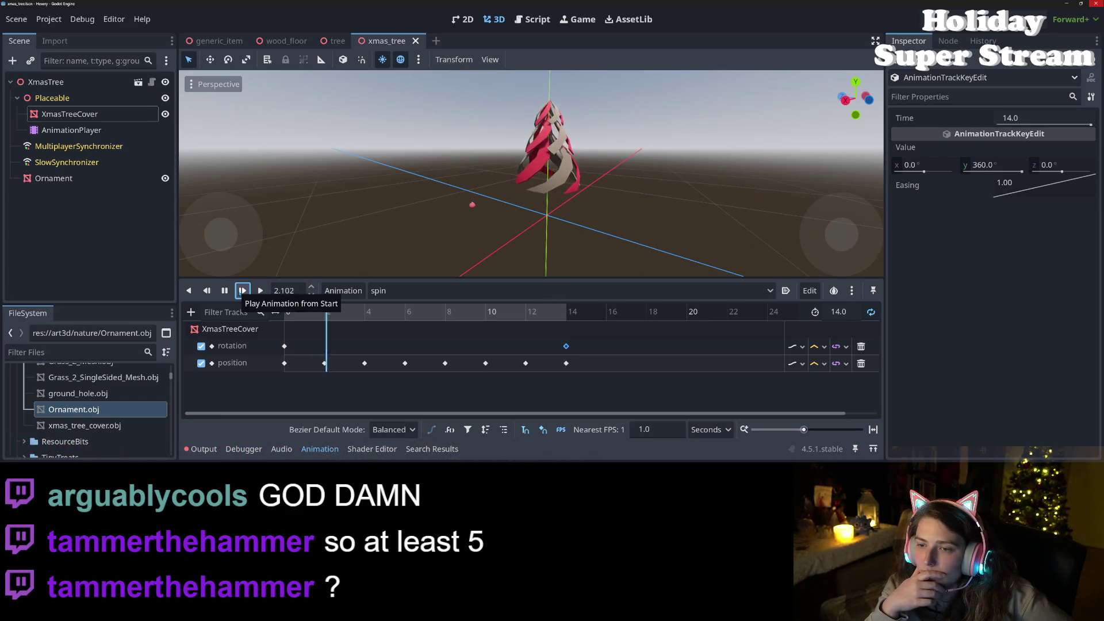
Step: Extend the 'spin' animation to 15 seconds, with the rotation key and a 0,0,0 position key at 15
{"action": "left_click", "coordinate": [224, 290]}
{"action": "left_click", "coordinate": [284, 363]}
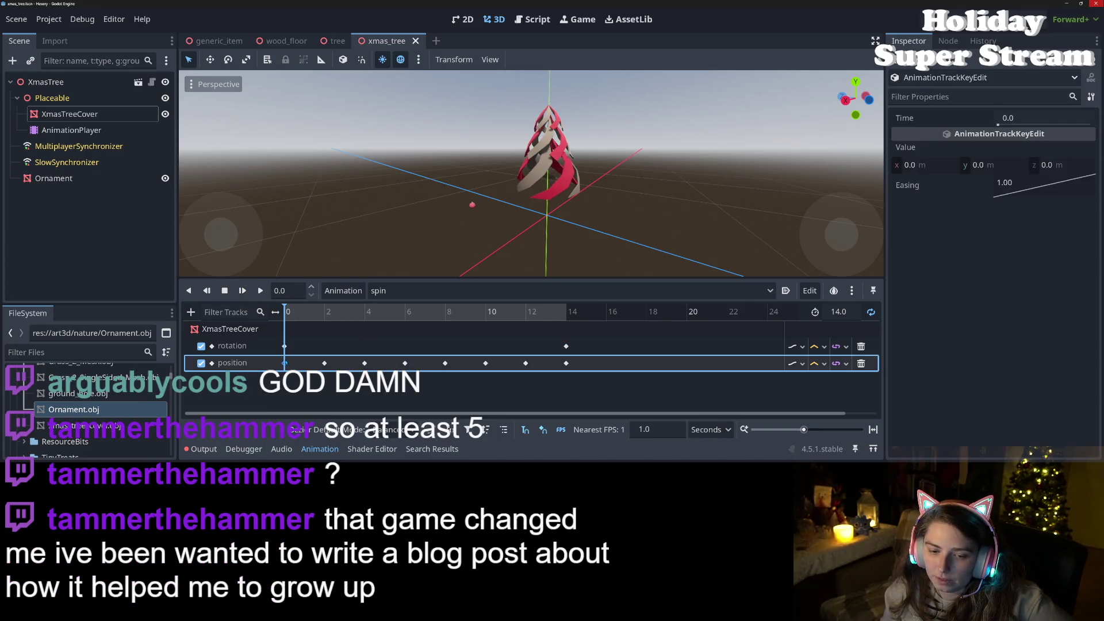
{"action": "left_click", "coordinate": [566, 363]}
{"action": "left_click", "coordinate": [843, 312]}
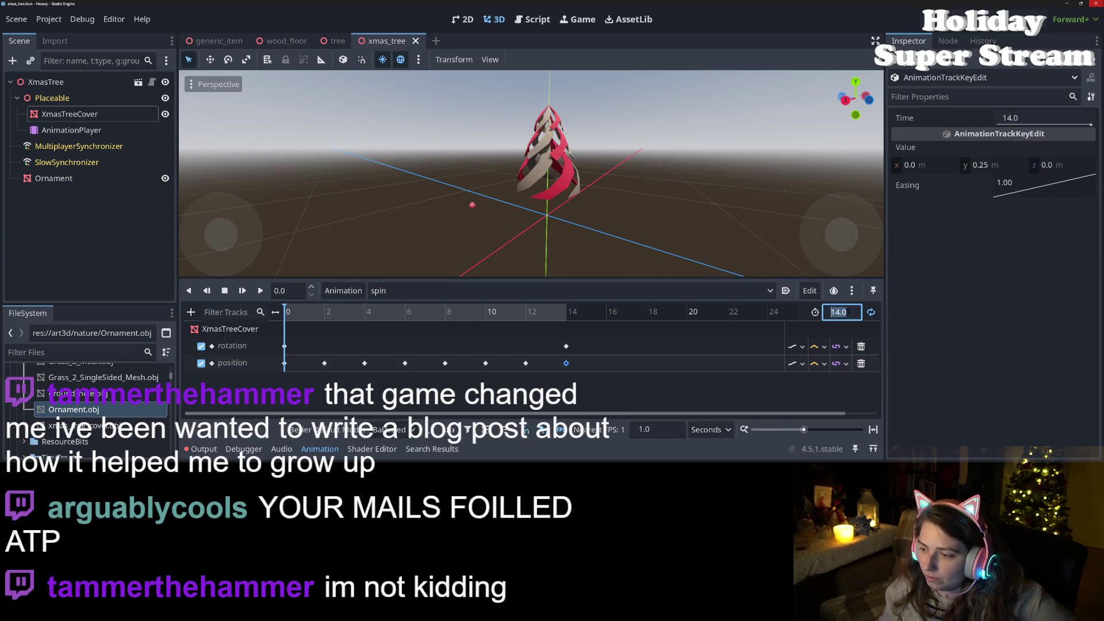
{"action": "type", "text": "15"}
{"action": "key", "text": "Return"}
{"action": "left_click", "coordinate": [566, 346]}
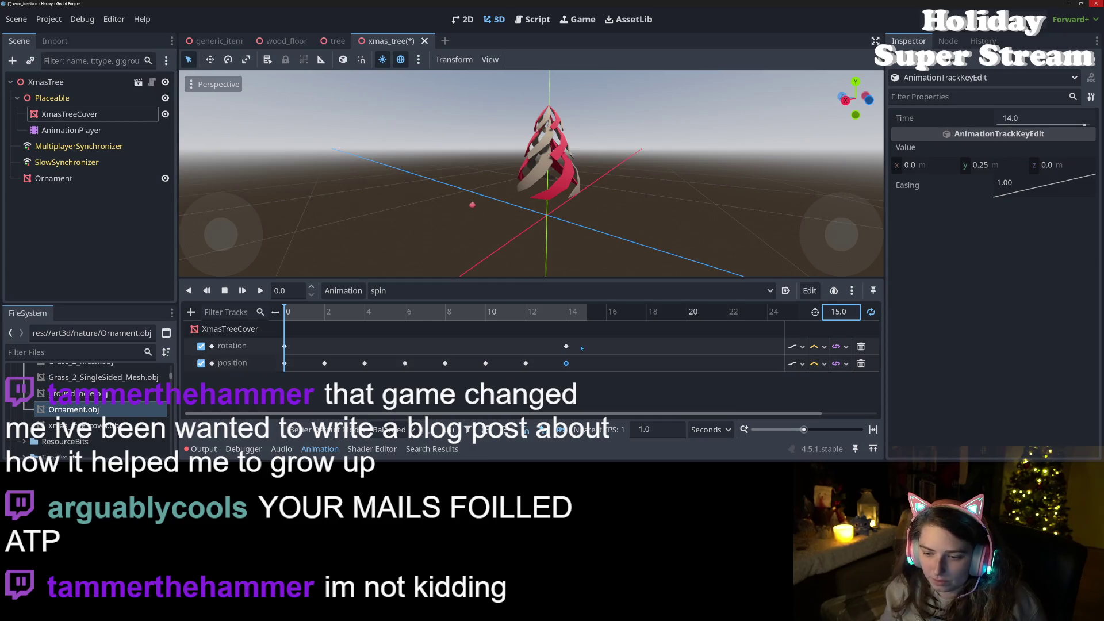
{"action": "left_click", "coordinate": [586, 363]}
{"action": "left_click", "coordinate": [242, 291]}
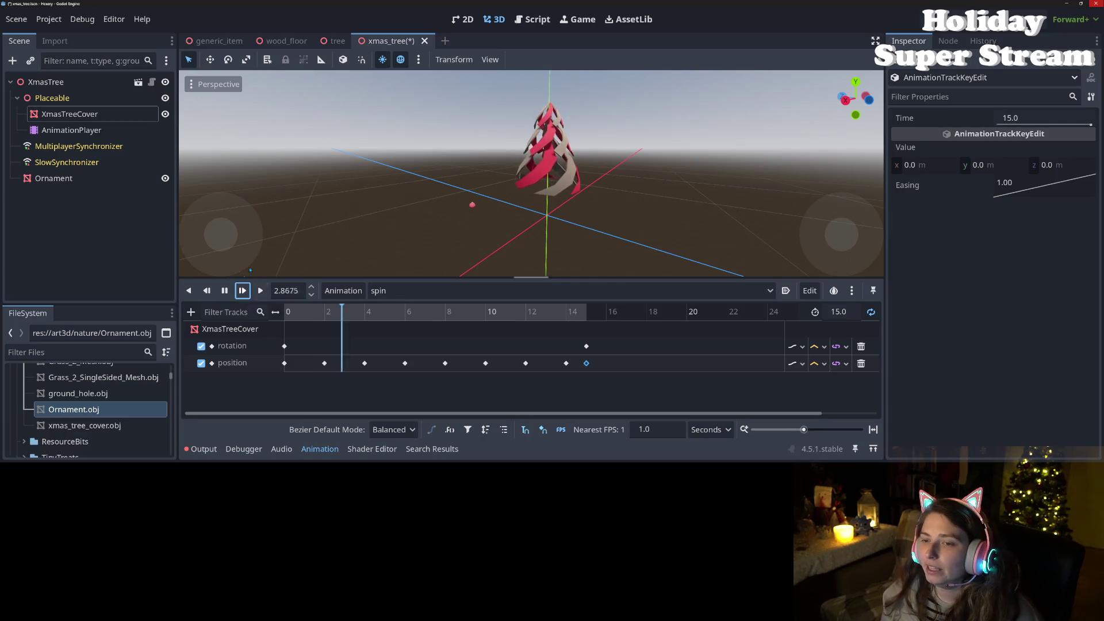
Step: Orbit and zoom around the tree to watch the looping spin animation
{"action": "scroll", "coordinate": [389, 244], "scroll_direction": "up", "scroll_amount": 8}
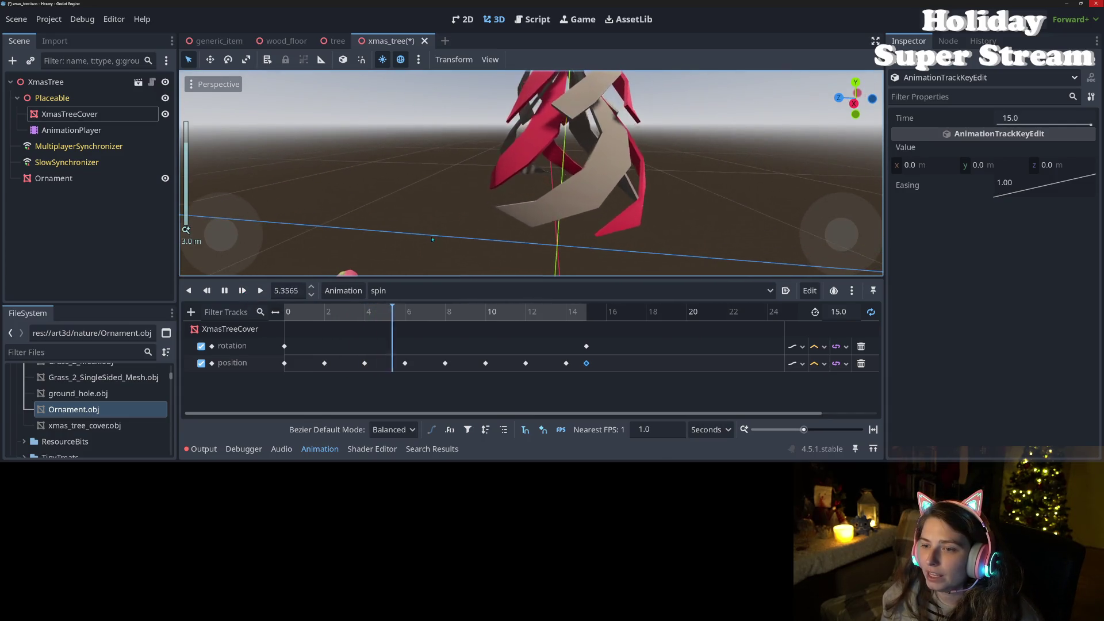
{"action": "mouse_move", "coordinate": [433, 239]}
{"action": "left_mouse_down"}
{"action": "mouse_move", "coordinate": [523, 233]}
{"action": "mouse_move", "coordinate": [409, 230]}
{"action": "left_mouse_up"}
{"action": "scroll", "coordinate": [493, 238], "scroll_direction": "down", "scroll_amount": 5}
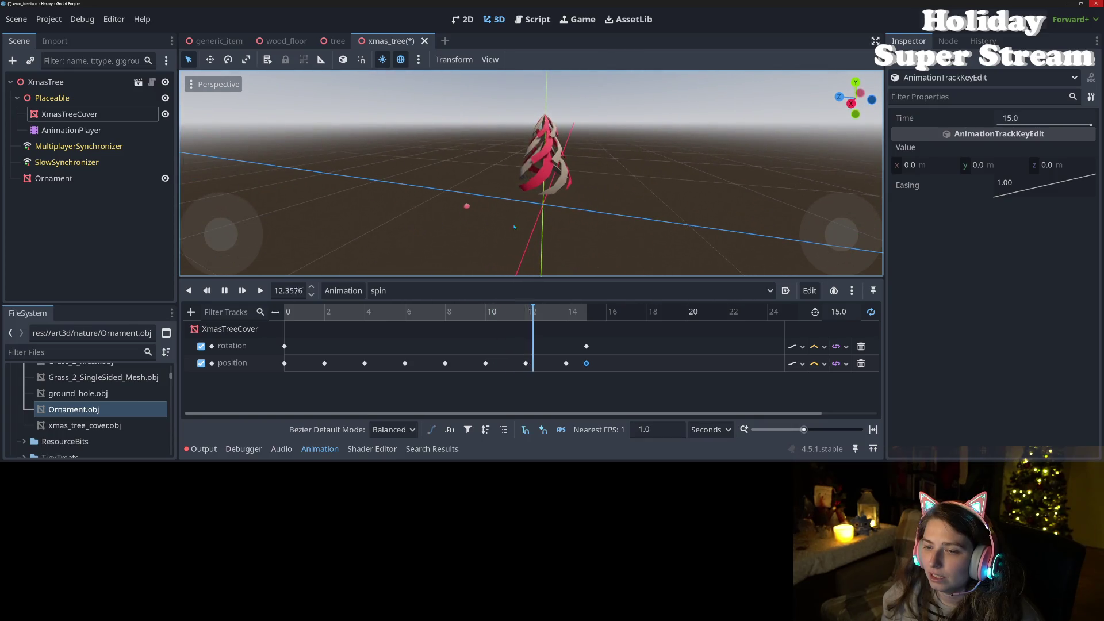
{"action": "scroll", "coordinate": [514, 227], "scroll_direction": "up", "scroll_amount": 3}
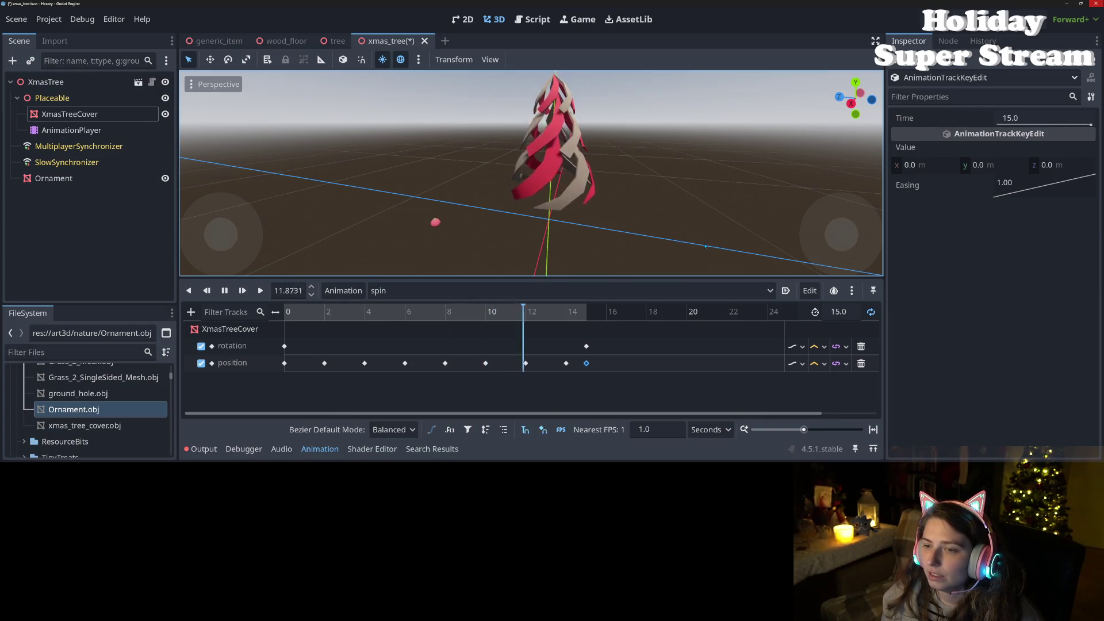
{"action": "scroll", "coordinate": [567, 138], "scroll_direction": "up", "scroll_amount": 3}
{"action": "scroll", "coordinate": [566, 139], "scroll_direction": "up", "scroll_amount": 2}
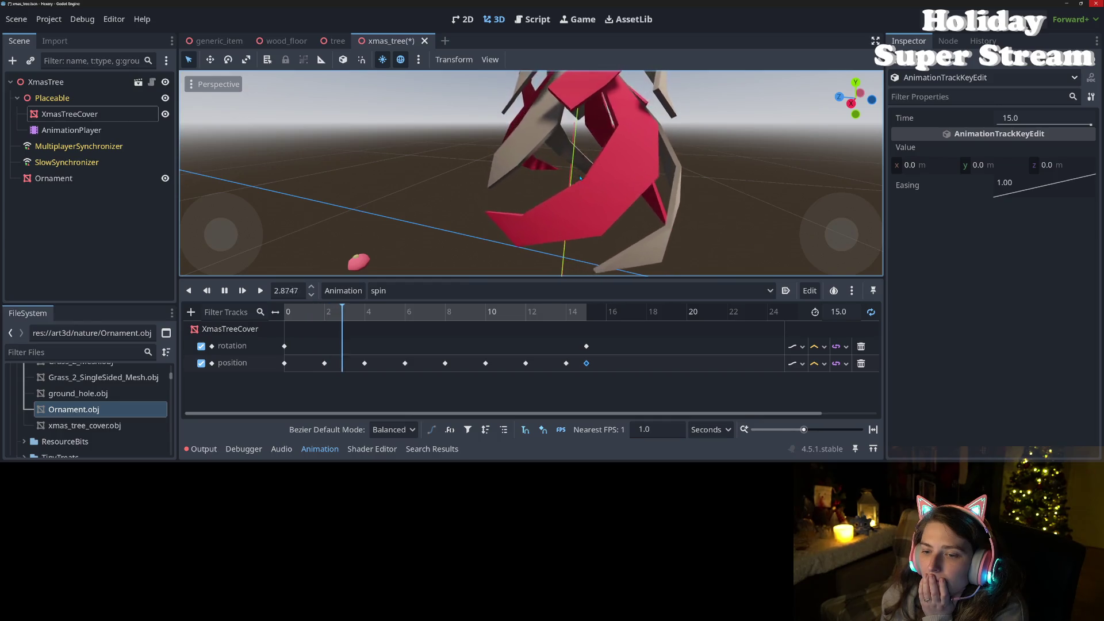
{"action": "scroll", "coordinate": [580, 178], "scroll_direction": "down", "scroll_amount": 5}
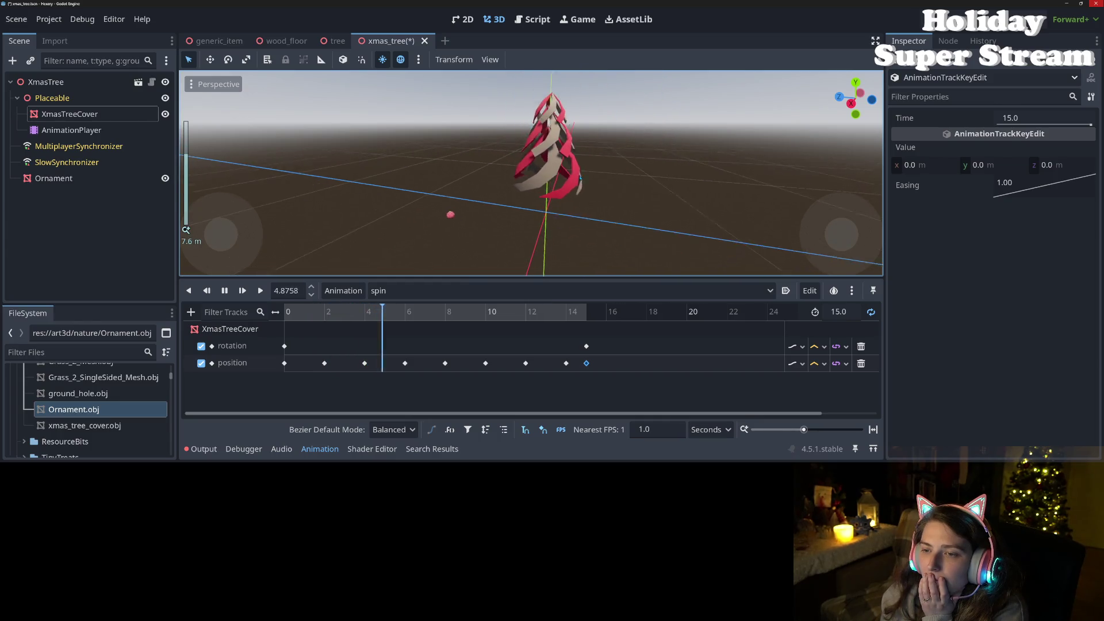
Step: View the spinning tree from a lower, more level angle, save the XmasTree scene and select Ornament
{"action": "left_click_drag", "start_coordinate": [575, 179], "coordinate": [527, 184]}
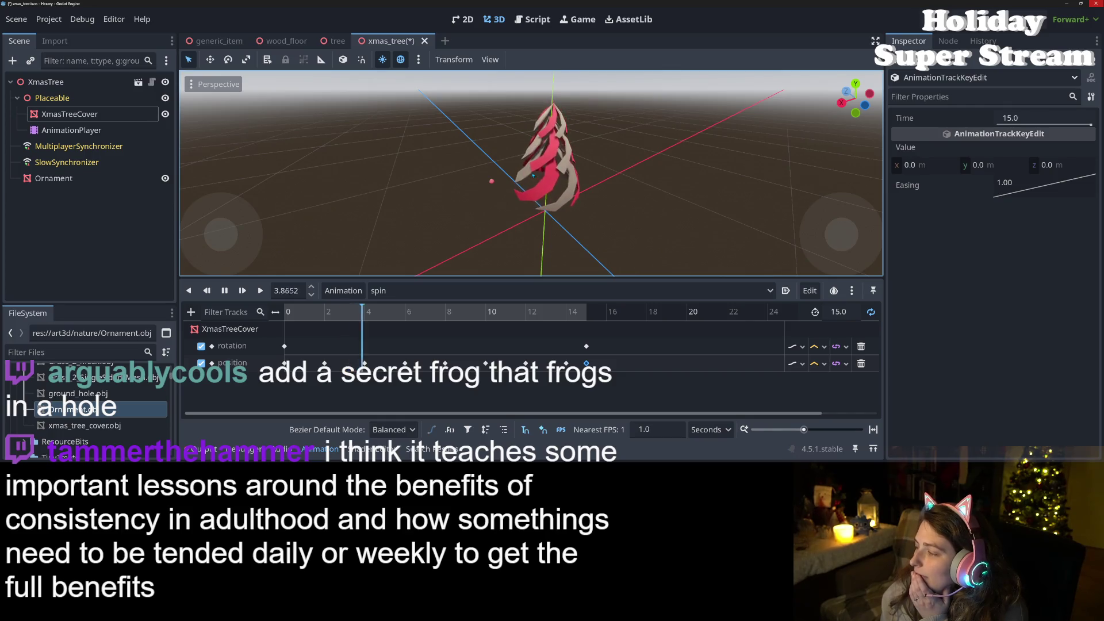
{"action": "scroll", "coordinate": [506, 180], "scroll_direction": "up", "scroll_amount": 3}
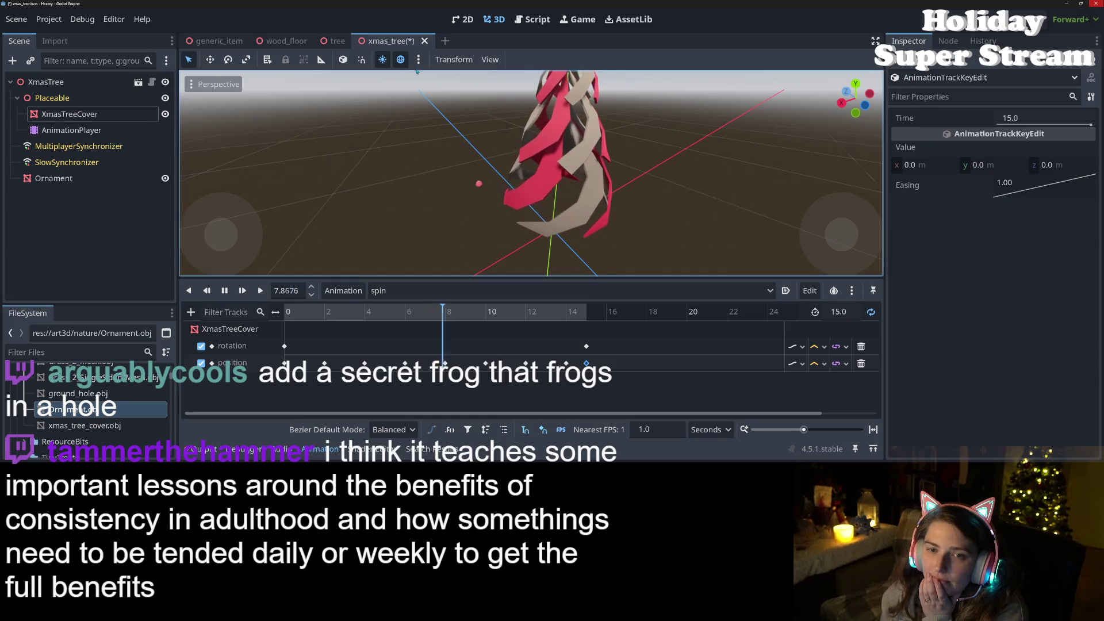
{"action": "scroll", "coordinate": [555, 258], "scroll_direction": "down", "scroll_amount": 3}
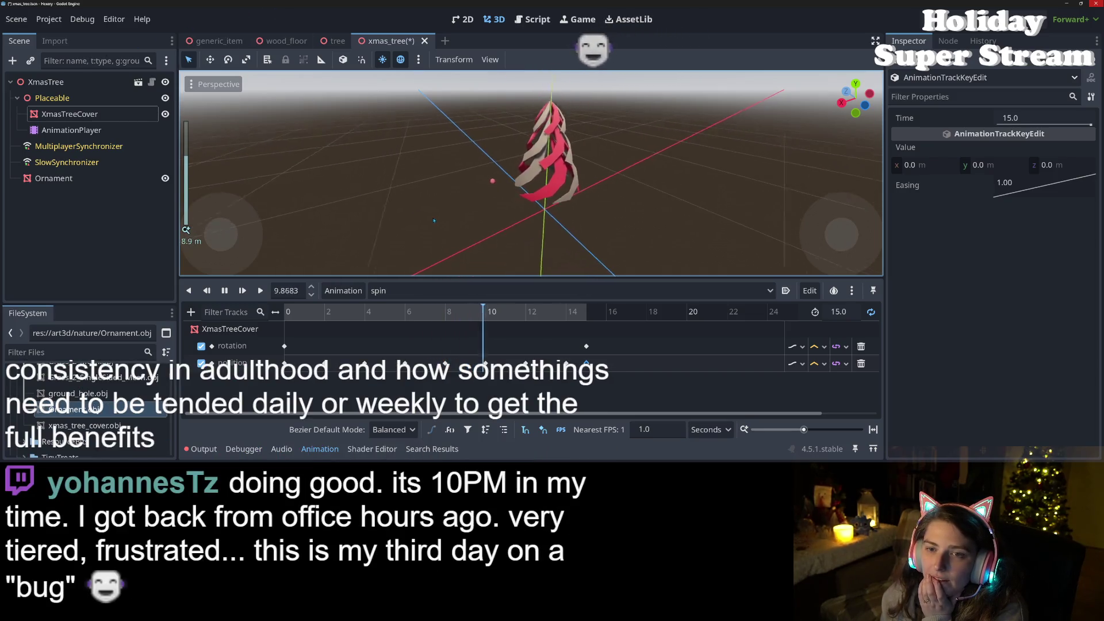
{"action": "scroll", "coordinate": [556, 258], "scroll_direction": "up", "scroll_amount": 2}
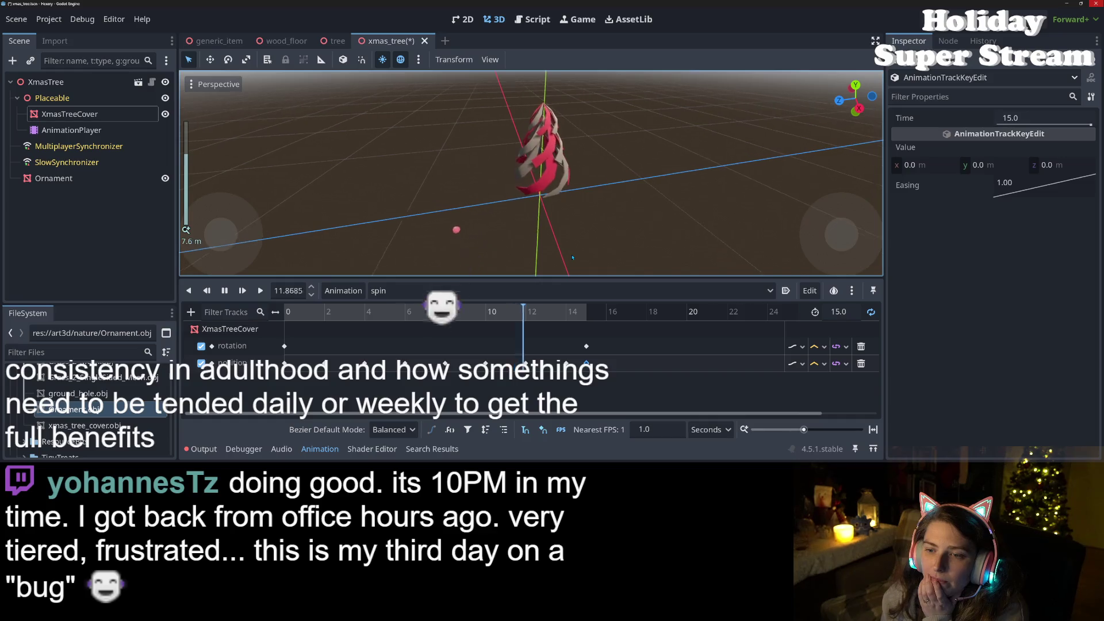
{"action": "left_click_drag", "start_coordinate": [562, 247], "coordinate": [497, 226]}
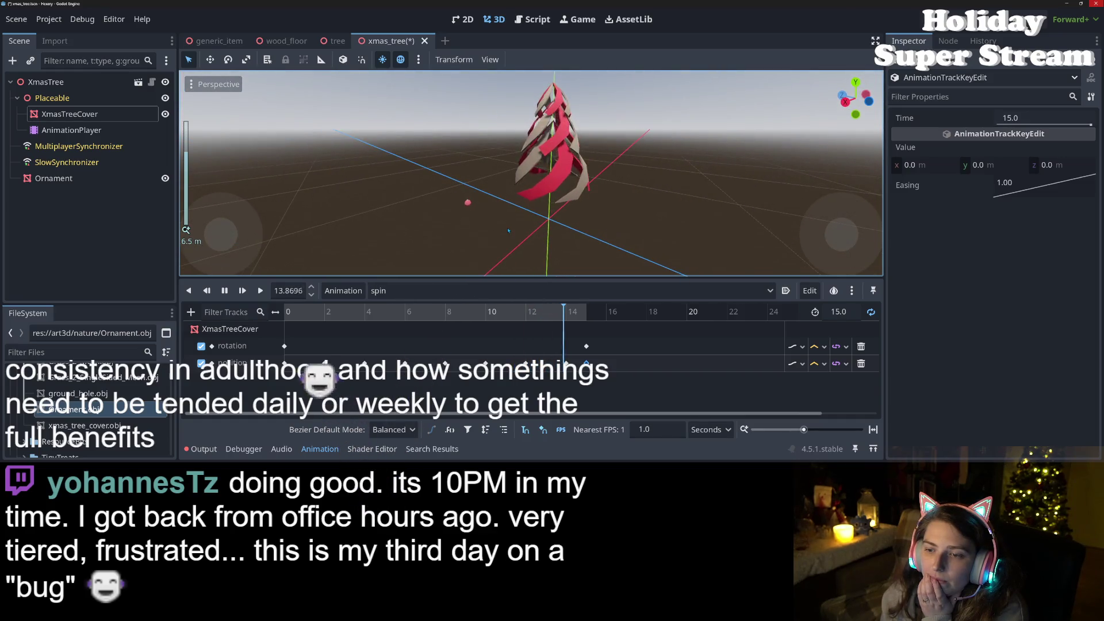
{"action": "key", "text": "ctrl+s"}
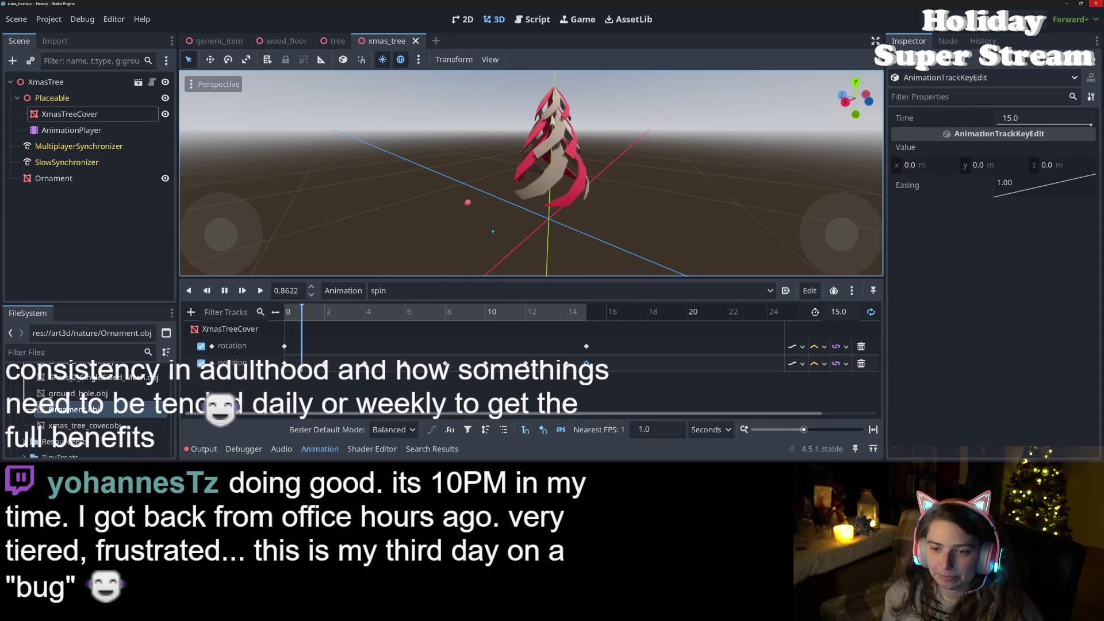
{"action": "left_click", "coordinate": [96, 178]}
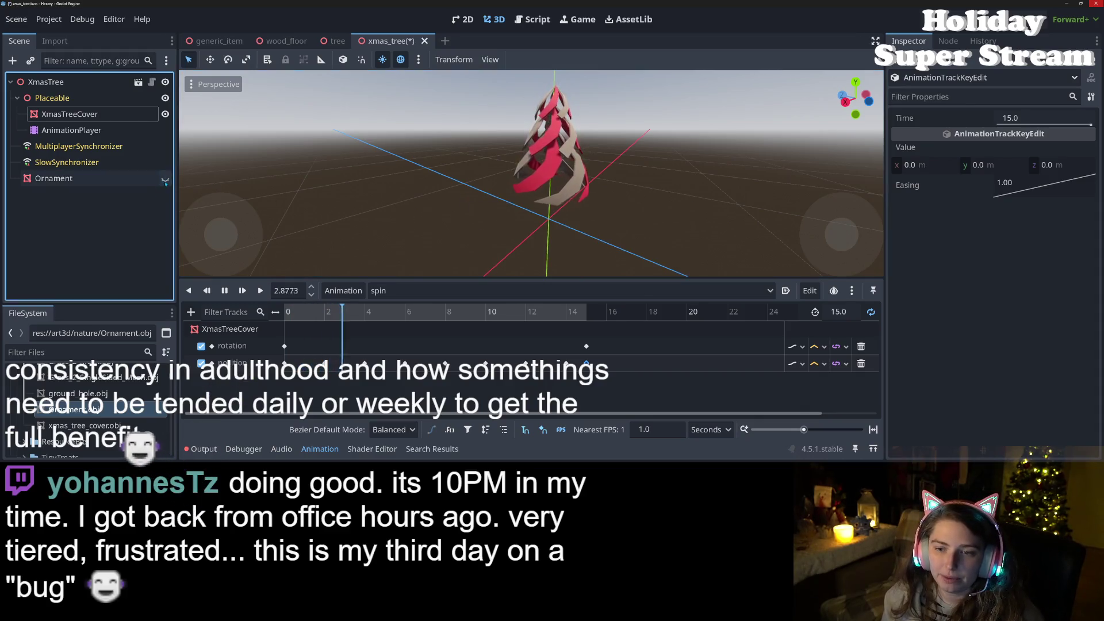
Step: Reparent the Ornament node under Placeable, reset its position to the origin, and save the scene
{"action": "left_click_drag", "start_coordinate": [96, 178], "coordinate": [121, 109]}
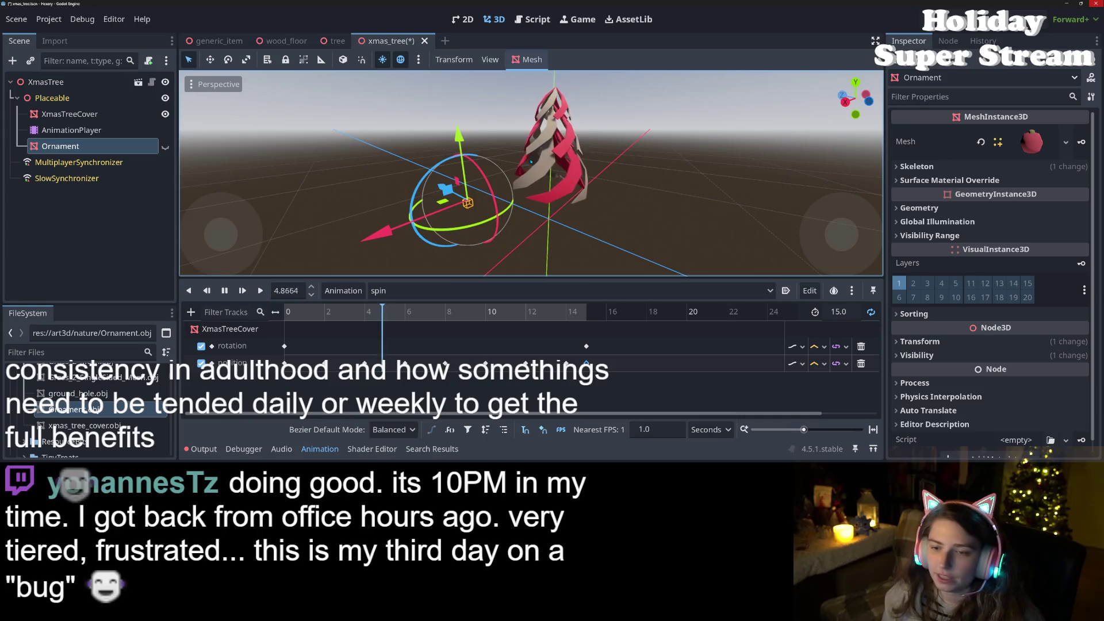
{"action": "left_click", "coordinate": [1075, 342]}
{"action": "left_click", "coordinate": [1070, 356]}
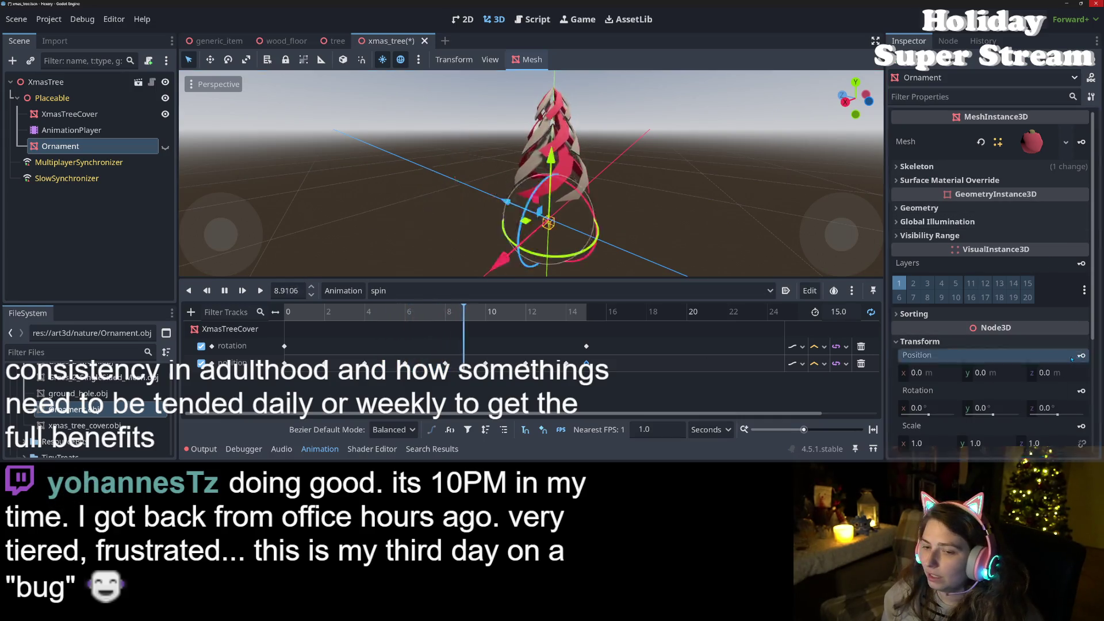
{"action": "left_click_drag", "start_coordinate": [66, 147], "coordinate": [69, 132]}
{"action": "key", "text": "ctrl+s"}
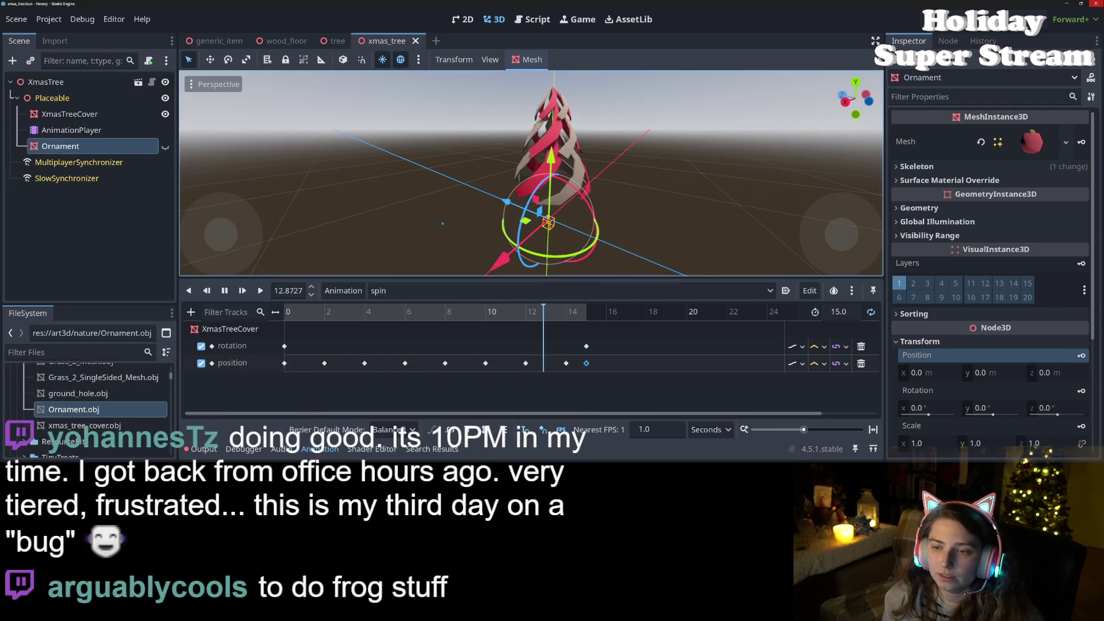
{"action": "scroll", "coordinate": [379, 213], "scroll_direction": "down", "scroll_amount": 2}
Step: Stop the spin animation preview and rewind it to 0.0
{"action": "right_click", "coordinate": [69, 83]}
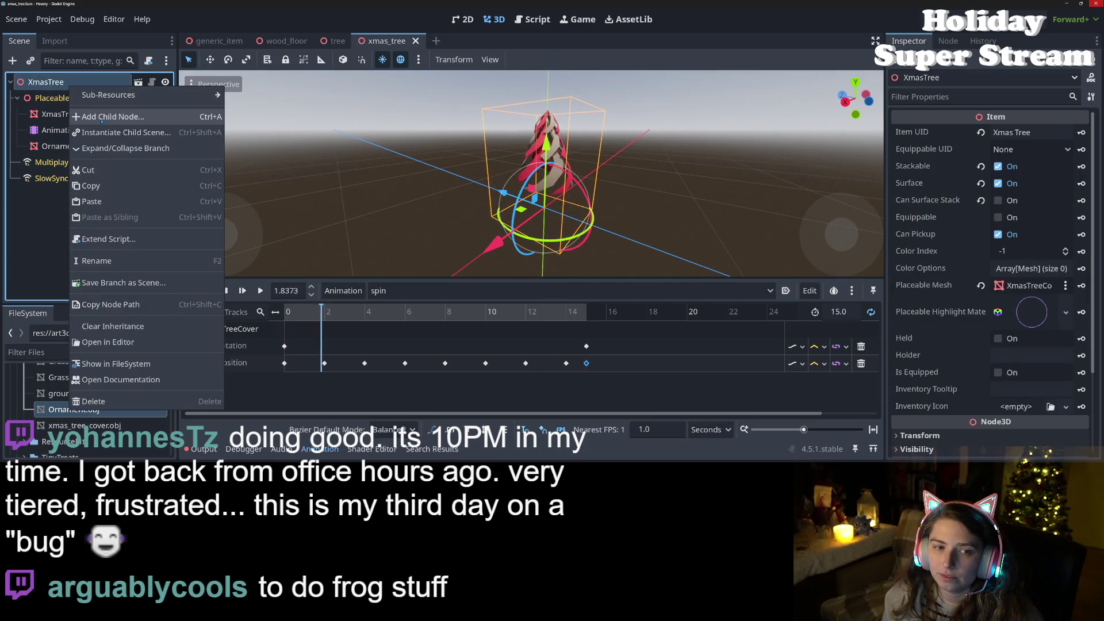
{"action": "left_click", "coordinate": [61, 82]}
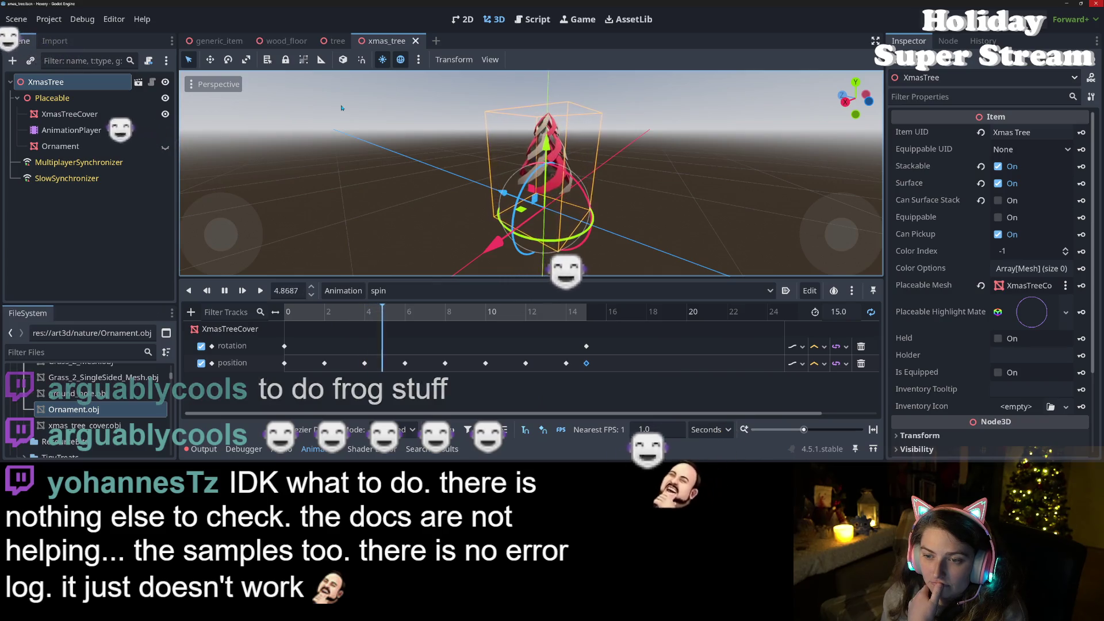
{"action": "left_click", "coordinate": [224, 291]}
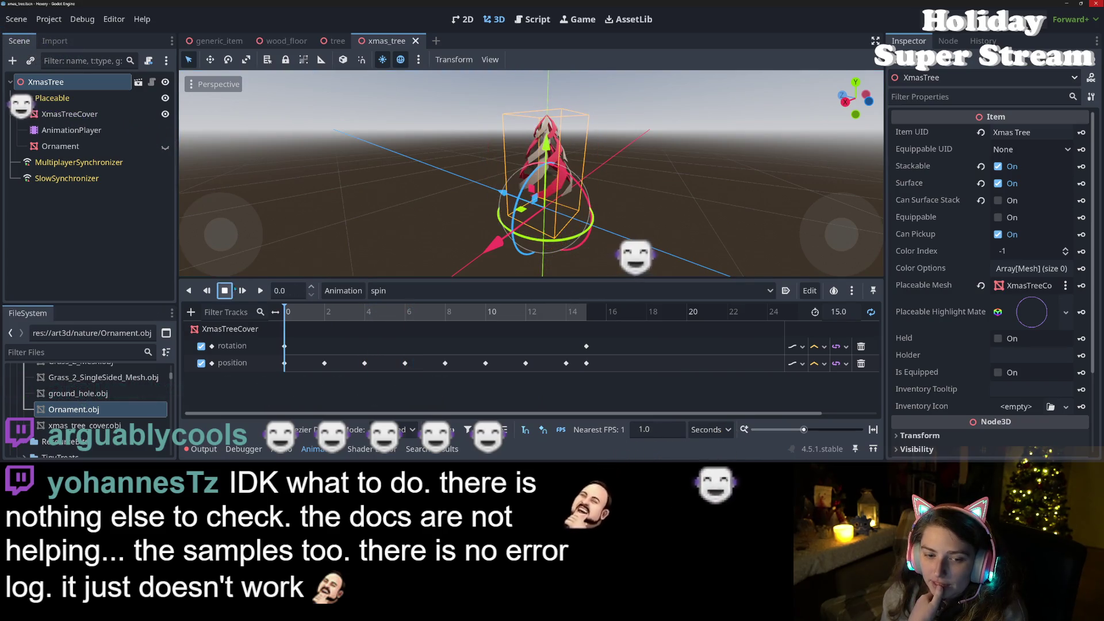
{"action": "left_click", "coordinate": [156, 269]}
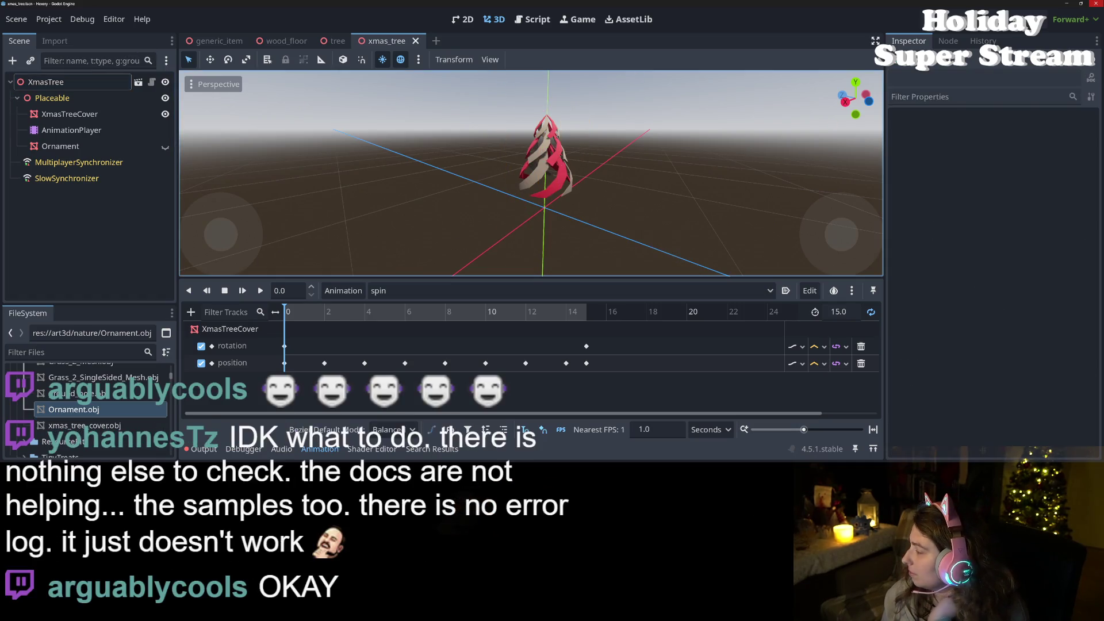
{"action": "key", "text": "alt+Tab"}
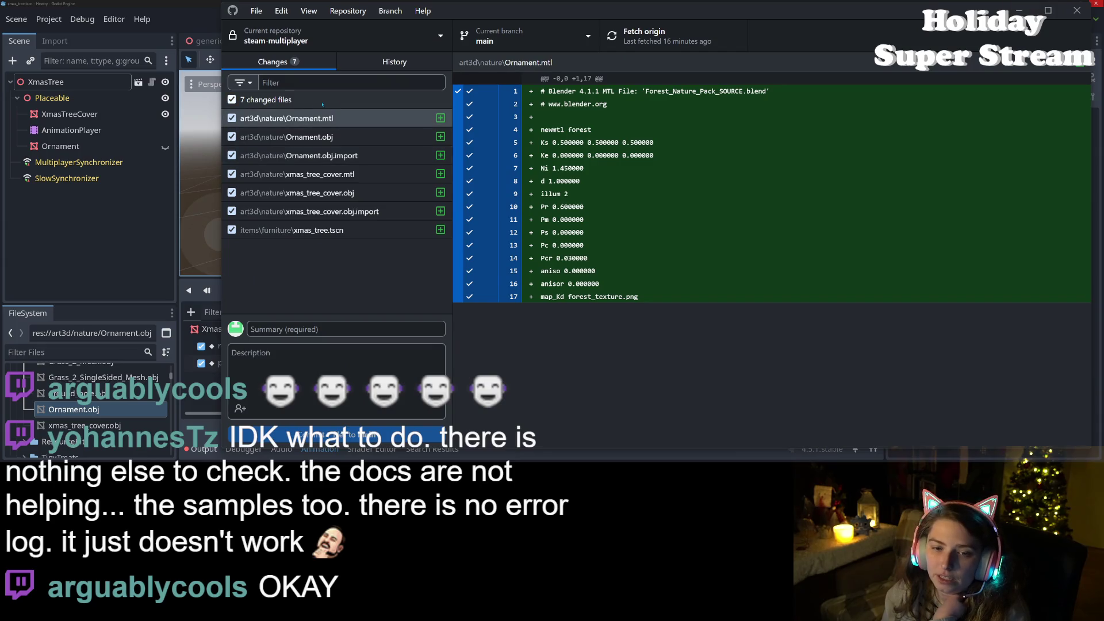
Step: Discard all seven changed files in GitHub Desktop, then close xmas_tree in Godot without saving
{"action": "right_click", "coordinate": [315, 99]}
{"action": "left_click", "coordinate": [337, 104]}
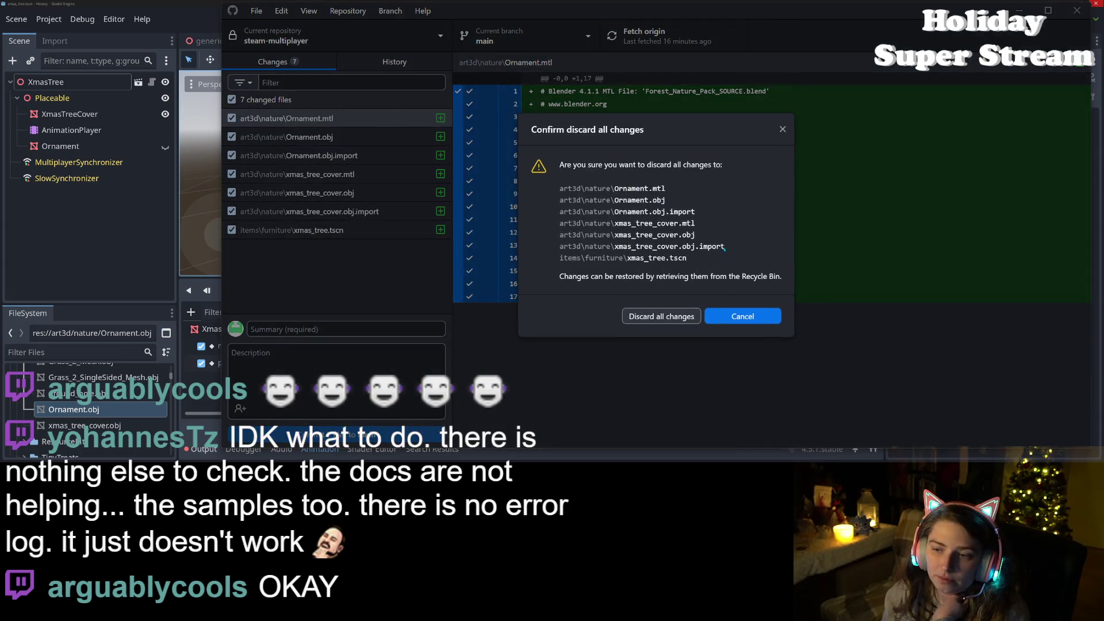
{"action": "left_click", "coordinate": [679, 320]}
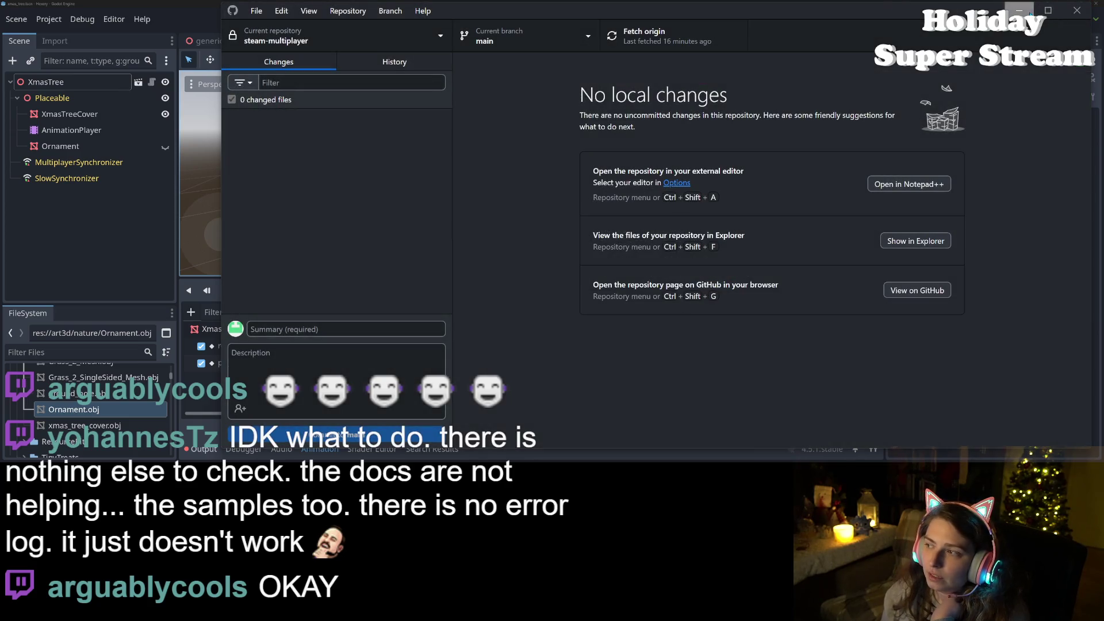
{"action": "left_click", "coordinate": [1019, 10]}
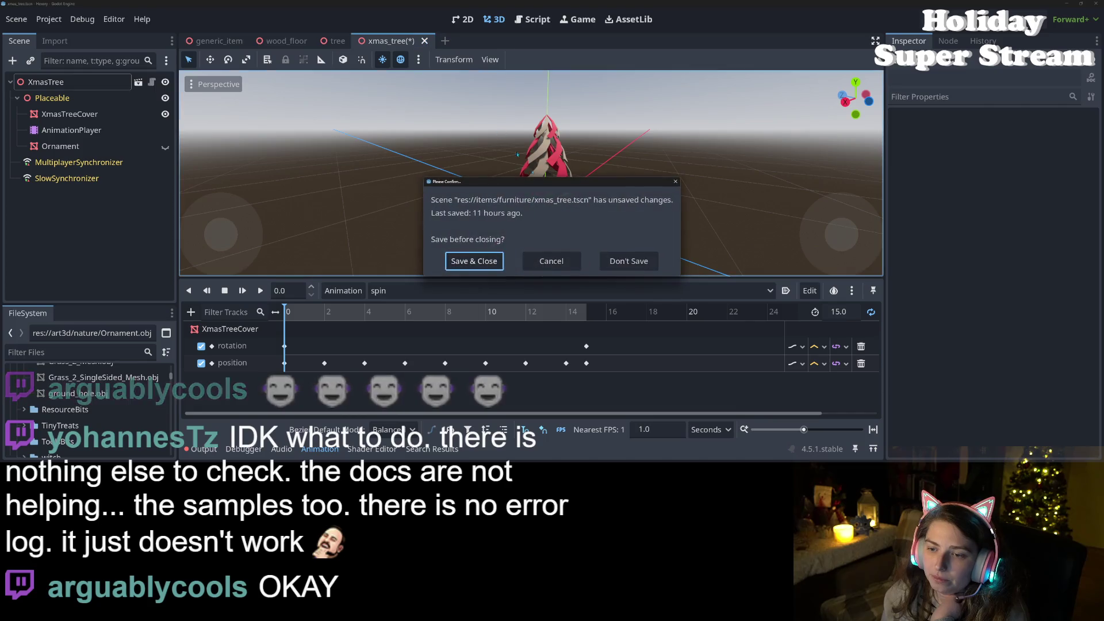
{"action": "left_click", "coordinate": [635, 264]}
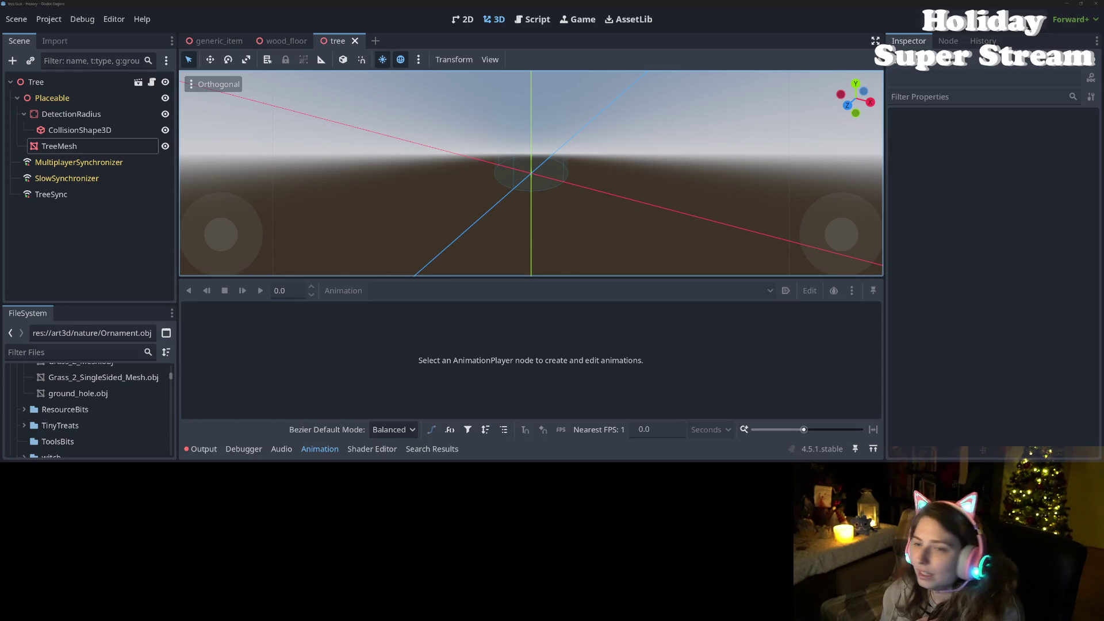
{"action": "key", "text": "alt+Tab"}
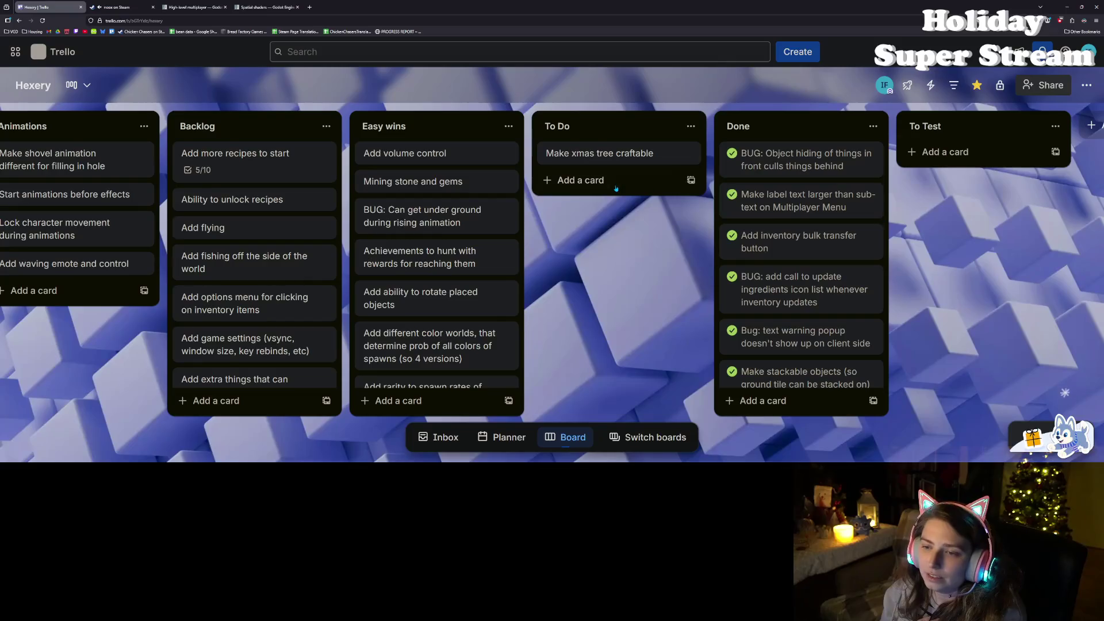
{"action": "mouse_move", "coordinate": [624, 153]}
{"action": "left_mouse_down"}
{"action": "mouse_move", "coordinate": [454, 154]}
{"action": "mouse_move", "coordinate": [463, 159]}
{"action": "left_mouse_up"}
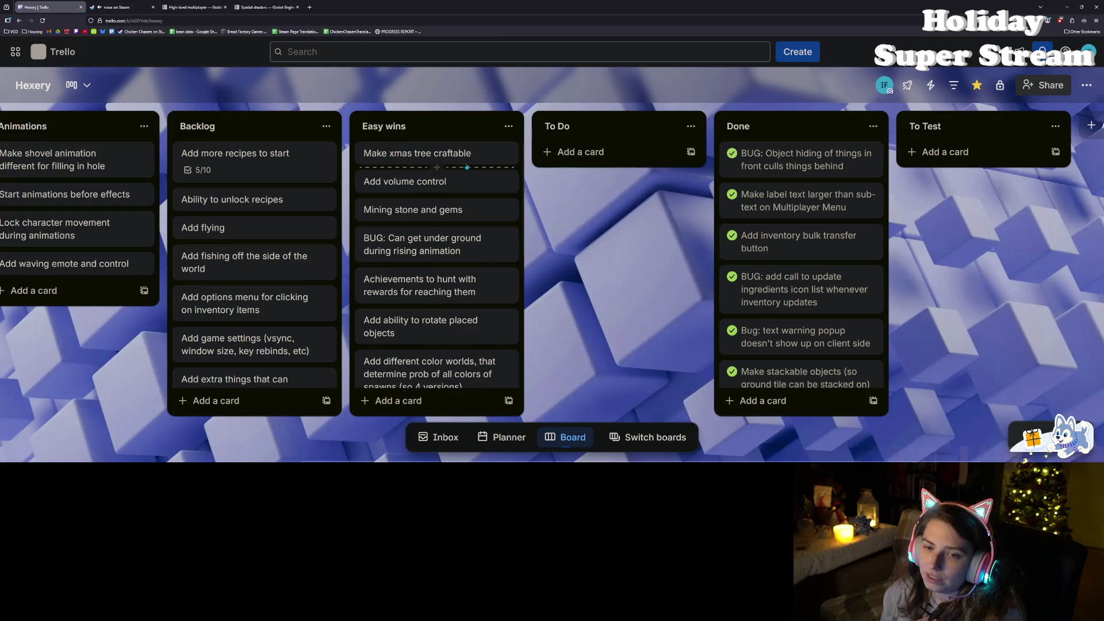
{"action": "left_click_drag", "start_coordinate": [454, 153], "coordinate": [621, 157]}
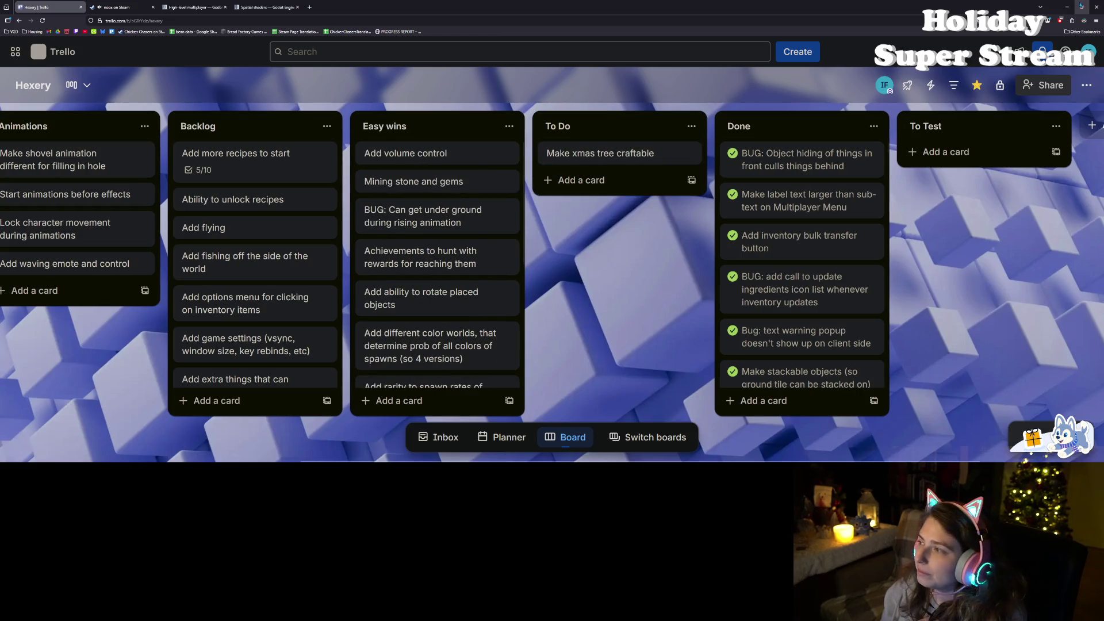
{"action": "left_click", "coordinate": [1066, 7]}
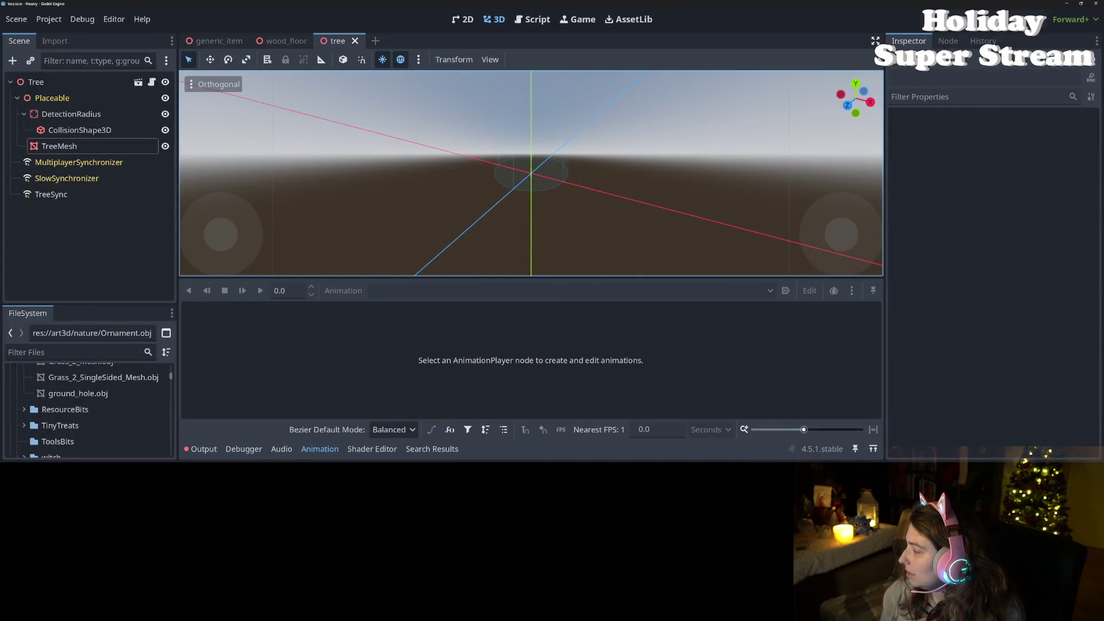
Step: Switch between the KayKit and nature folder windows, go up to the KayKit folder, and return to Godot
{"action": "key", "text": "alt+Tab"}
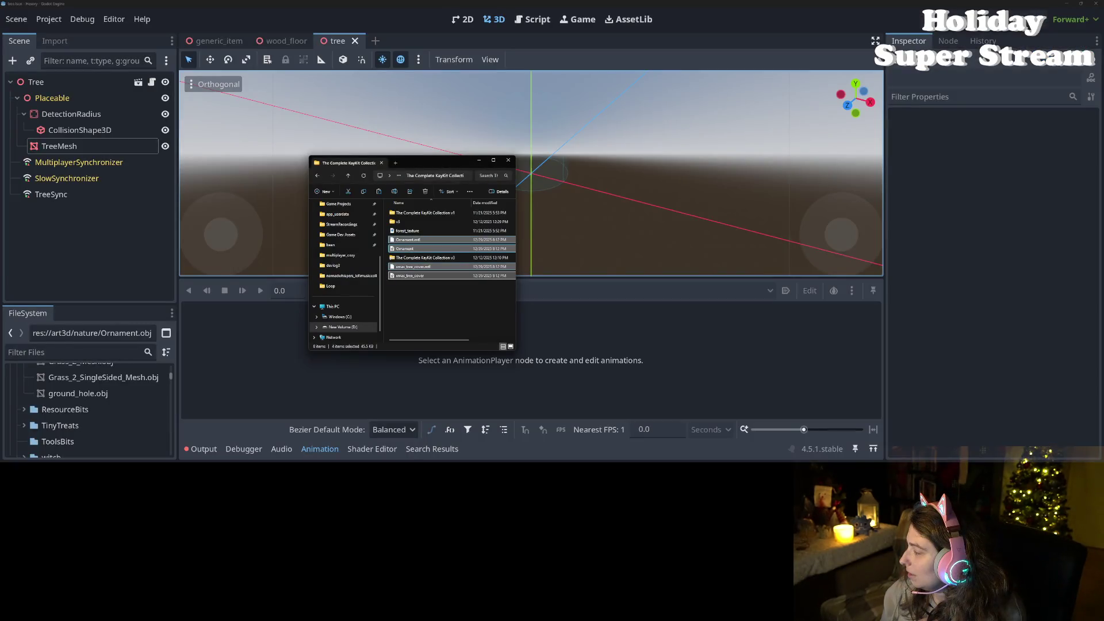
{"action": "key", "text": "alt+Tab"}
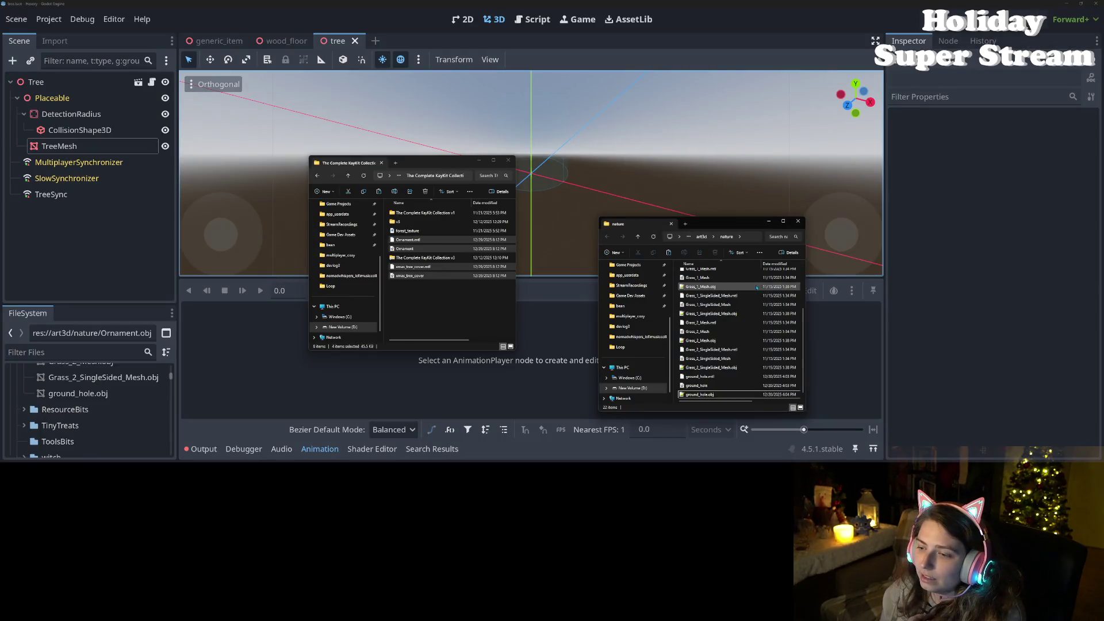
{"action": "left_click", "coordinate": [350, 180]}
{"action": "left_click", "coordinate": [350, 180]}
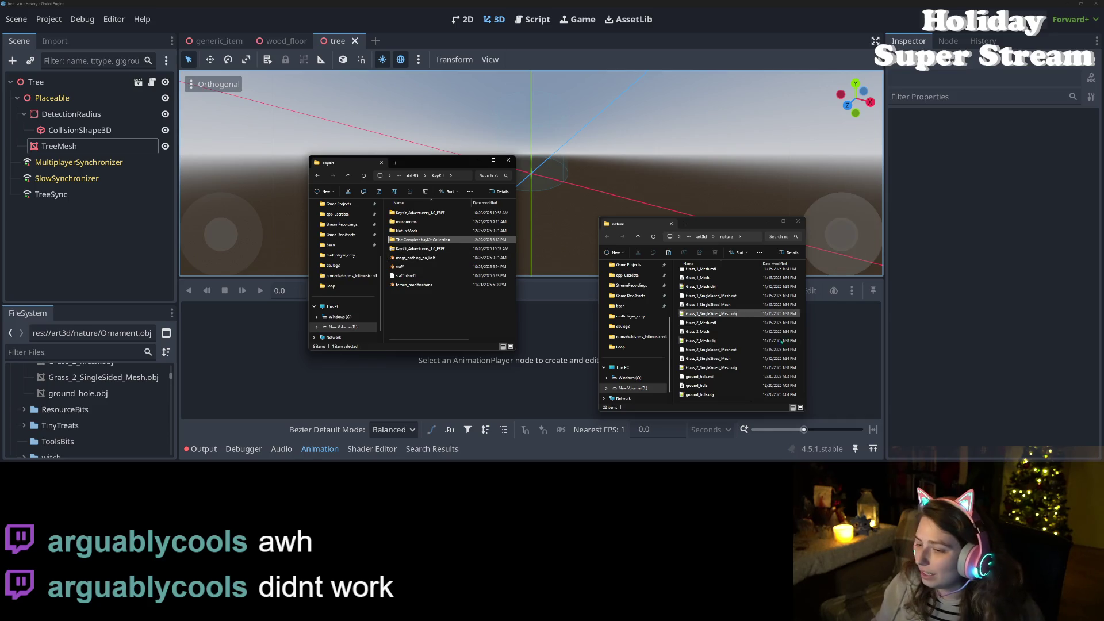
{"action": "left_click", "coordinate": [896, 354]}
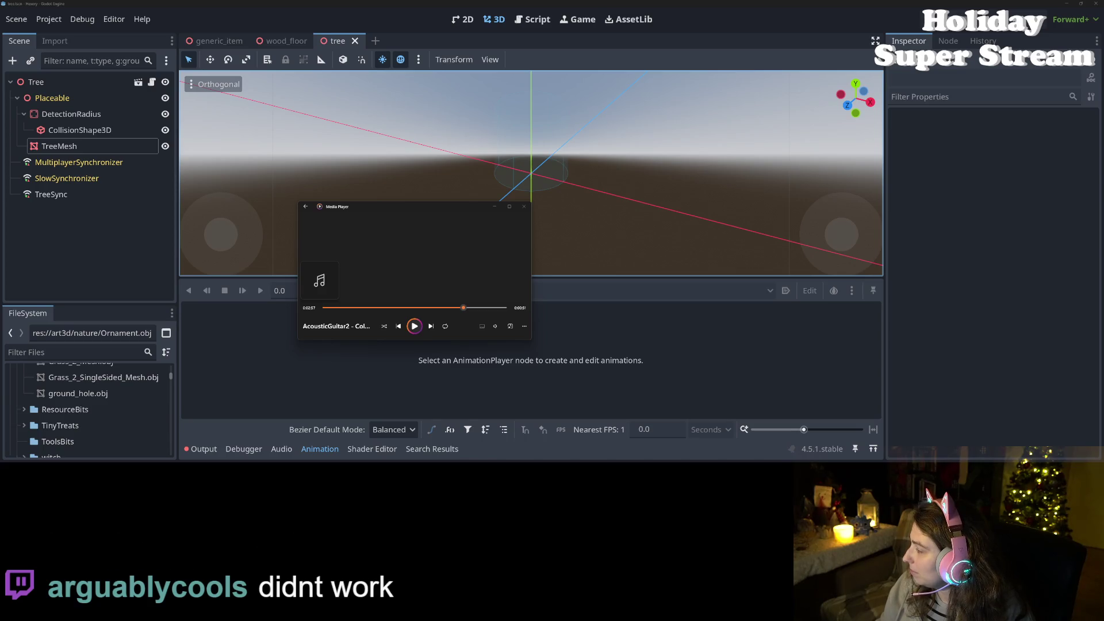
{"action": "key", "text": "alt+Tab"}
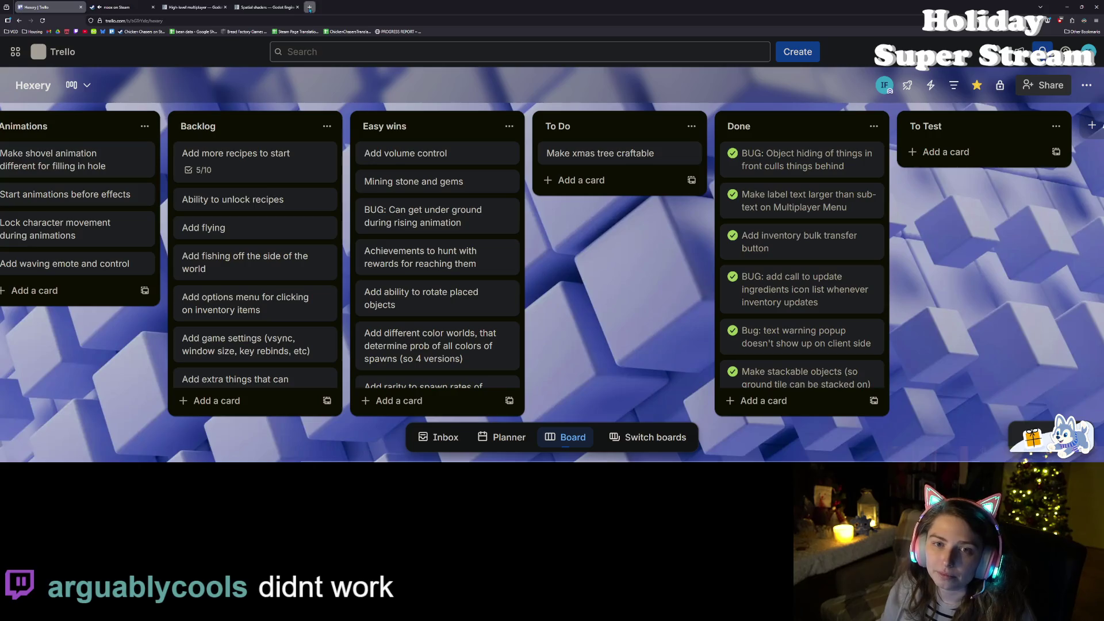
Step: Open YouTube in a new Firefox tab, then bring up the Horror Gaming Clips video full screen
{"action": "key", "text": "ctrl+t"}
{"action": "left_click", "coordinate": [535, 275]}
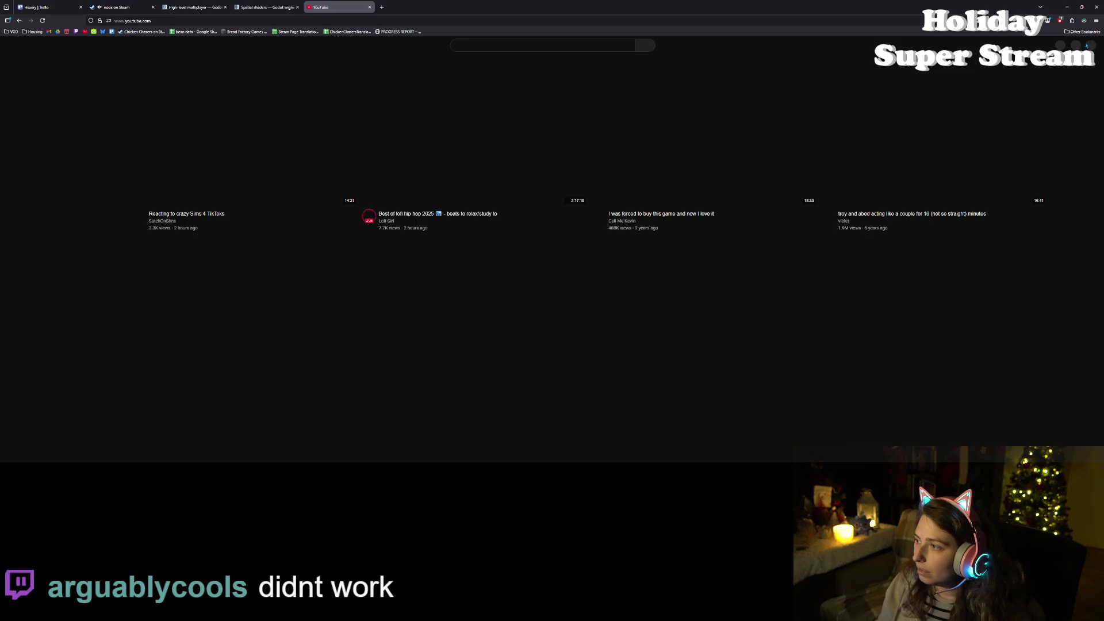
{"action": "left_click", "coordinate": [1088, 45]}
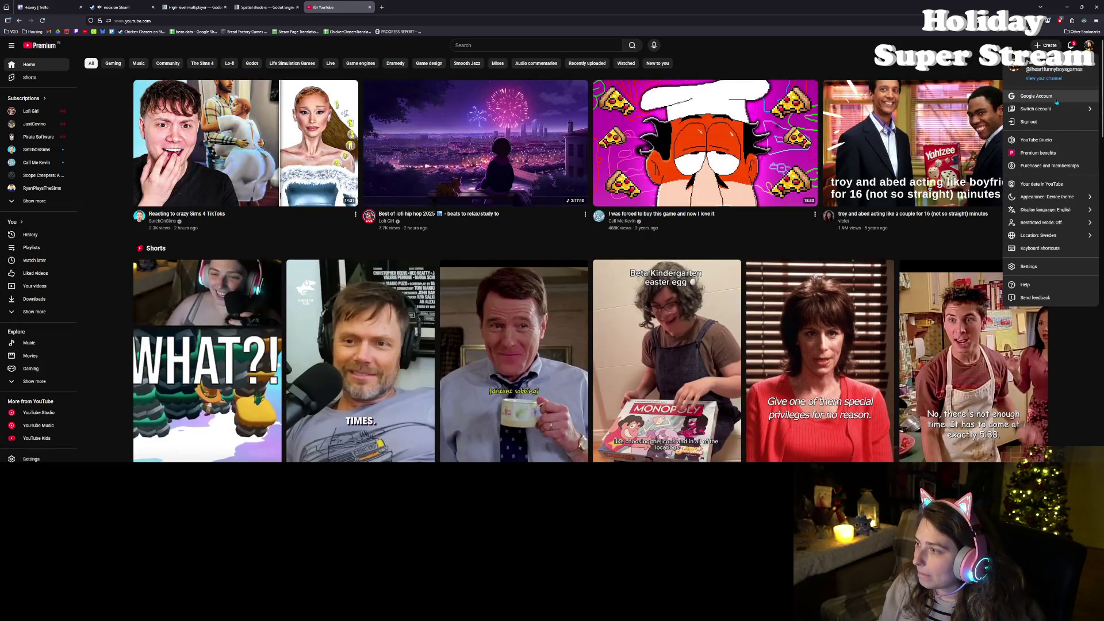
{"action": "key", "text": "alt+Tab"}
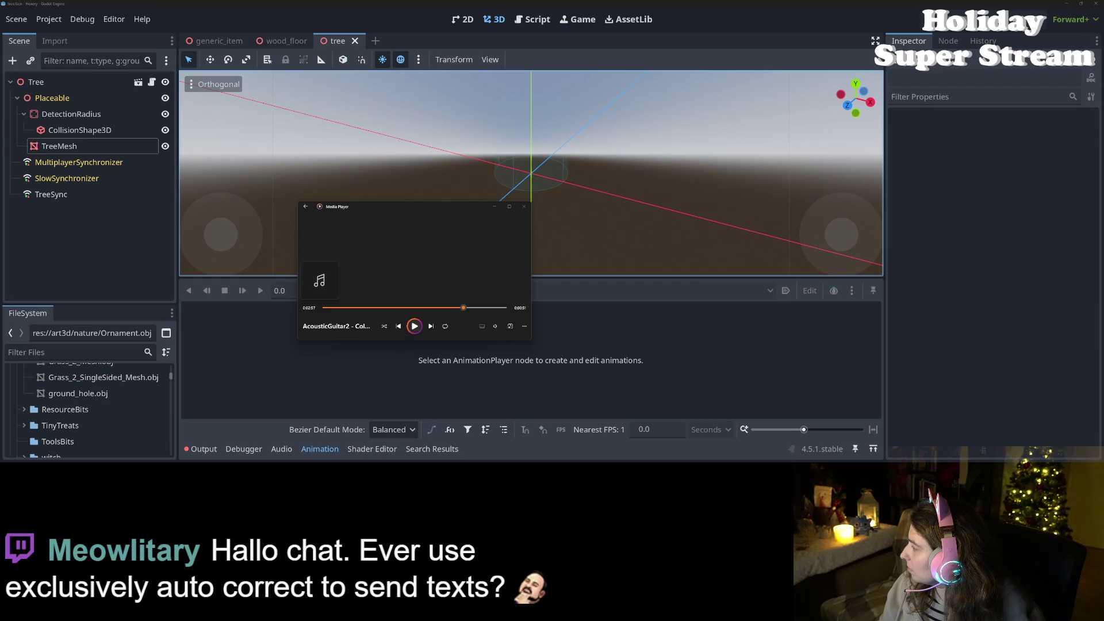
{"action": "key", "text": "alt+Tab"}
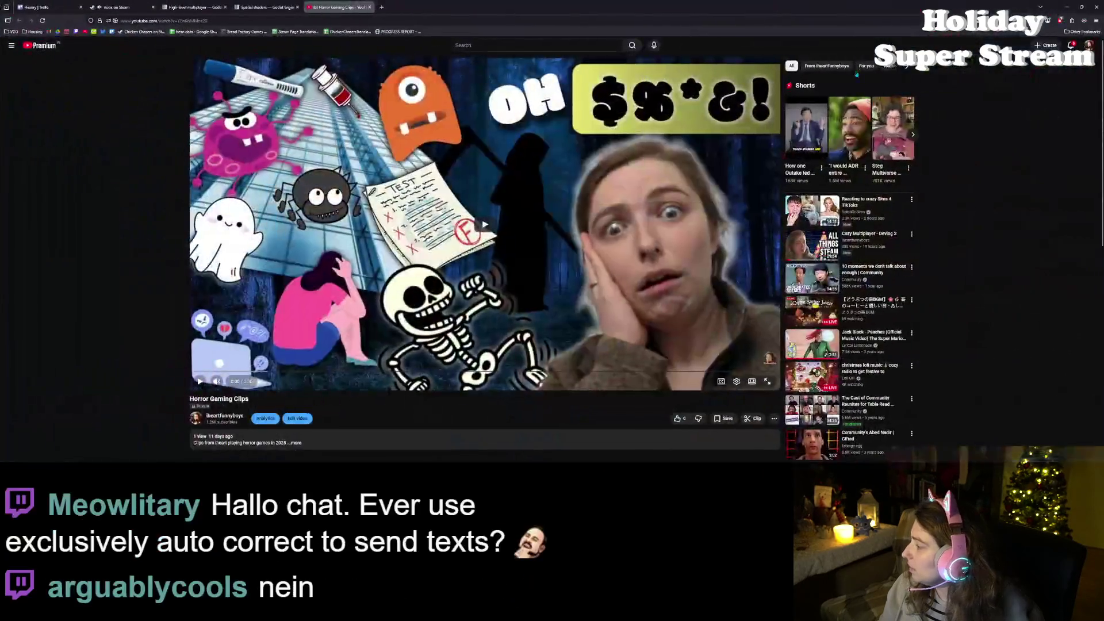
{"action": "left_click", "coordinate": [768, 382]}
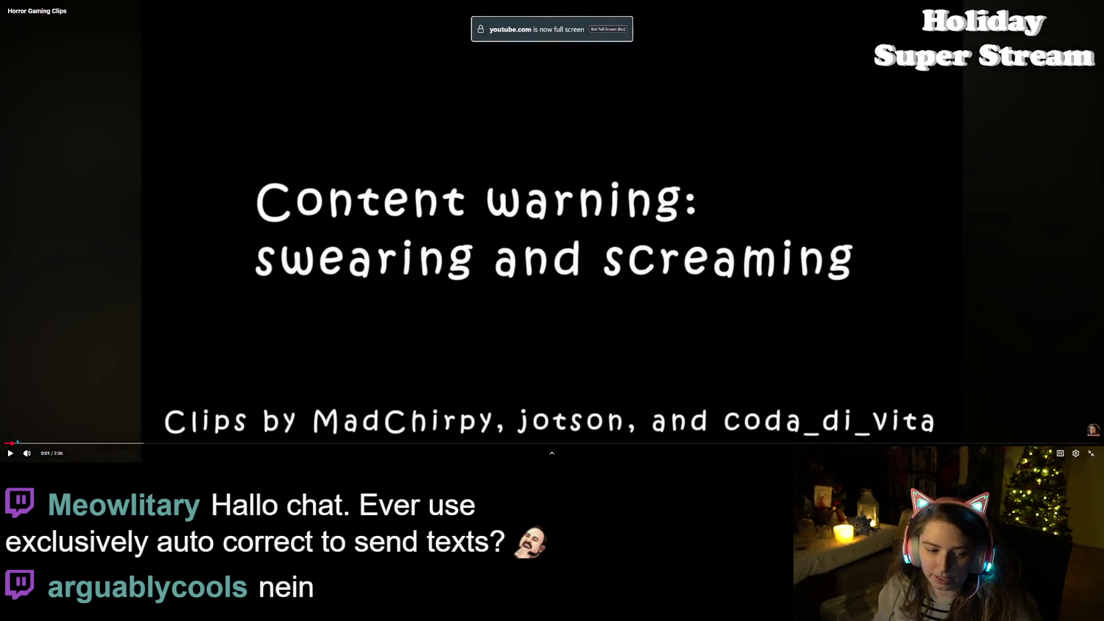
Step: Play Horror Gaming Clips from the start, jump back to 1:05, pause, then resume from 0:27
{"action": "left_click_drag", "start_coordinate": [6, 444], "coordinate": [3, 445]}
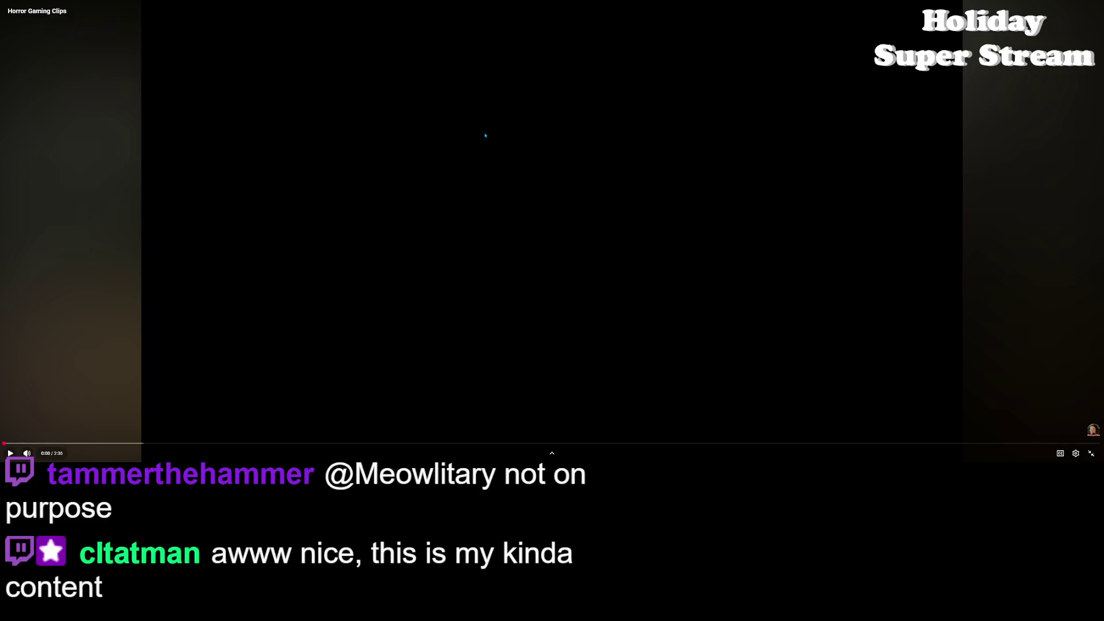
{"action": "left_click", "coordinate": [486, 136]}
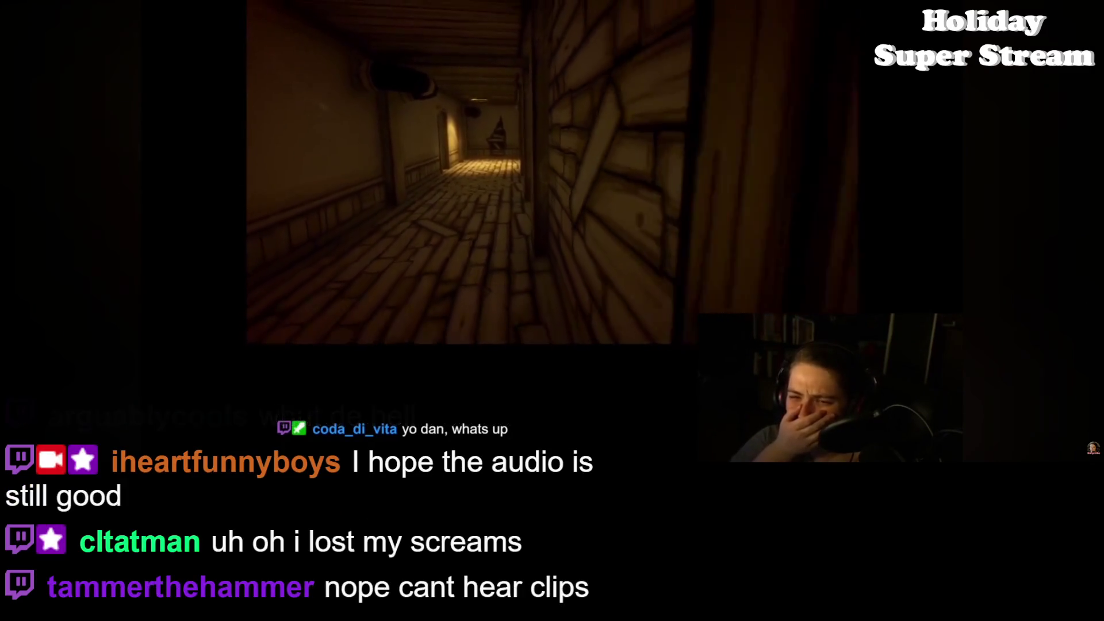
{"action": "mouse_move", "coordinate": [1050, 373]}
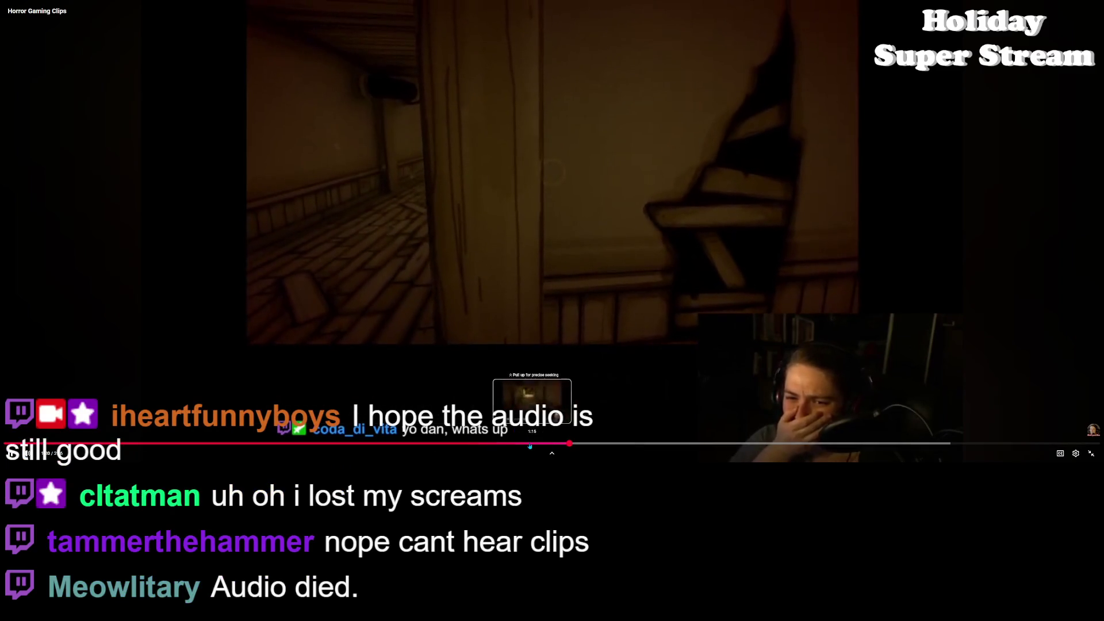
{"action": "left_click_drag", "start_coordinate": [510, 443], "coordinate": [455, 446]}
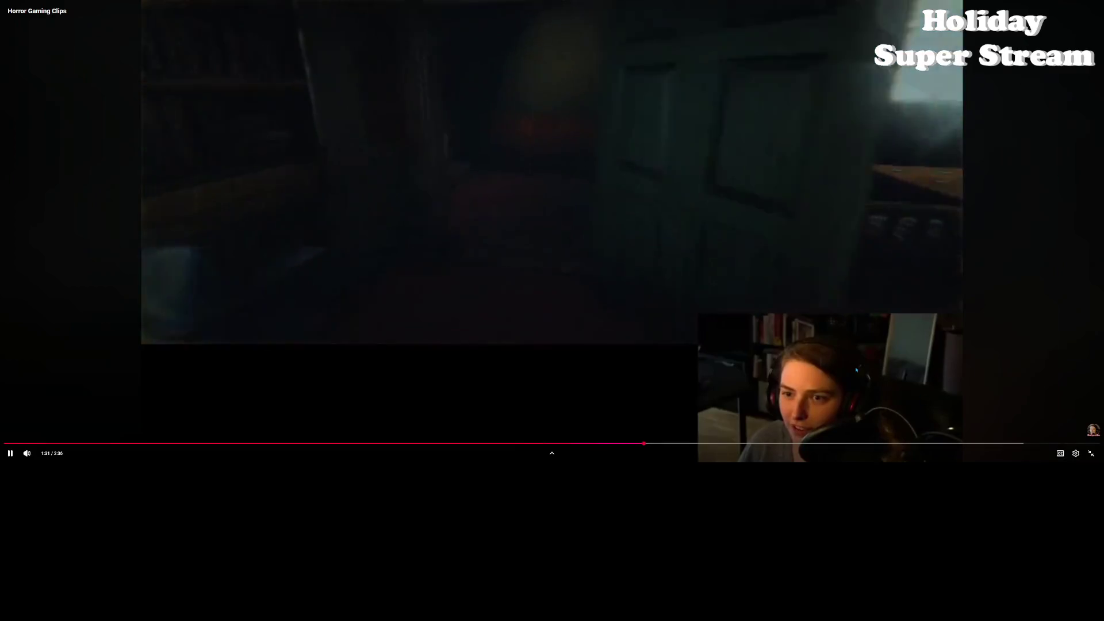
{"action": "key", "text": "space"}
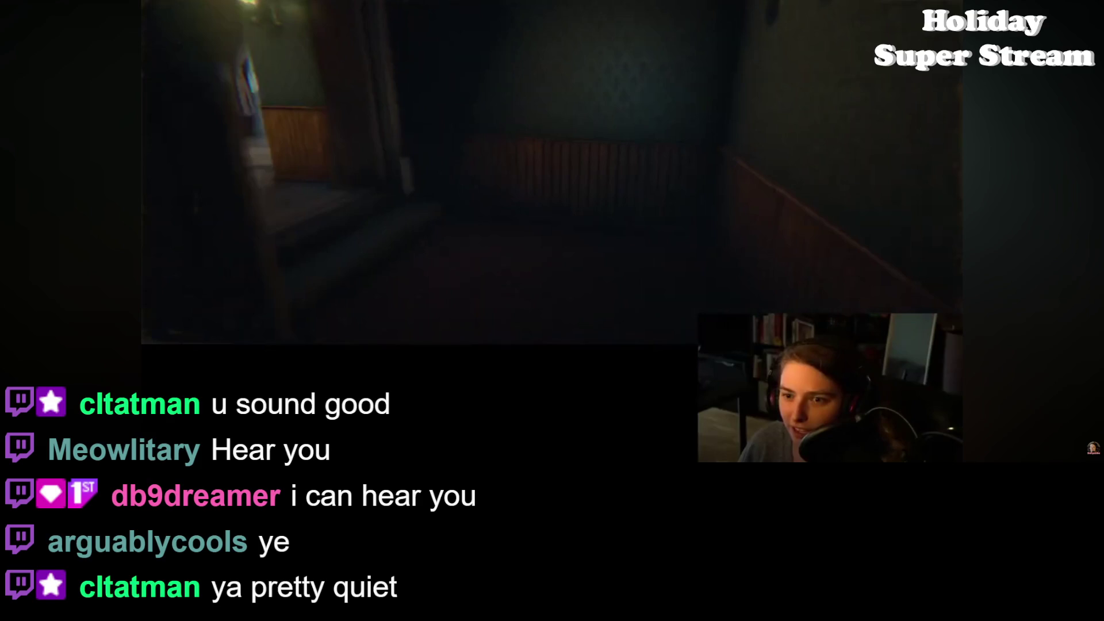
{"action": "mouse_move", "coordinate": [846, 332]}
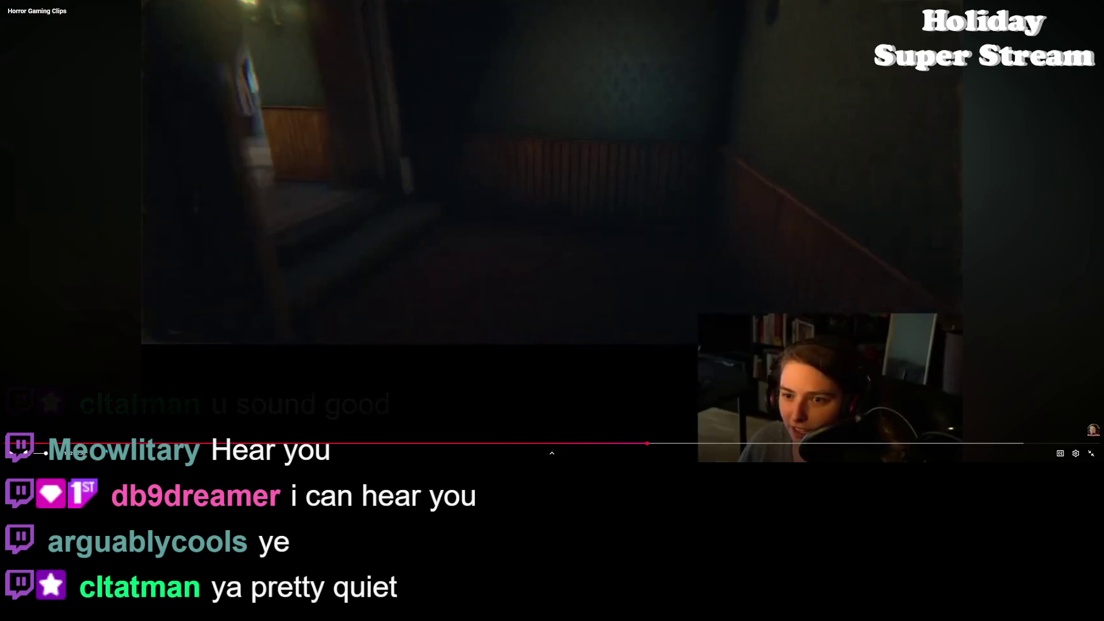
{"action": "left_click", "coordinate": [193, 443]}
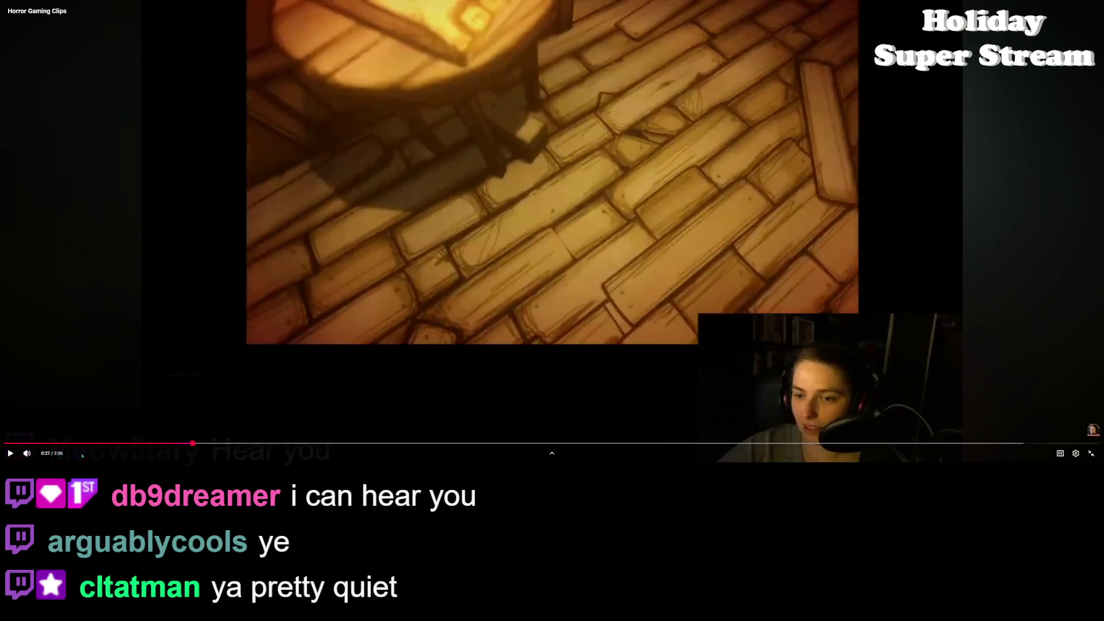
{"action": "left_click", "coordinate": [10, 454]}
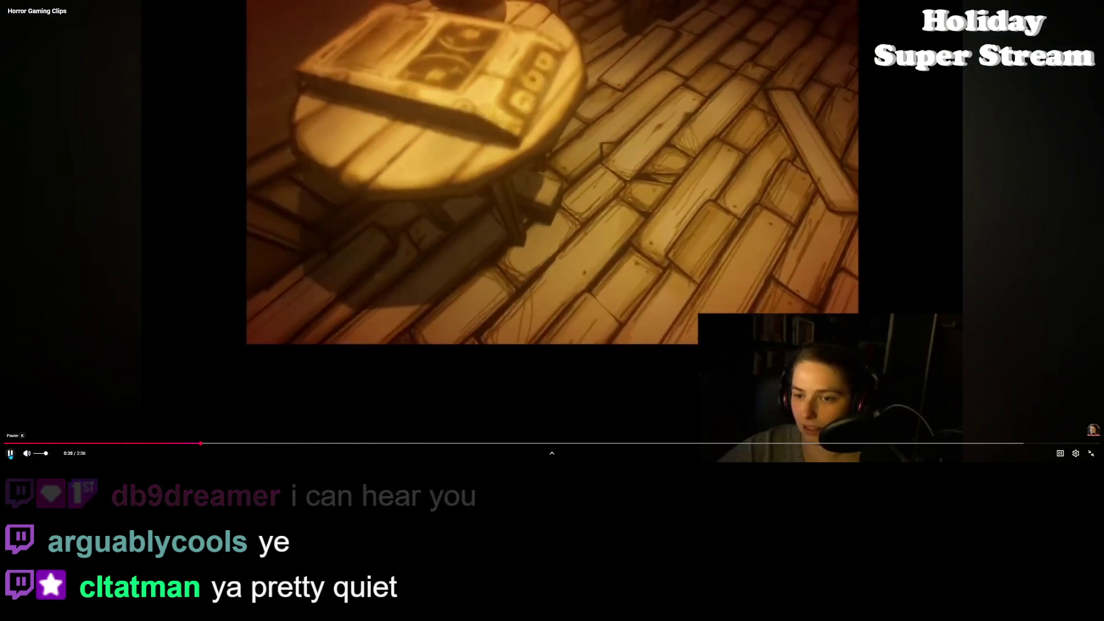
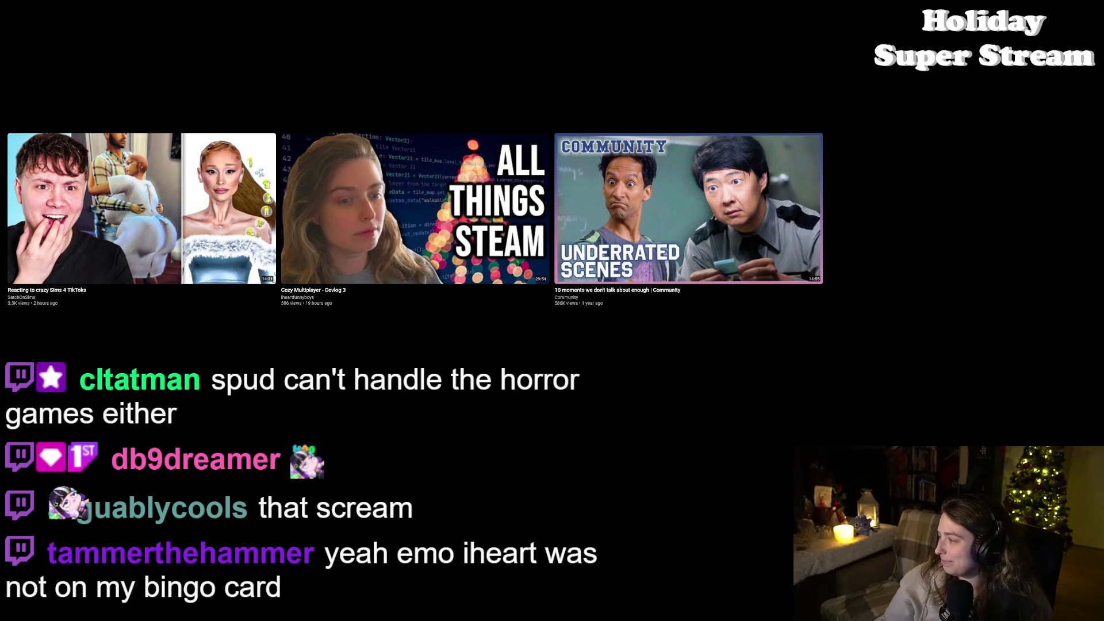
Step: Exit full screen, close the Horror Gaming Clips and Spatial shaders tabs, and minimize the browser
{"action": "mouse_move", "coordinate": [980, 382]}
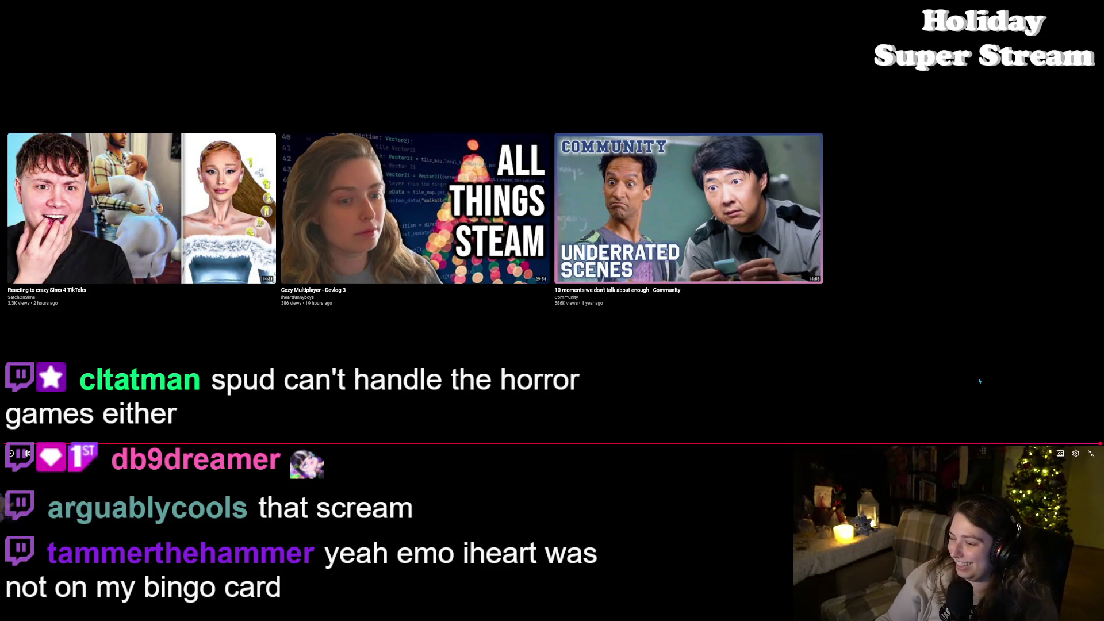
{"action": "left_click", "coordinate": [1093, 455]}
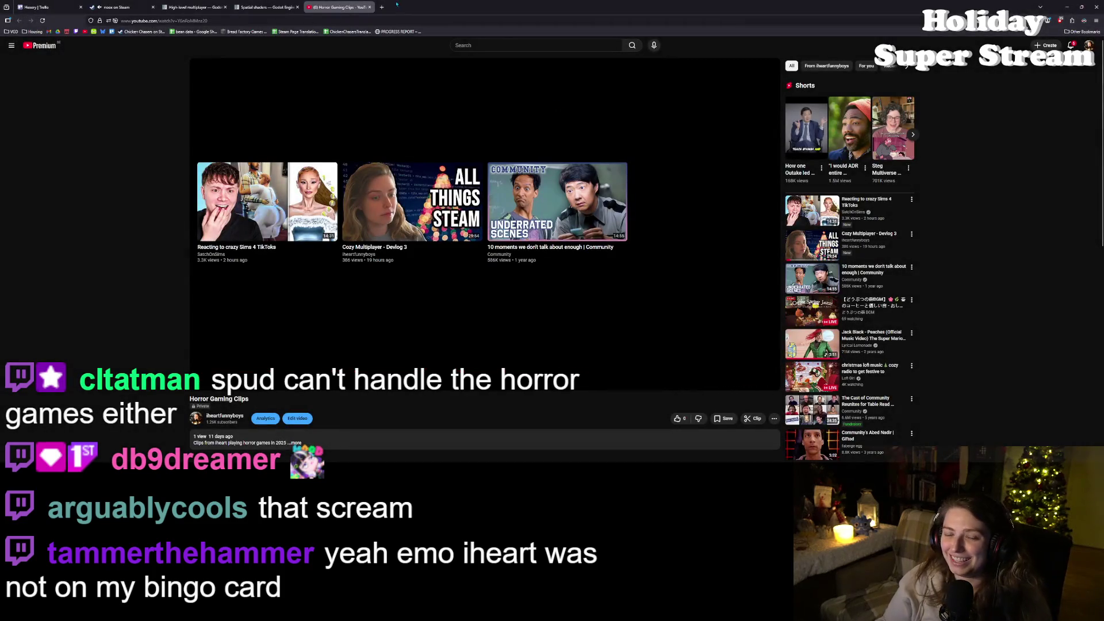
{"action": "left_click", "coordinate": [371, 8]}
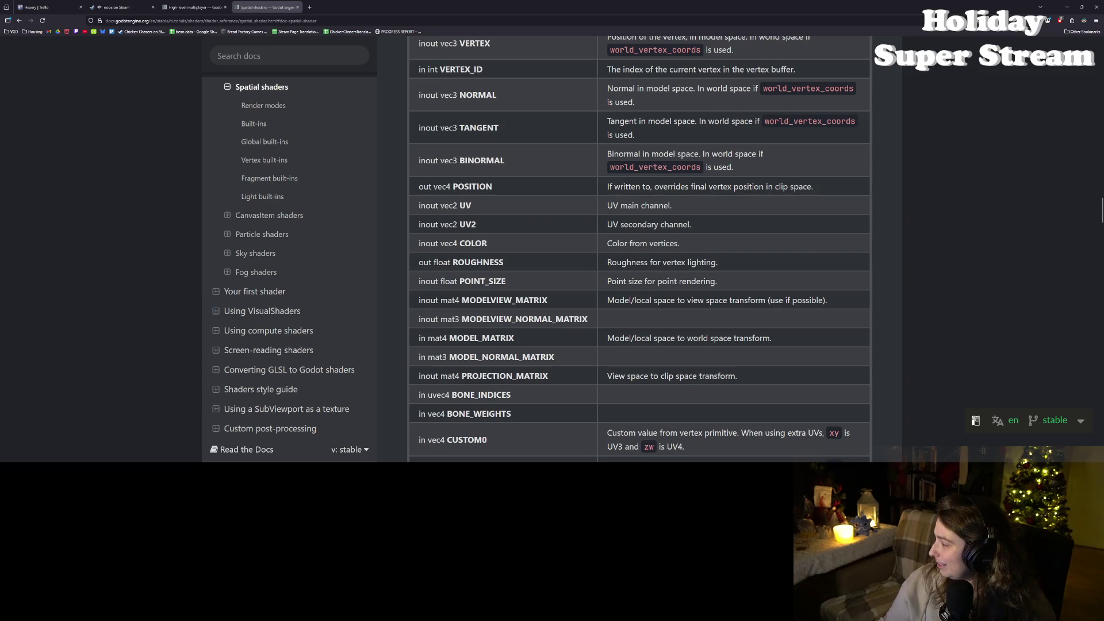
{"action": "left_click", "coordinate": [298, 7]}
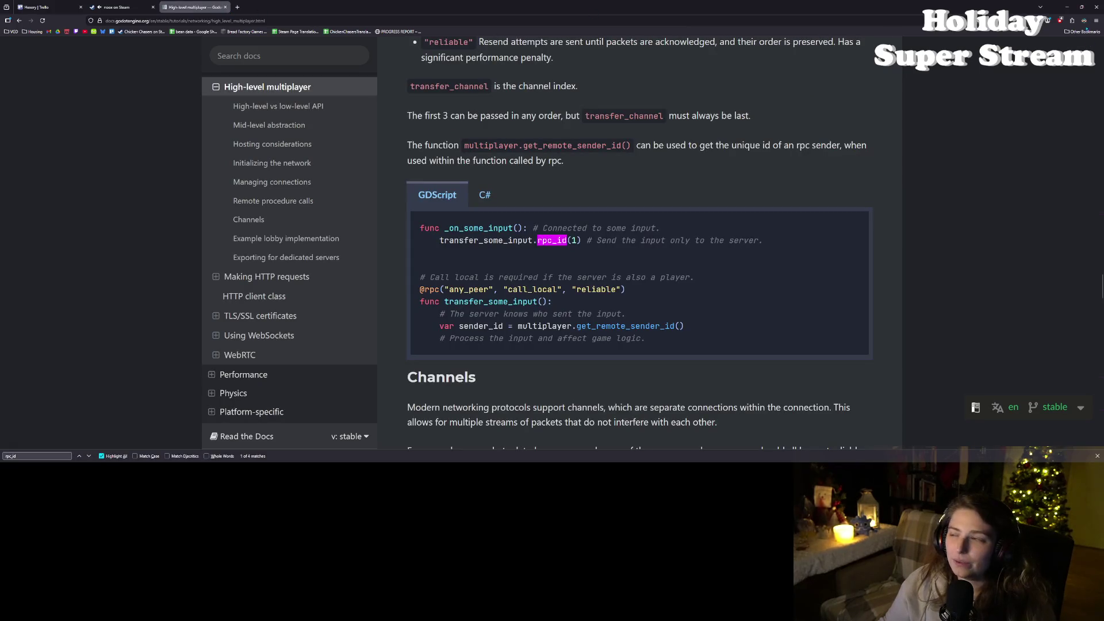
{"action": "left_click", "coordinate": [1066, 7]}
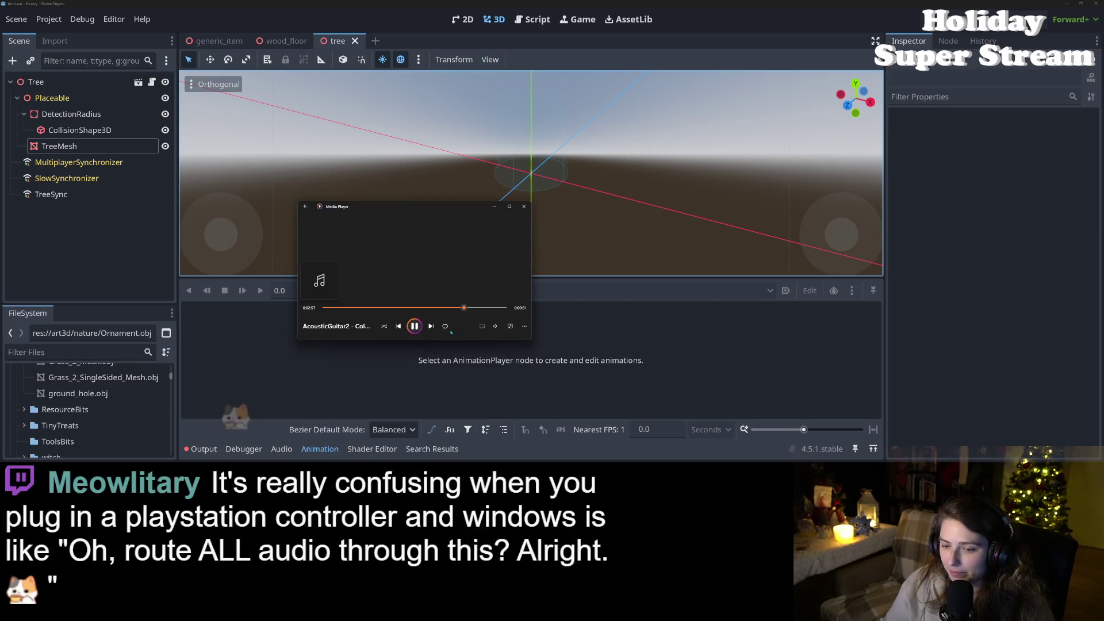
Step: Lower the media player's background music volume to about 3
{"action": "left_click", "coordinate": [494, 327]}
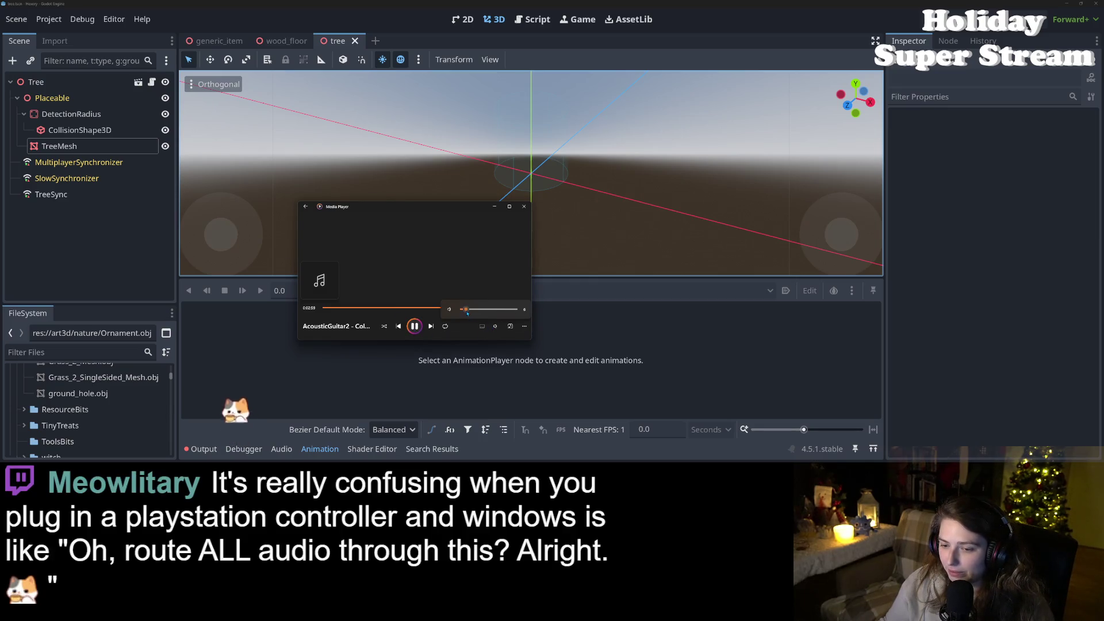
{"action": "left_click", "coordinate": [466, 313]}
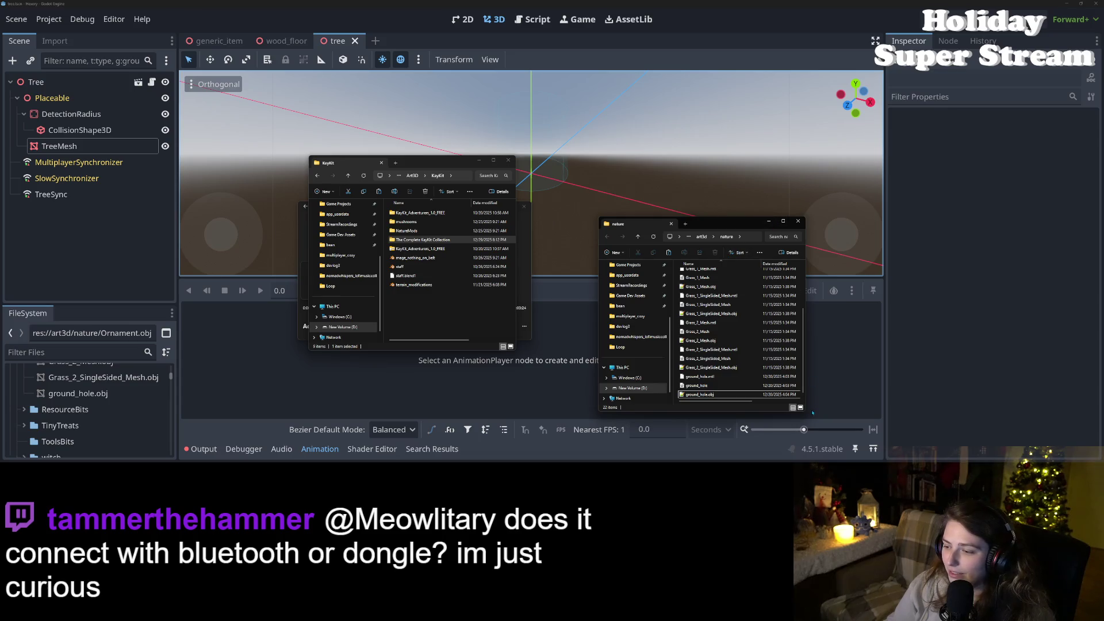
Step: Enlarge the nature Explorer window and go up to the art3d folder
{"action": "left_click_drag", "start_coordinate": [806, 412], "coordinate": [913, 437]}
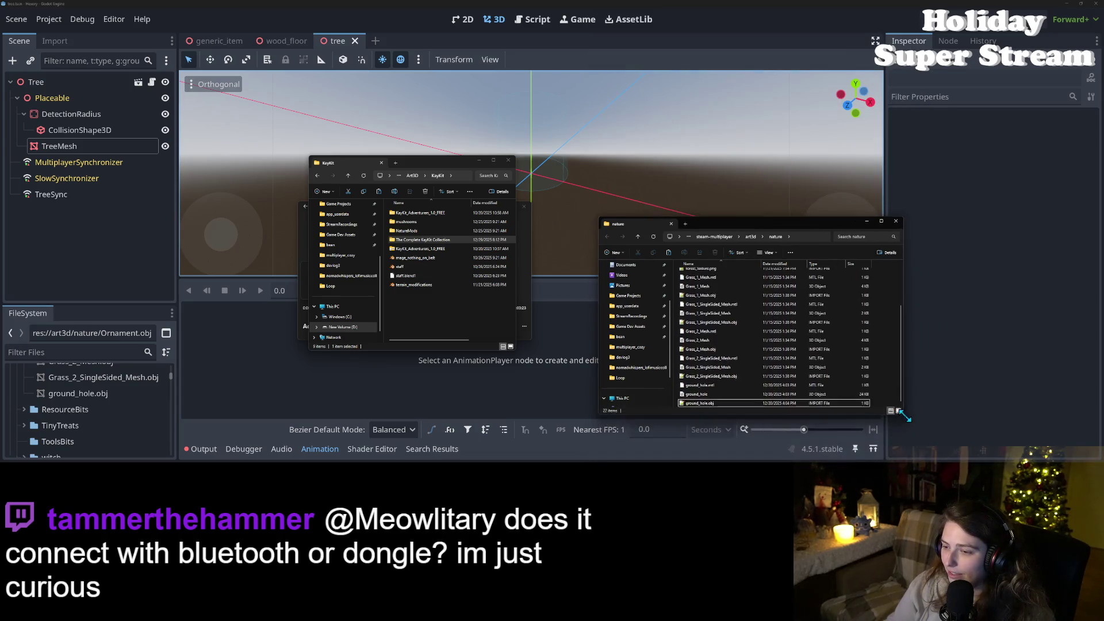
{"action": "left_click_drag", "start_coordinate": [790, 221], "coordinate": [715, 77]}
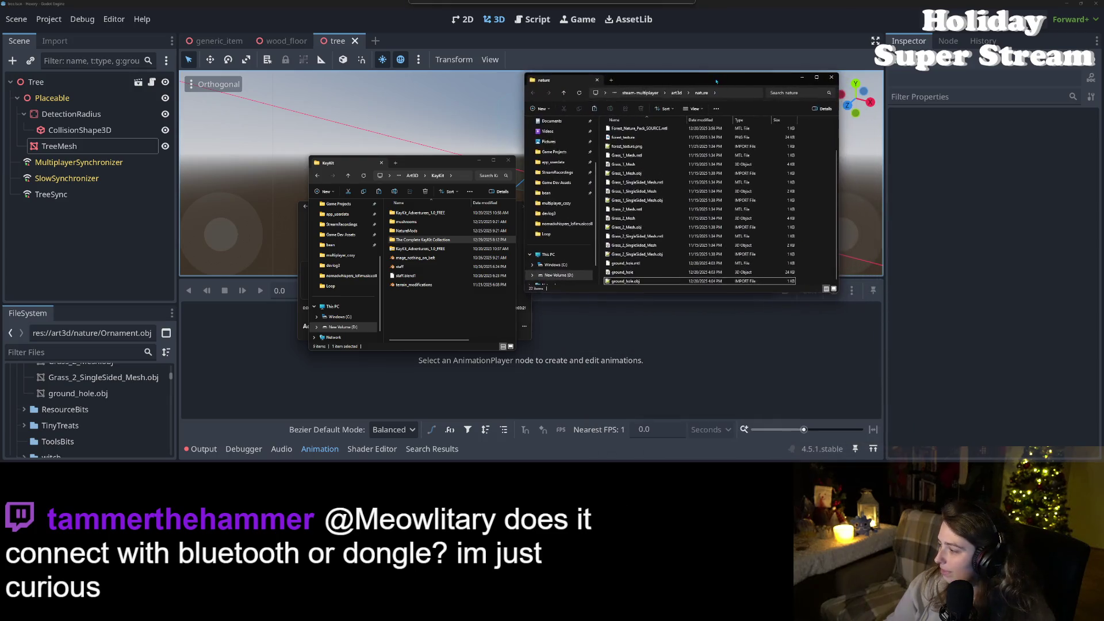
{"action": "scroll", "coordinate": [676, 217], "scroll_direction": "up", "scroll_amount": 2}
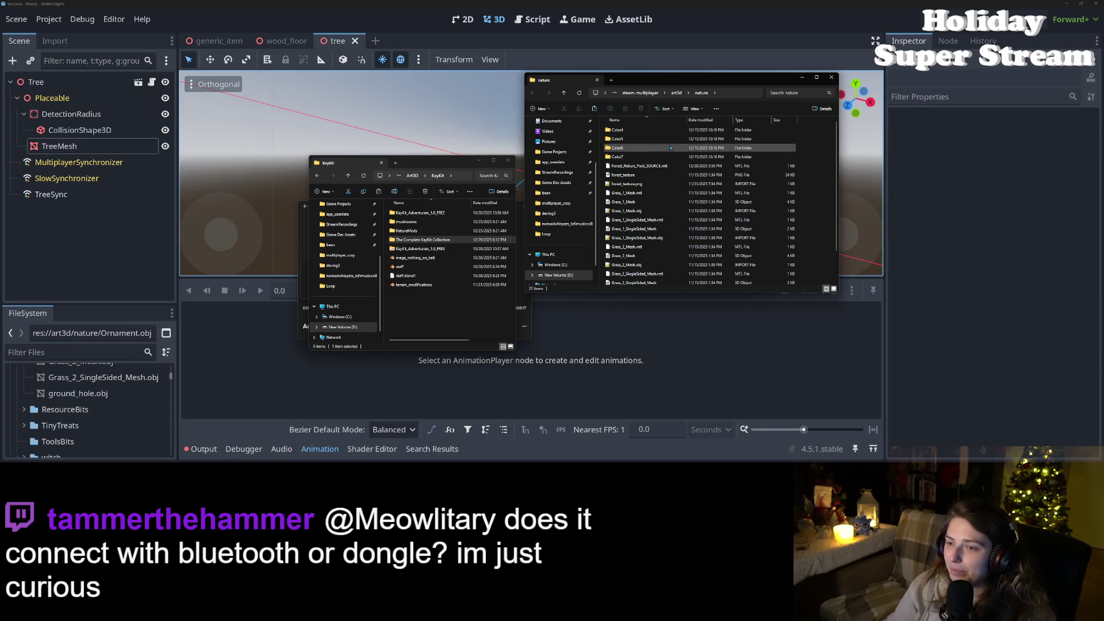
{"action": "left_click", "coordinate": [676, 93]}
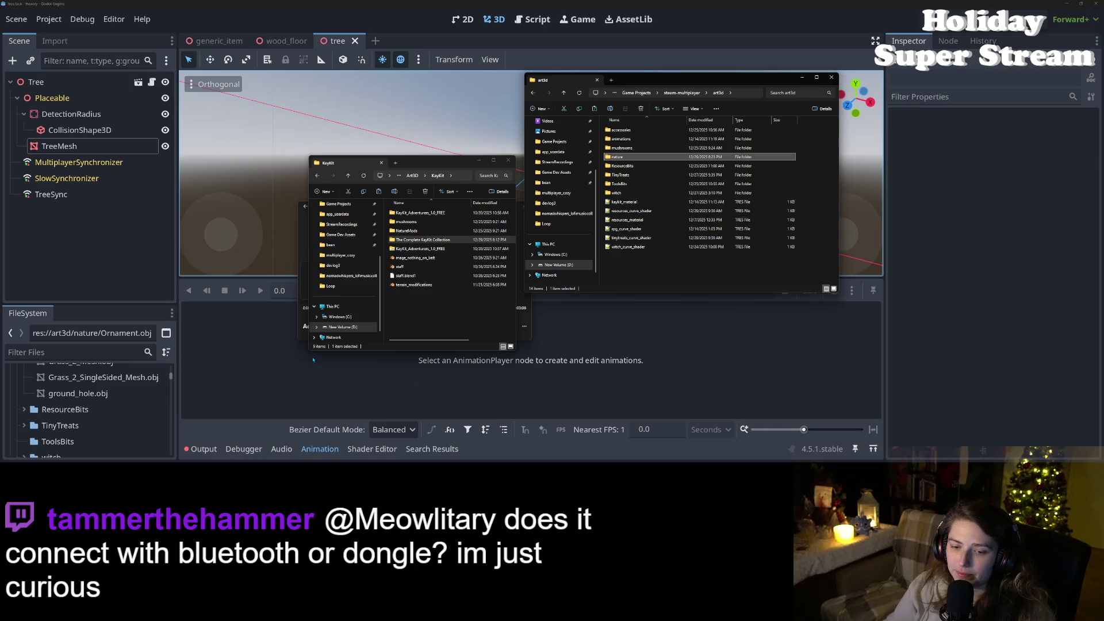
Step: Stretch the KayKit window and open The Complete KayKit Collection > v3 > KayKit Holiday Bits 1.0 > Assets > obj
{"action": "mouse_move", "coordinate": [306, 352]}
{"action": "left_mouse_down"}
{"action": "mouse_move", "coordinate": [254, 368]}
{"action": "mouse_move", "coordinate": [129, 461]}
{"action": "left_mouse_up"}
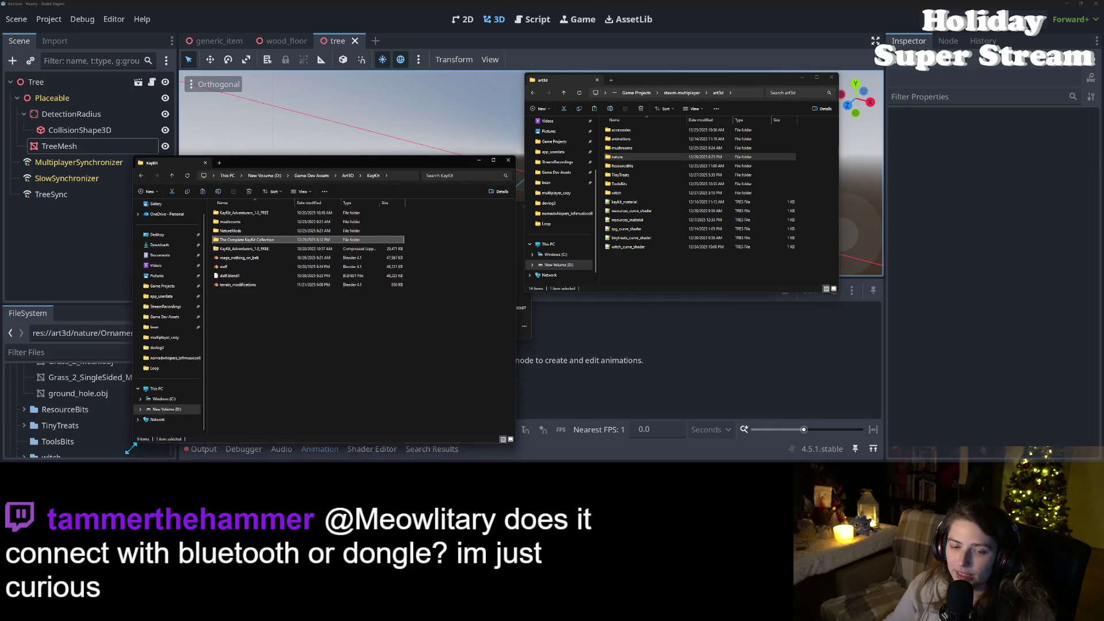
{"action": "left_click_drag", "start_coordinate": [236, 144], "coordinate": [236, 1]}
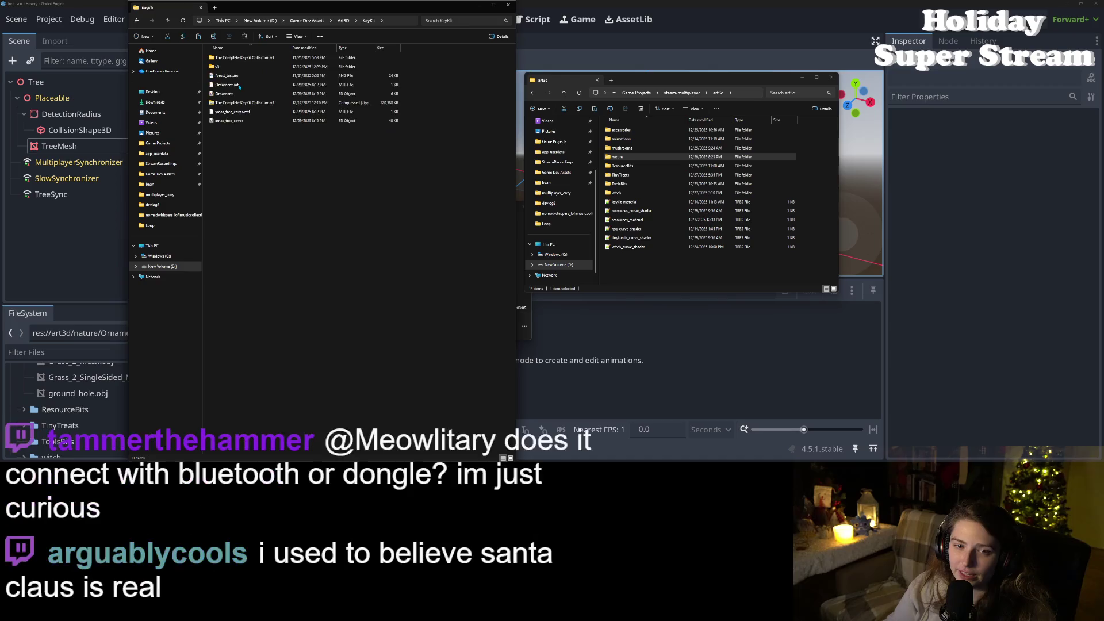
{"action": "double_click", "coordinate": [239, 85]}
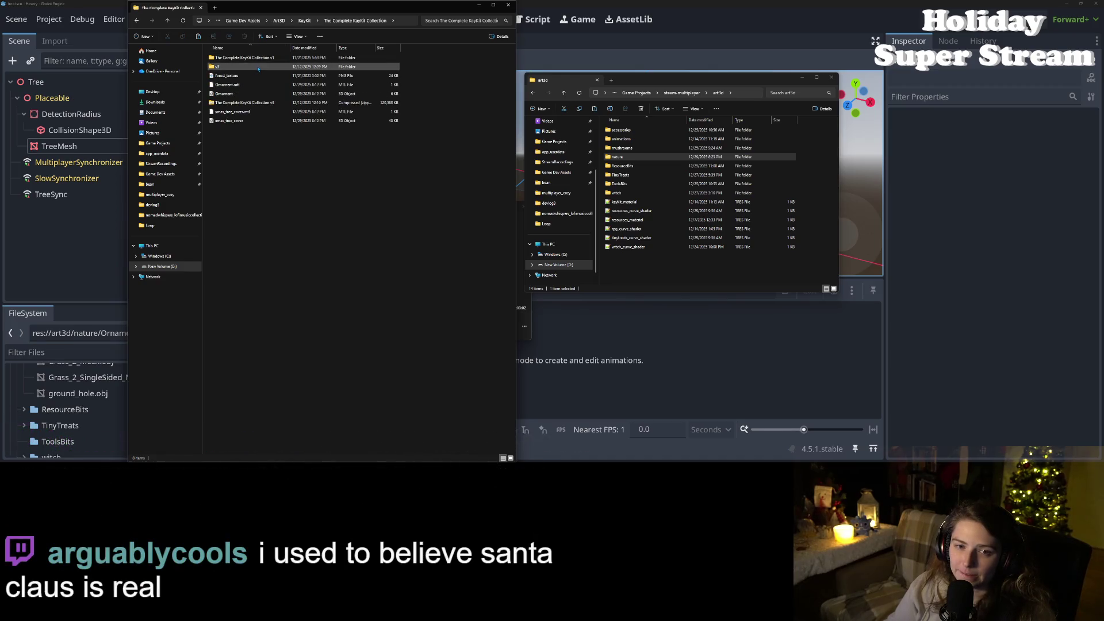
{"action": "double_click", "coordinate": [259, 67]}
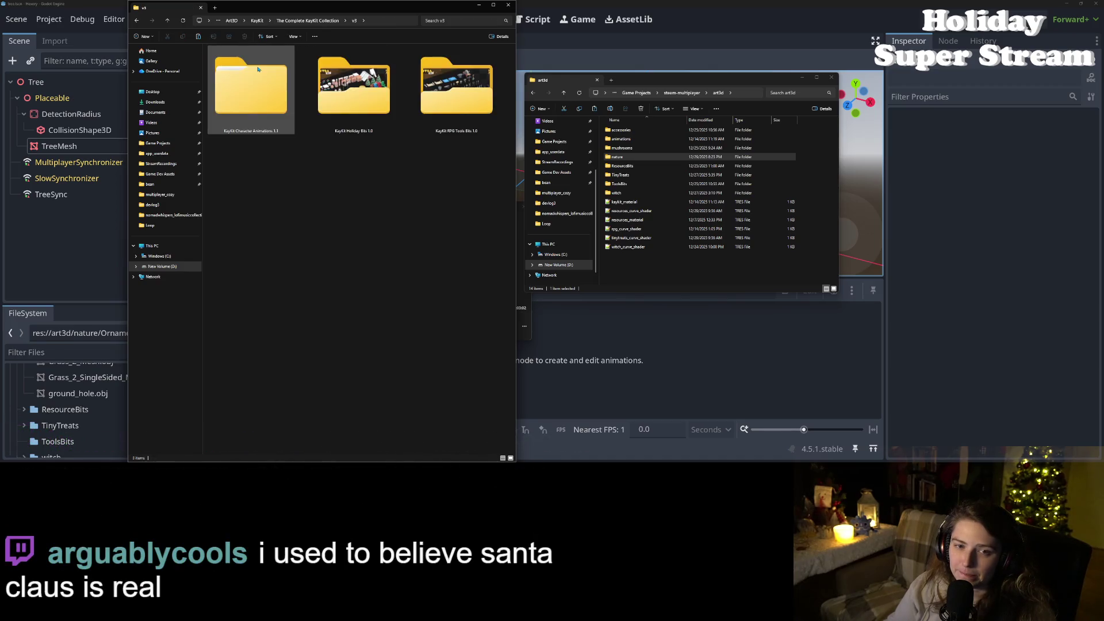
{"action": "double_click", "coordinate": [354, 86]}
{"action": "double_click", "coordinate": [220, 59]}
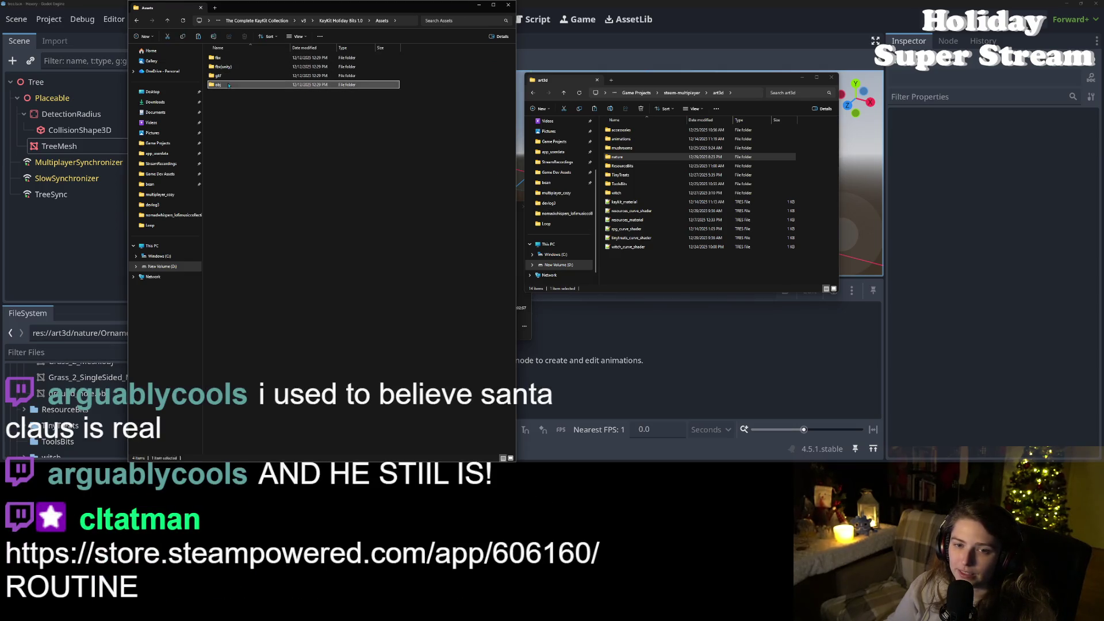
{"action": "double_click", "coordinate": [221, 84]}
{"action": "scroll", "coordinate": [261, 217], "scroll_direction": "down", "scroll_amount": 5}
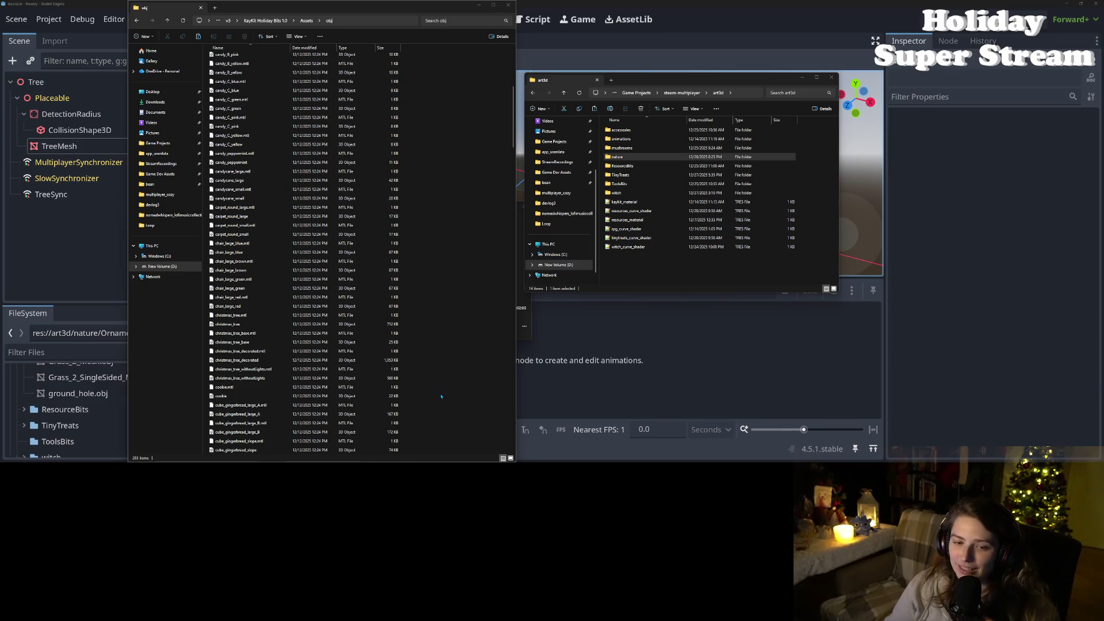
Step: Select the christmas_tree_decorated model and material files, then bring up art3d's context menu
{"action": "left_click", "coordinate": [253, 324]}
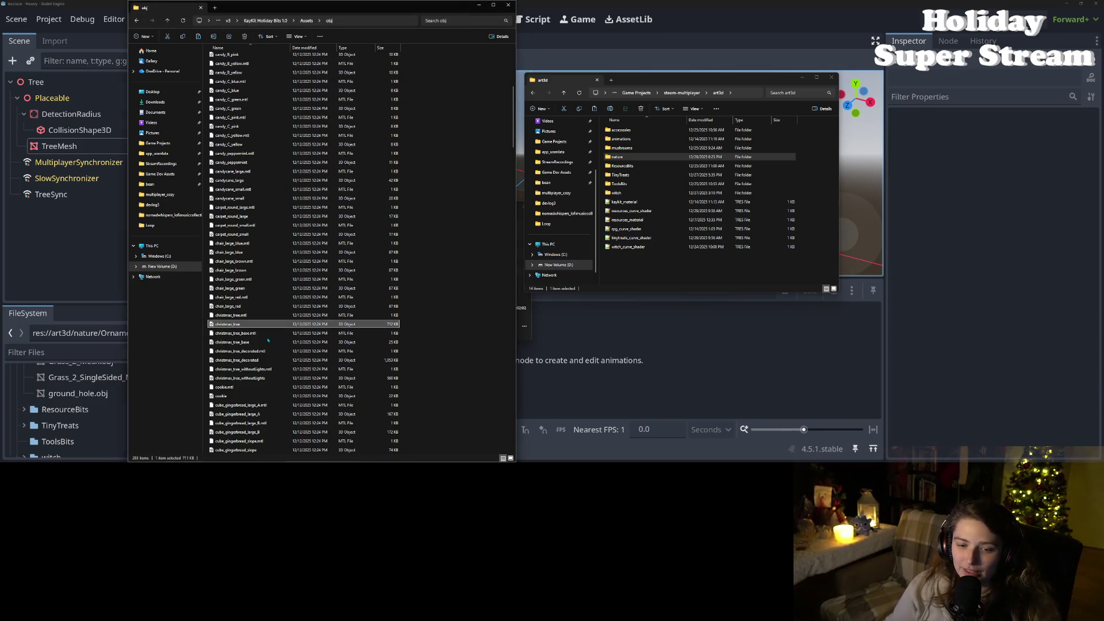
{"action": "left_click", "coordinate": [345, 360]}
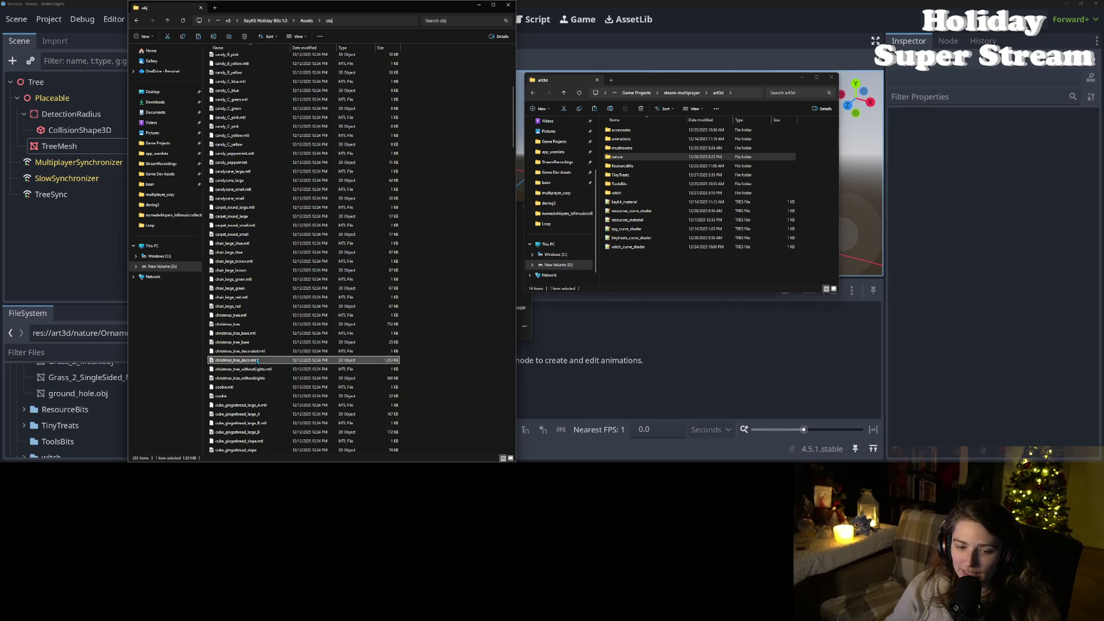
{"action": "left_click", "coordinate": [345, 351], "text": "shift"}
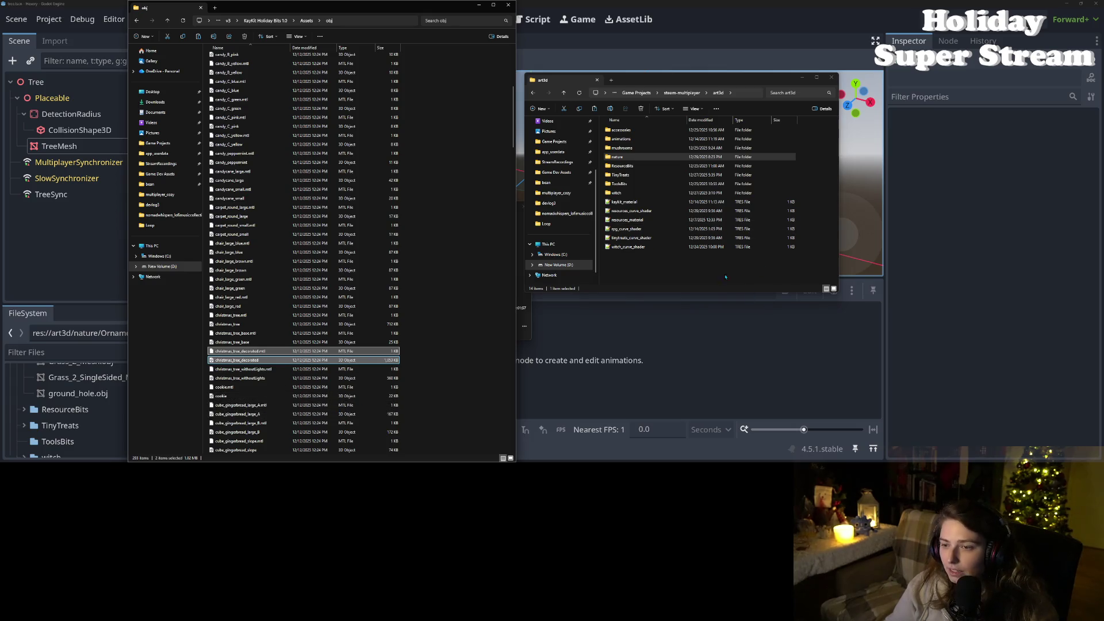
{"action": "left_click", "coordinate": [654, 269]}
{"action": "right_click", "coordinate": [668, 268]}
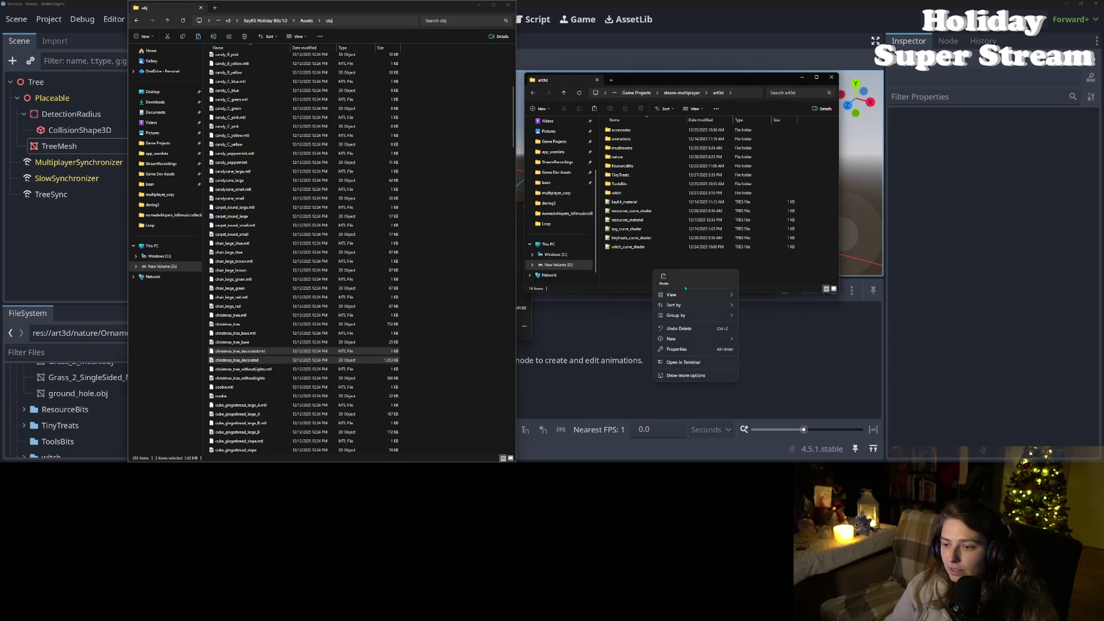
Step: Create a HolidayBits folder in art3d and paste the christmas_tree_decorated files into it
{"action": "mouse_move", "coordinate": [690, 339]}
{"action": "left_click", "coordinate": [770, 344]}
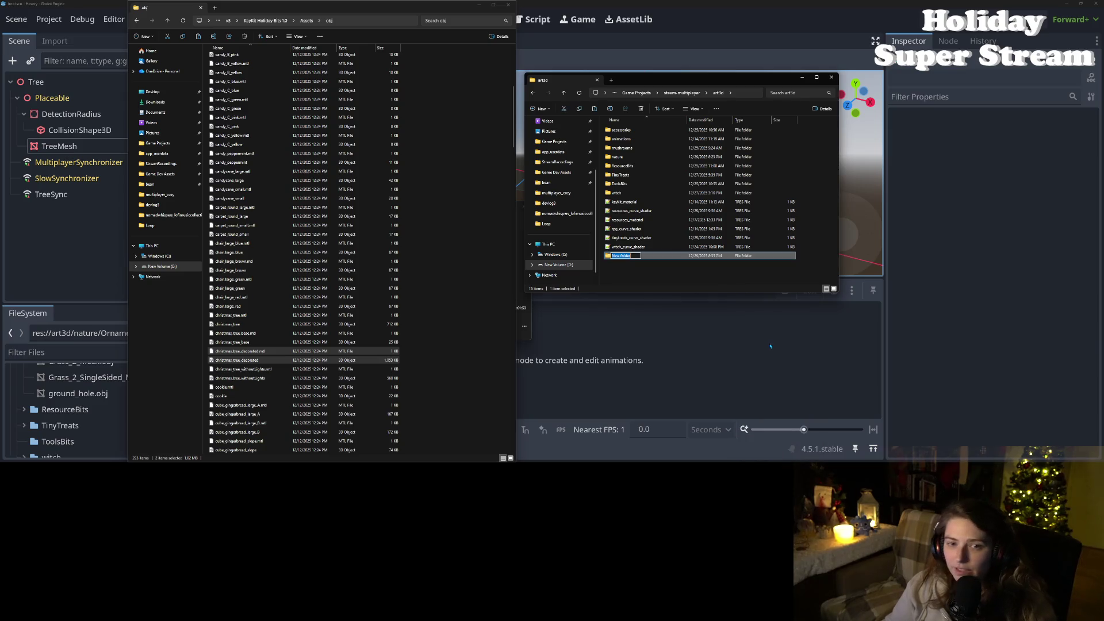
{"action": "type", "text": "Holid"}
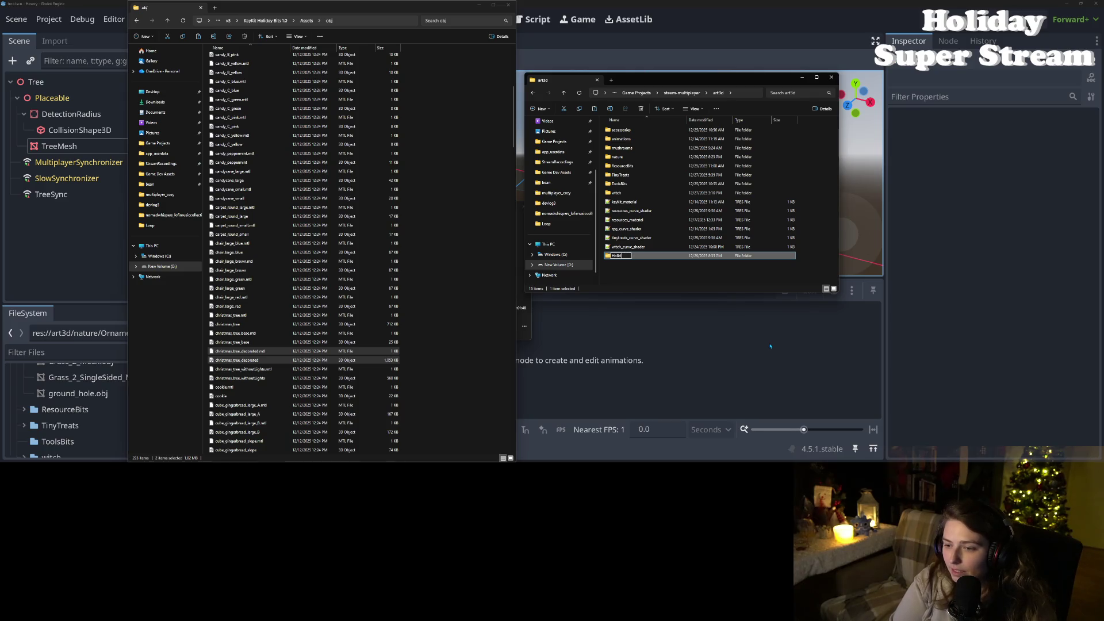
{"action": "type", "text": "ayBits"}
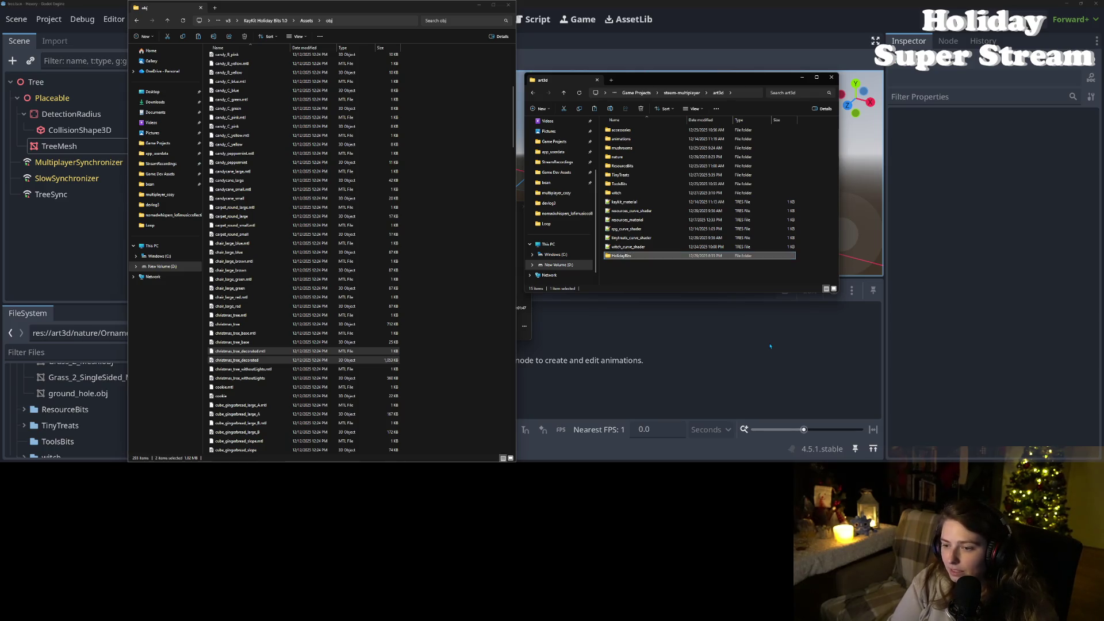
{"action": "key", "text": "Return"}
{"action": "key", "text": "Return"}
{"action": "key", "text": "ctrl+v"}
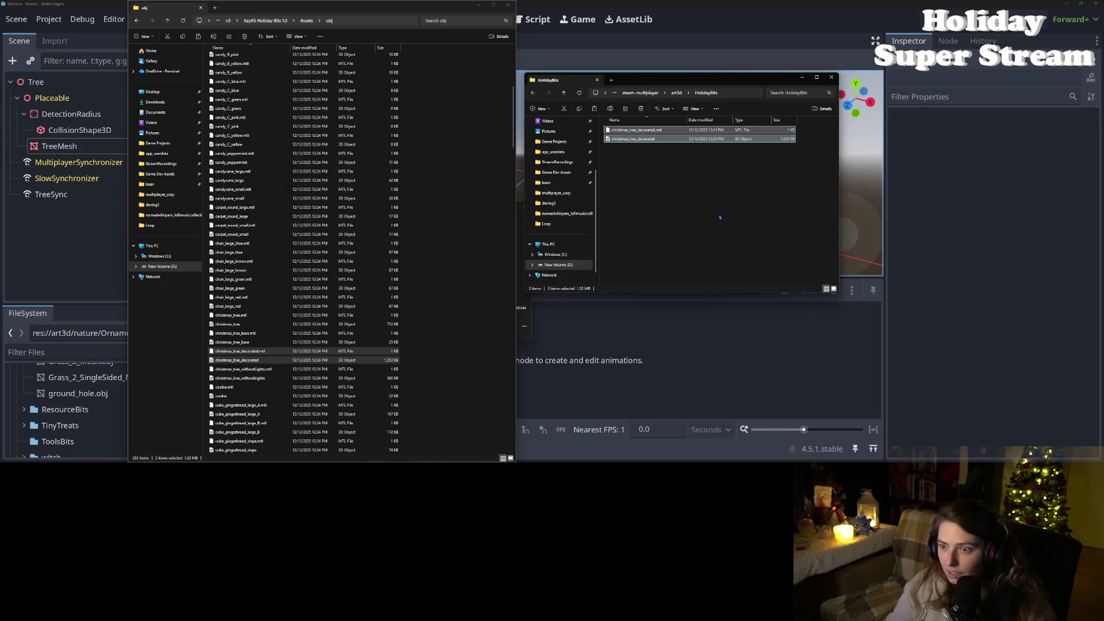
Step: Sort obj by type and copy holiday_bits_texture into HolidayBits, then reverse the sort order
{"action": "scroll", "coordinate": [264, 406], "scroll_direction": "down", "scroll_amount": 3}
{"action": "scroll", "coordinate": [267, 402], "scroll_direction": "down", "scroll_amount": 15}
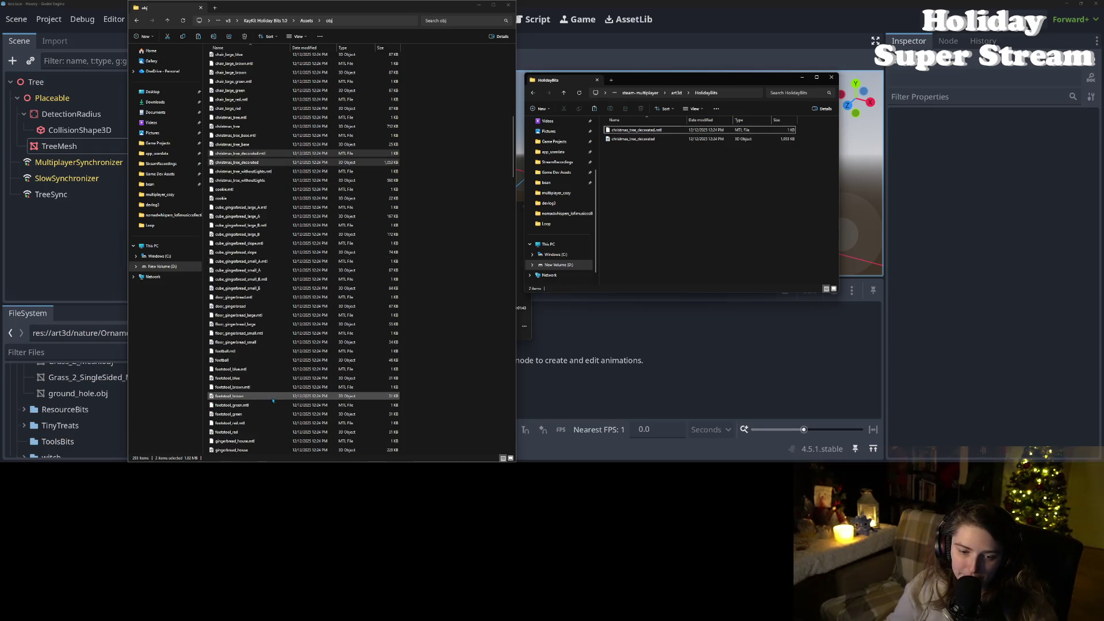
{"action": "scroll", "coordinate": [275, 397], "scroll_direction": "down", "scroll_amount": 20}
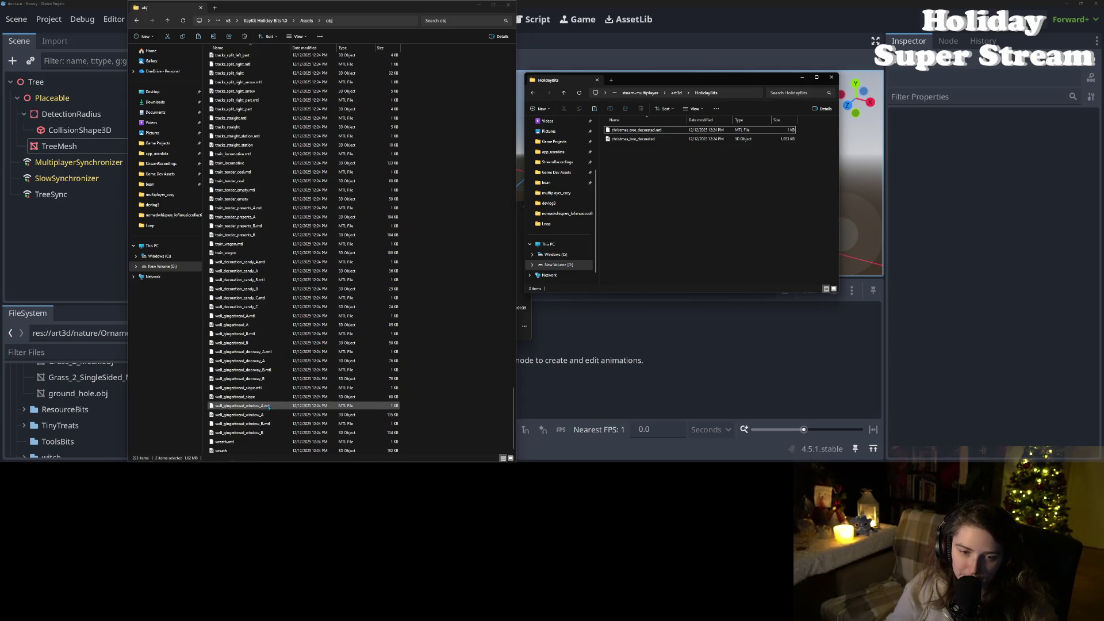
{"action": "scroll", "coordinate": [355, 57], "scroll_direction": "up", "scroll_amount": 20}
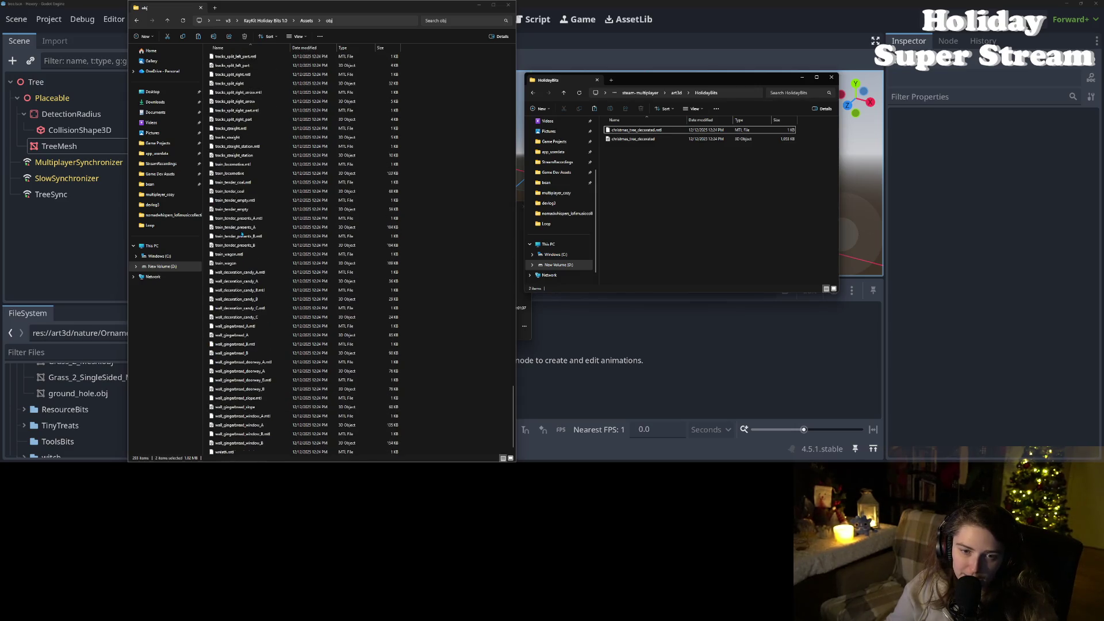
{"action": "left_click", "coordinate": [355, 48]}
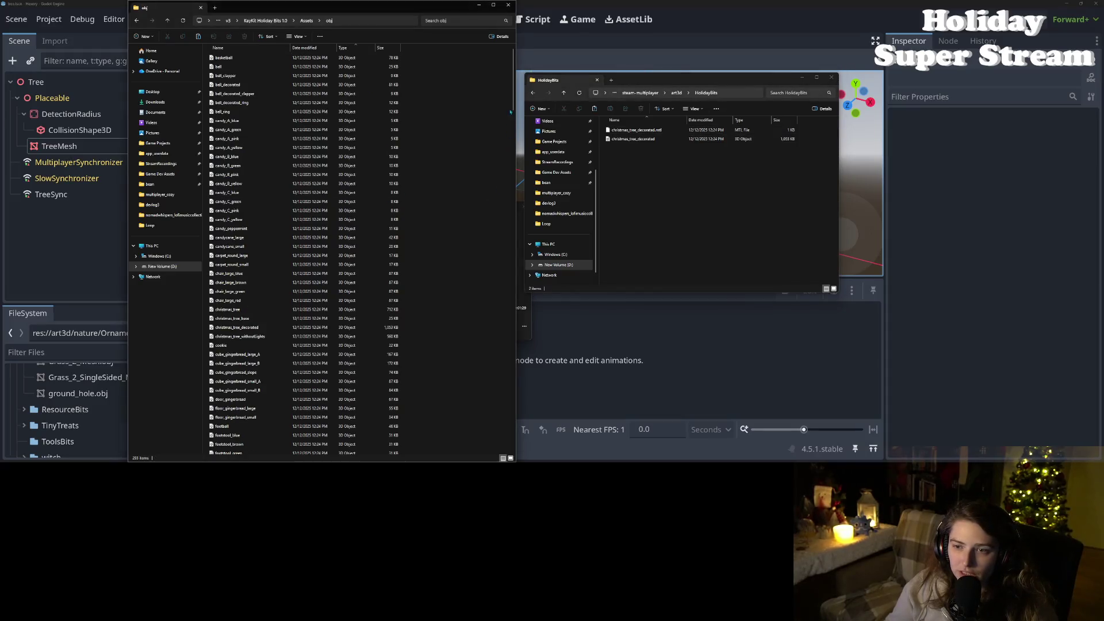
{"action": "left_click_drag", "start_coordinate": [511, 112], "coordinate": [469, 456]}
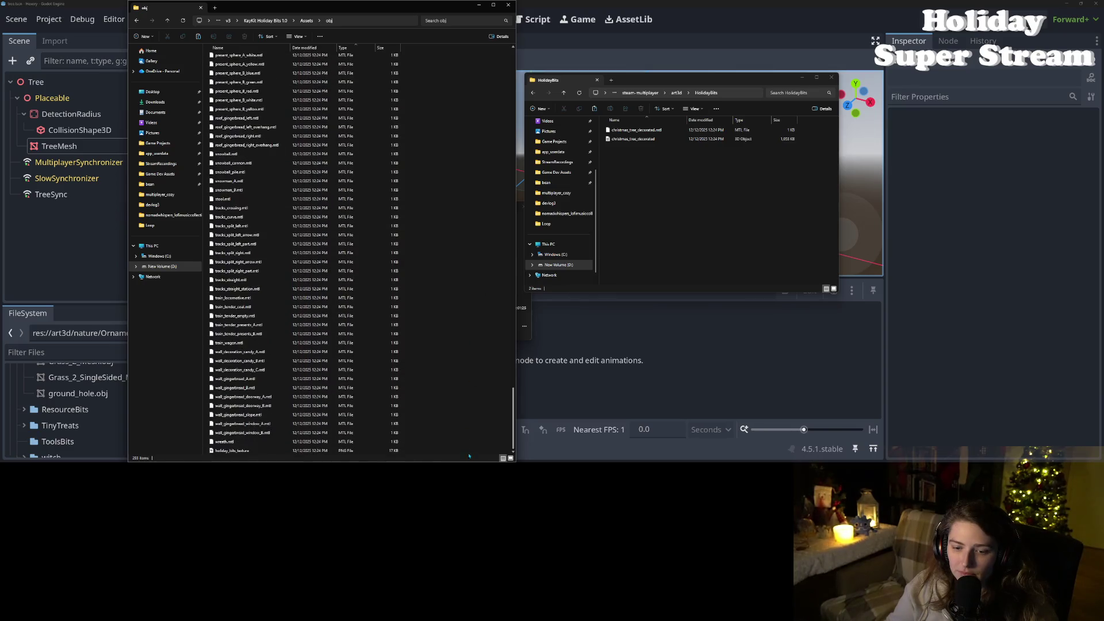
{"action": "left_click", "coordinate": [339, 451]}
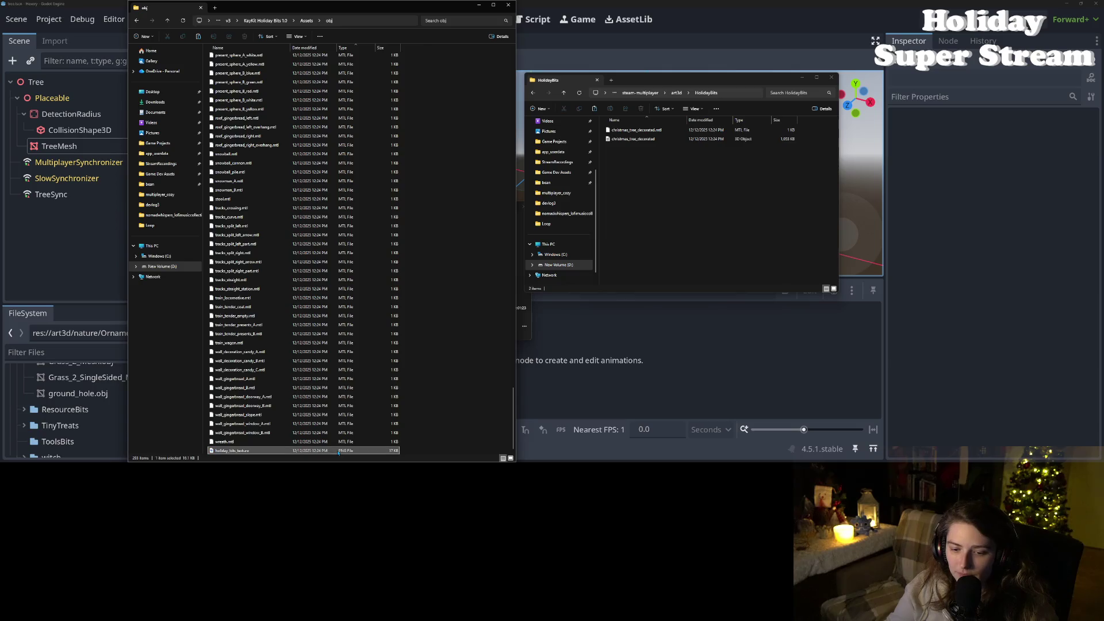
{"action": "left_click_drag", "start_coordinate": [339, 451], "coordinate": [685, 215]}
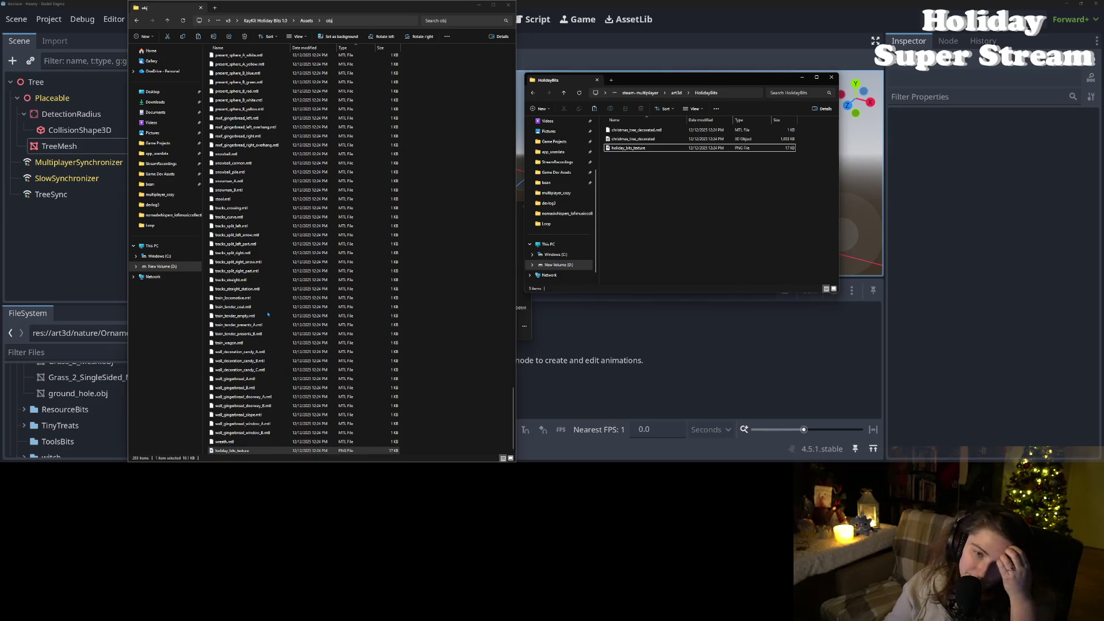
{"action": "left_click", "coordinate": [348, 48]}
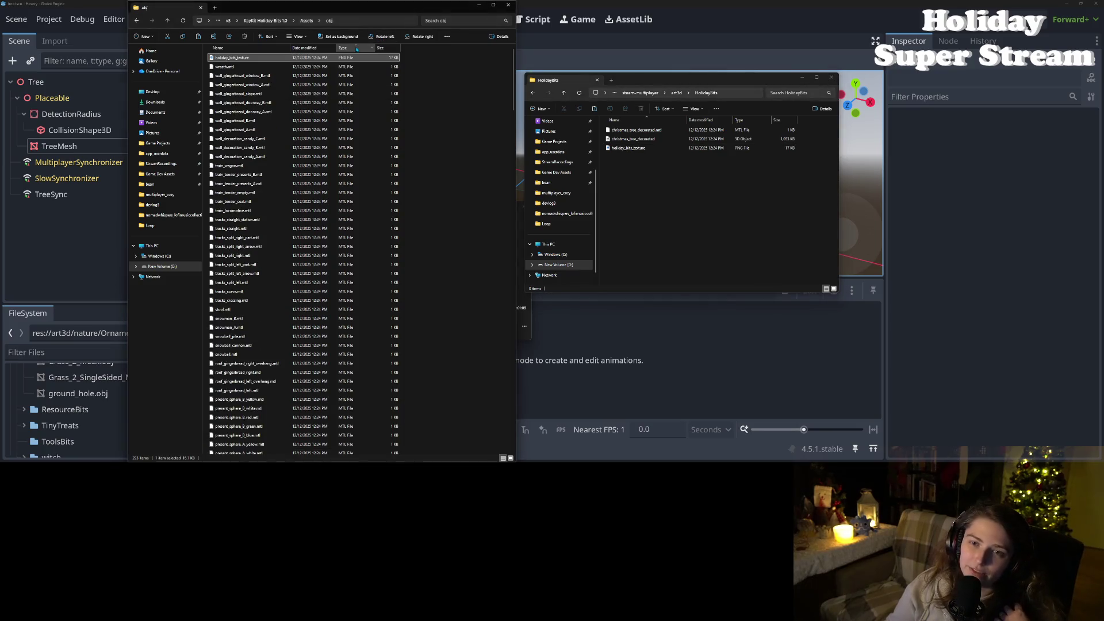
Step: Sort obj by name and copy the bell_decorated model and .mtl into HolidayBits
{"action": "left_click", "coordinate": [248, 48]}
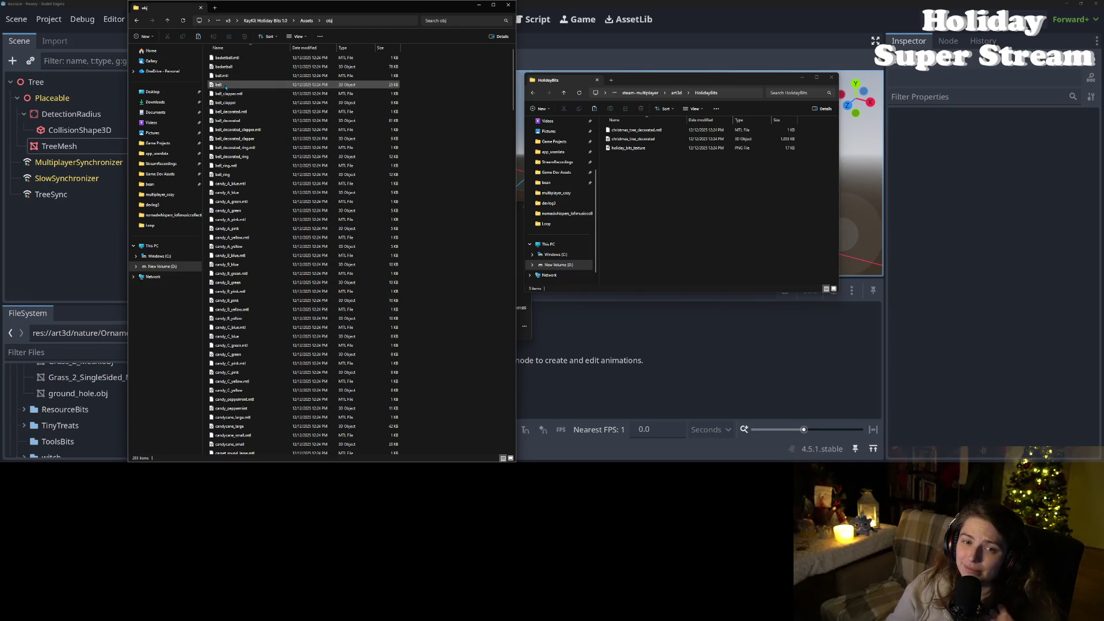
{"action": "left_click", "coordinate": [247, 94]}
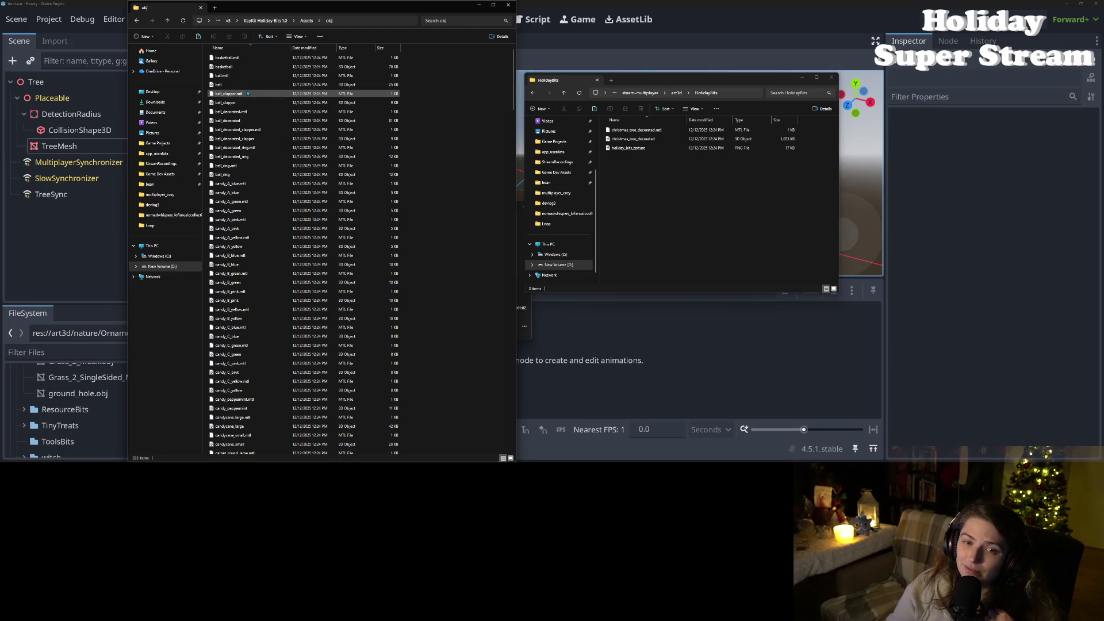
{"action": "left_click", "coordinate": [247, 112]}
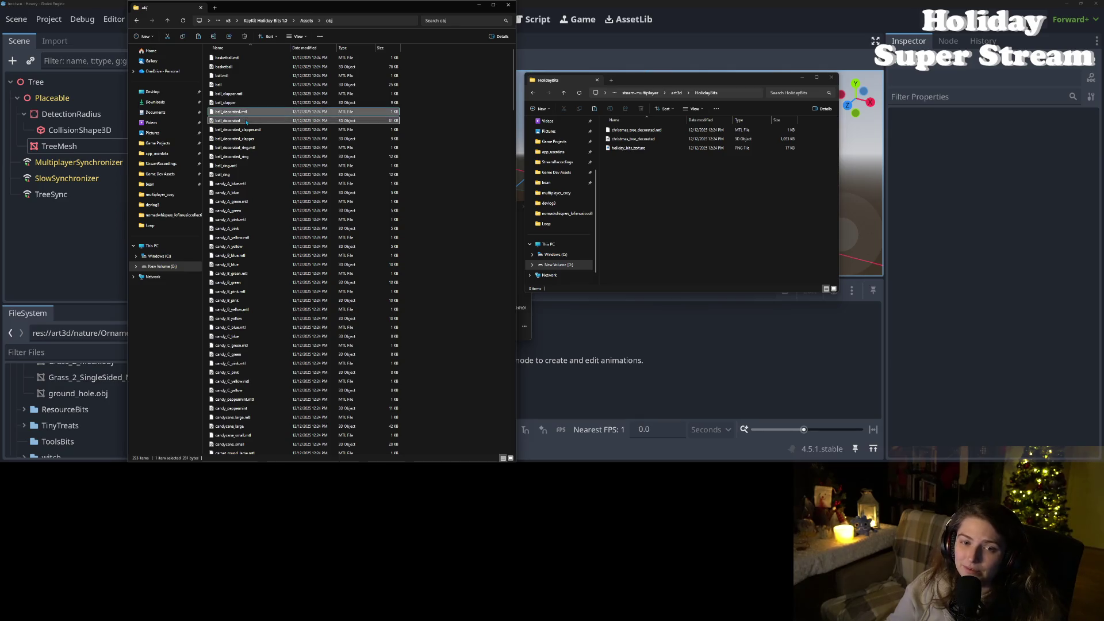
{"action": "left_click", "coordinate": [246, 121], "text": "ctrl"}
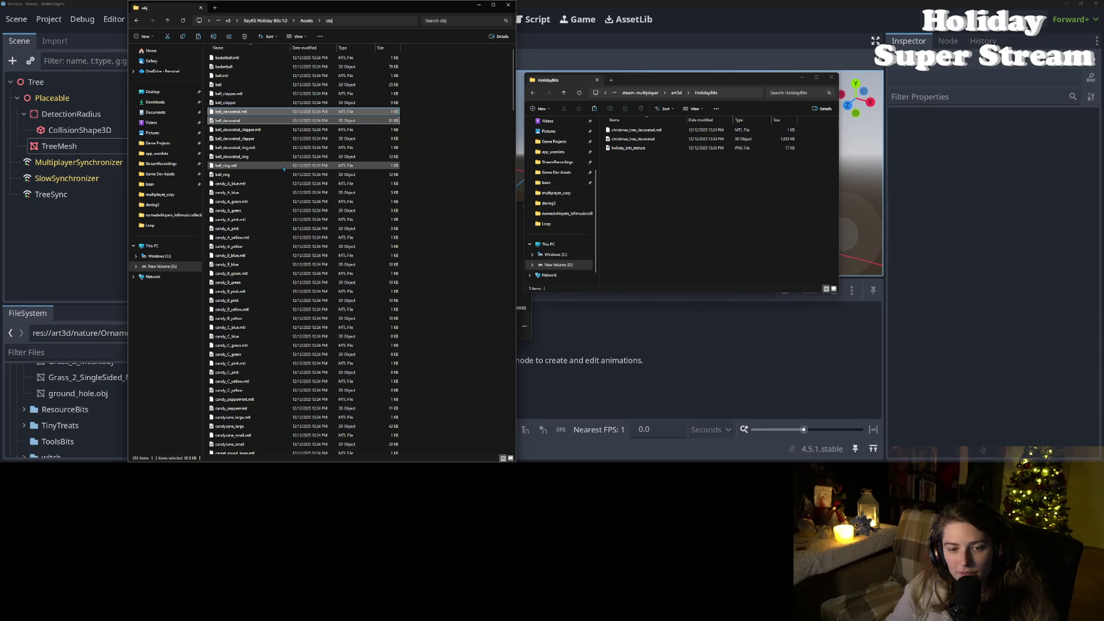
{"action": "mouse_move", "coordinate": [283, 169]}
{"action": "left_mouse_down"}
{"action": "mouse_move", "coordinate": [552, 221]}
{"action": "mouse_move", "coordinate": [690, 202]}
{"action": "left_mouse_up"}
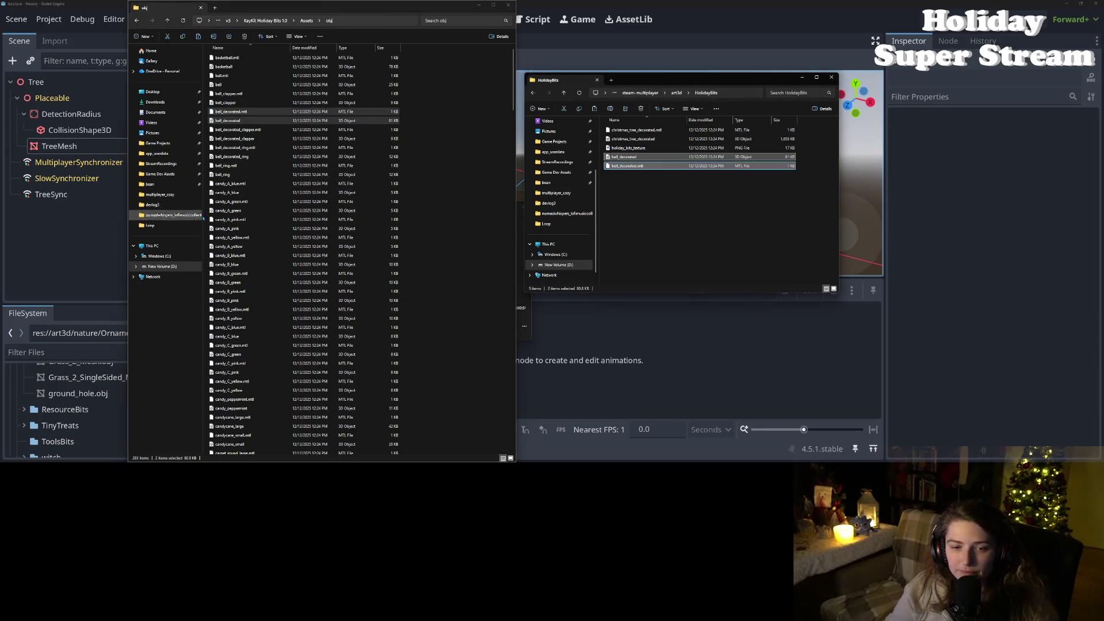
Step: Copy the hot_chocolate_decorated model and .mtl into HolidayBits
{"action": "scroll", "coordinate": [291, 225], "scroll_direction": "down", "scroll_amount": 3}
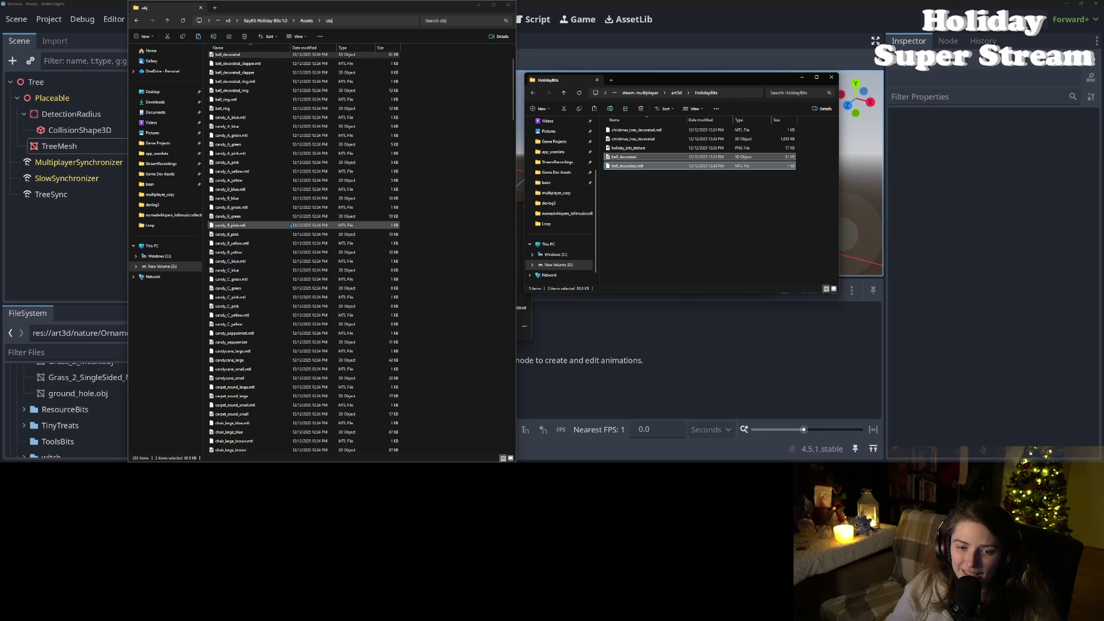
{"action": "scroll", "coordinate": [276, 236], "scroll_direction": "down", "scroll_amount": 9}
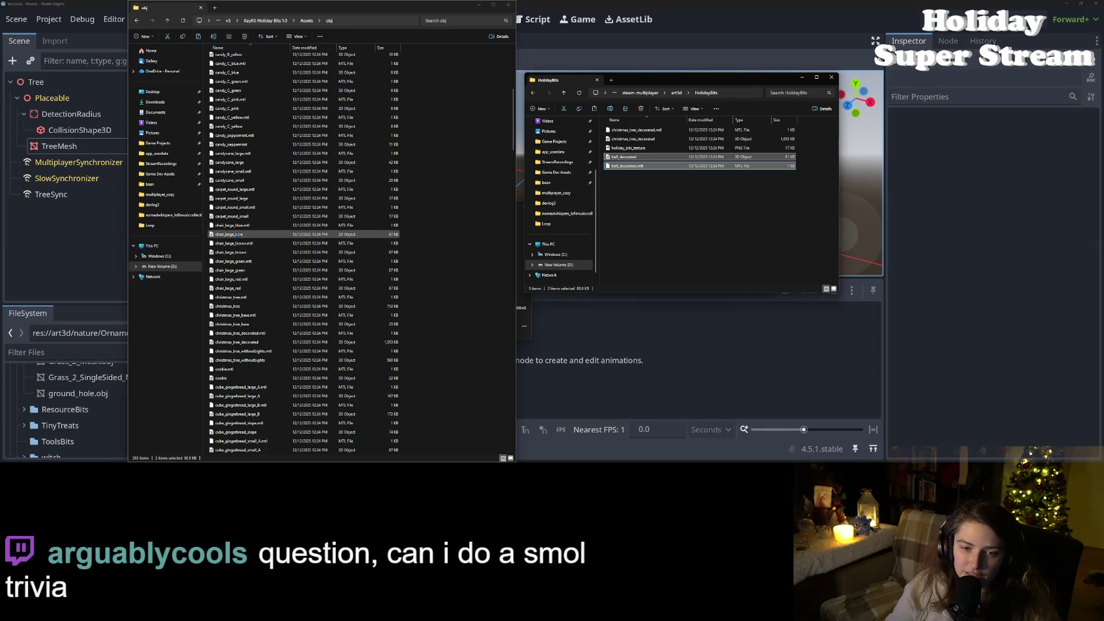
{"action": "left_click", "coordinate": [241, 236], "text": "ctrl"}
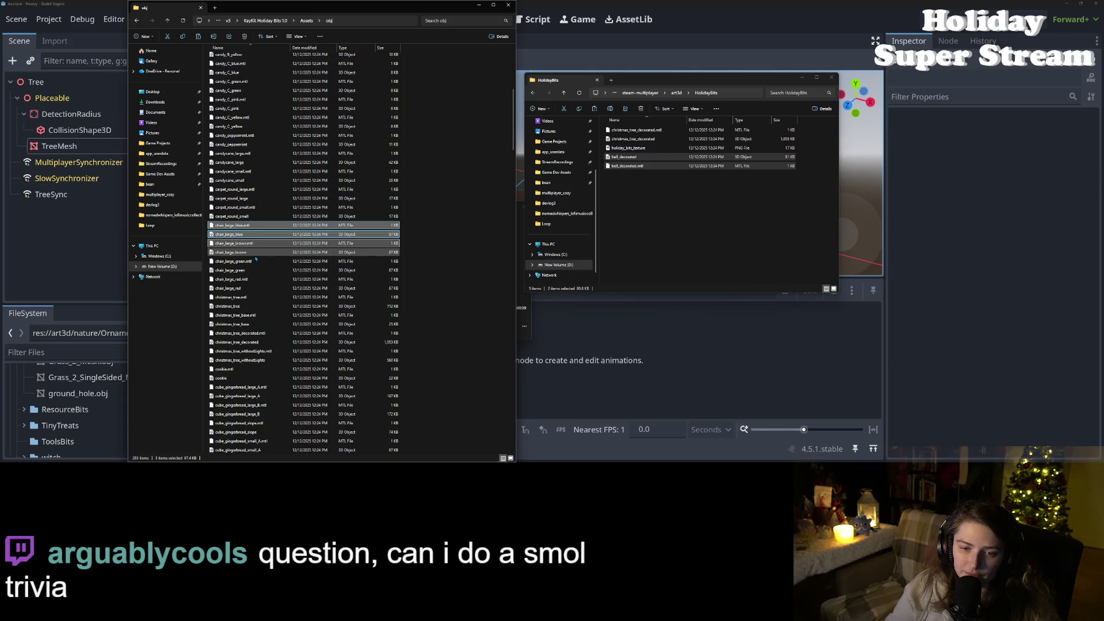
{"action": "left_click", "coordinate": [253, 236]}
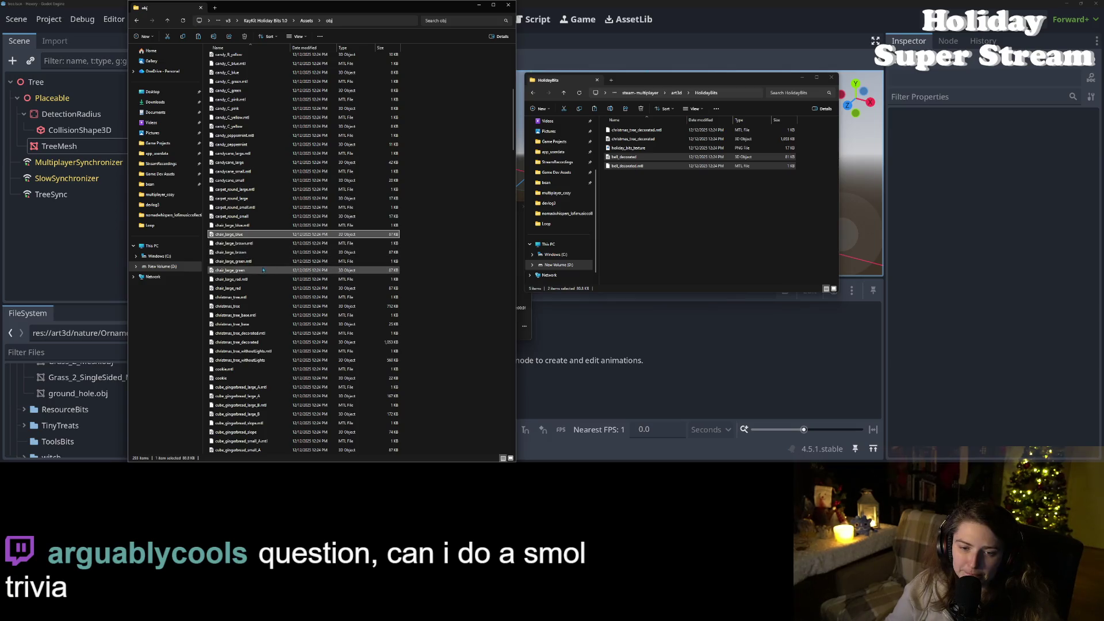
{"action": "scroll", "coordinate": [263, 269], "scroll_direction": "down", "scroll_amount": 1}
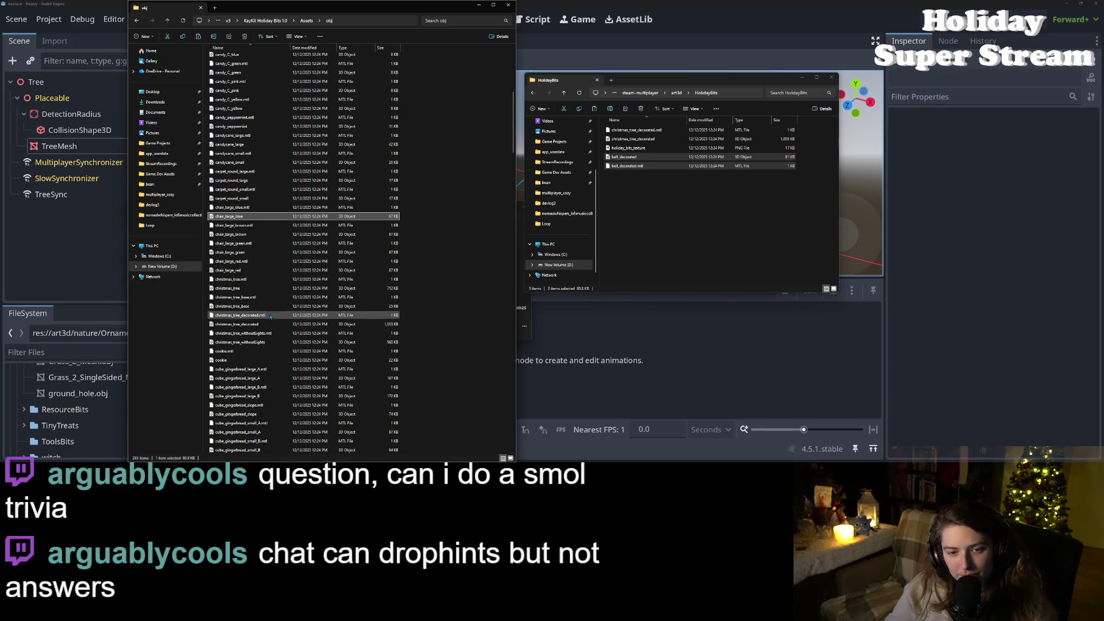
{"action": "scroll", "coordinate": [264, 305], "scroll_direction": "down", "scroll_amount": 3}
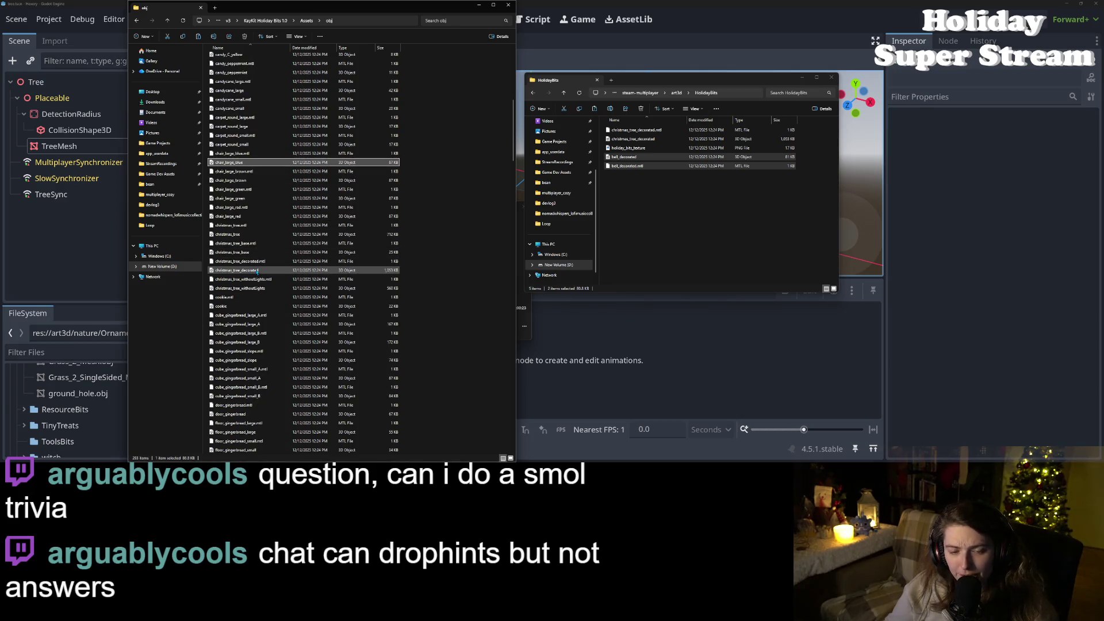
{"action": "scroll", "coordinate": [284, 296], "scroll_direction": "down", "scroll_amount": 2}
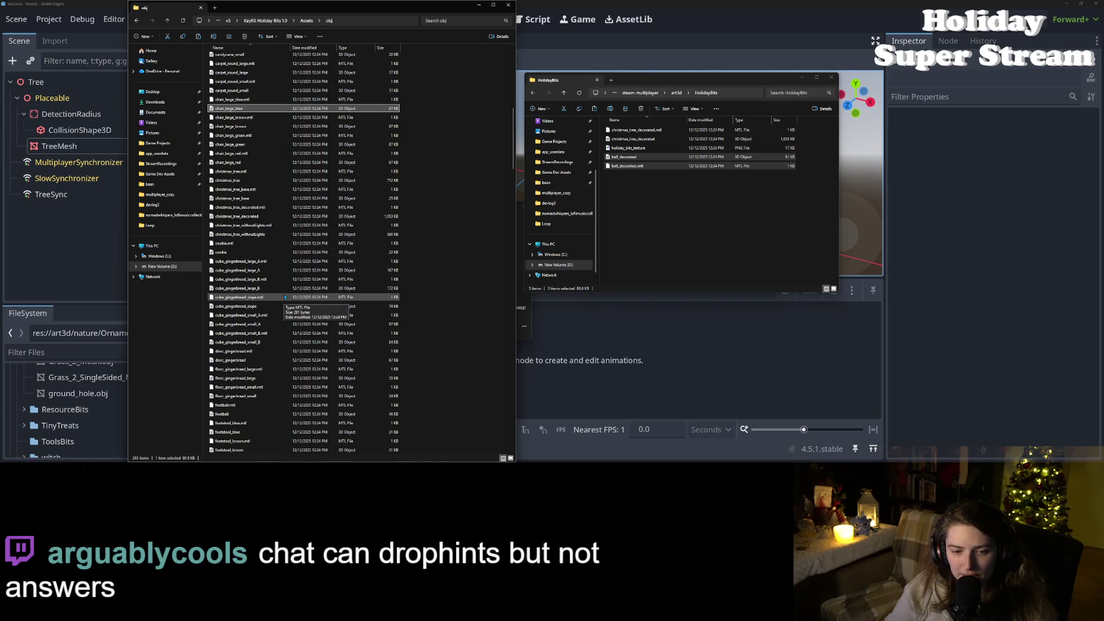
{"action": "scroll", "coordinate": [285, 297], "scroll_direction": "down", "scroll_amount": 3}
{"action": "scroll", "coordinate": [285, 297], "scroll_direction": "down", "scroll_amount": 1}
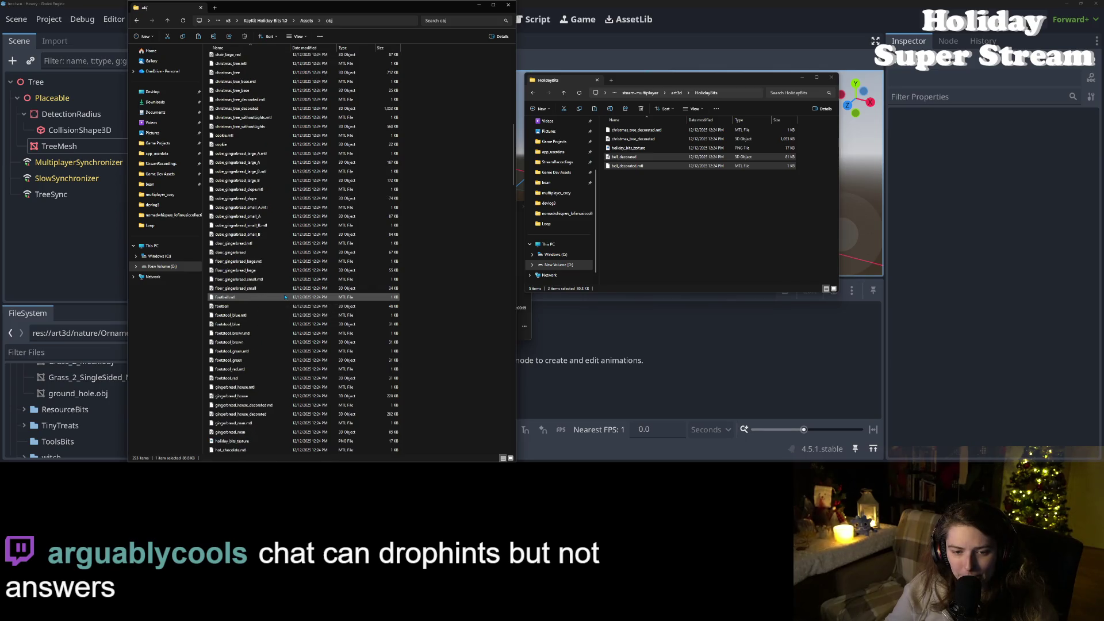
{"action": "scroll", "coordinate": [285, 297], "scroll_direction": "down", "scroll_amount": 3}
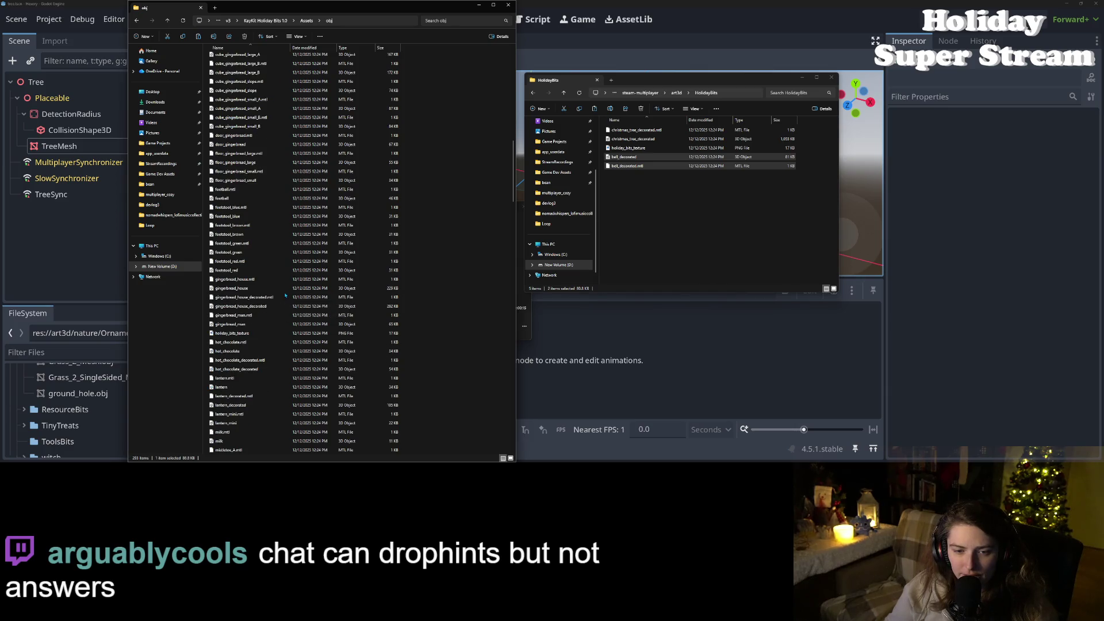
{"action": "scroll", "coordinate": [286, 296], "scroll_direction": "down", "scroll_amount": 3}
{"action": "scroll", "coordinate": [286, 294], "scroll_direction": "down", "scroll_amount": 1}
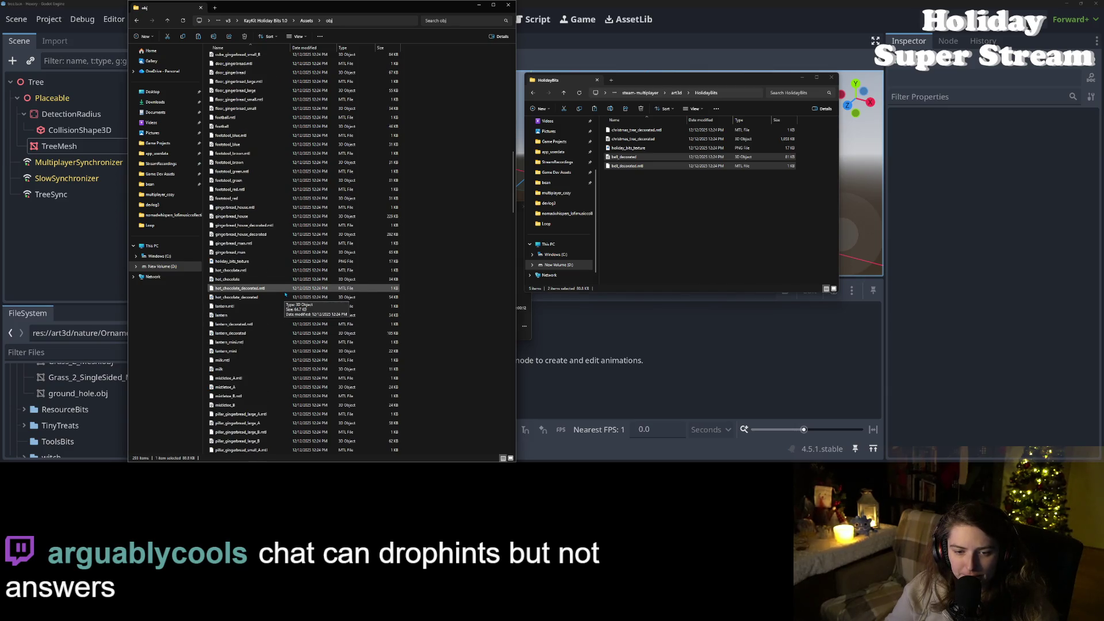
{"action": "scroll", "coordinate": [285, 294], "scroll_direction": "down", "scroll_amount": 1}
{"action": "left_click", "coordinate": [261, 279]}
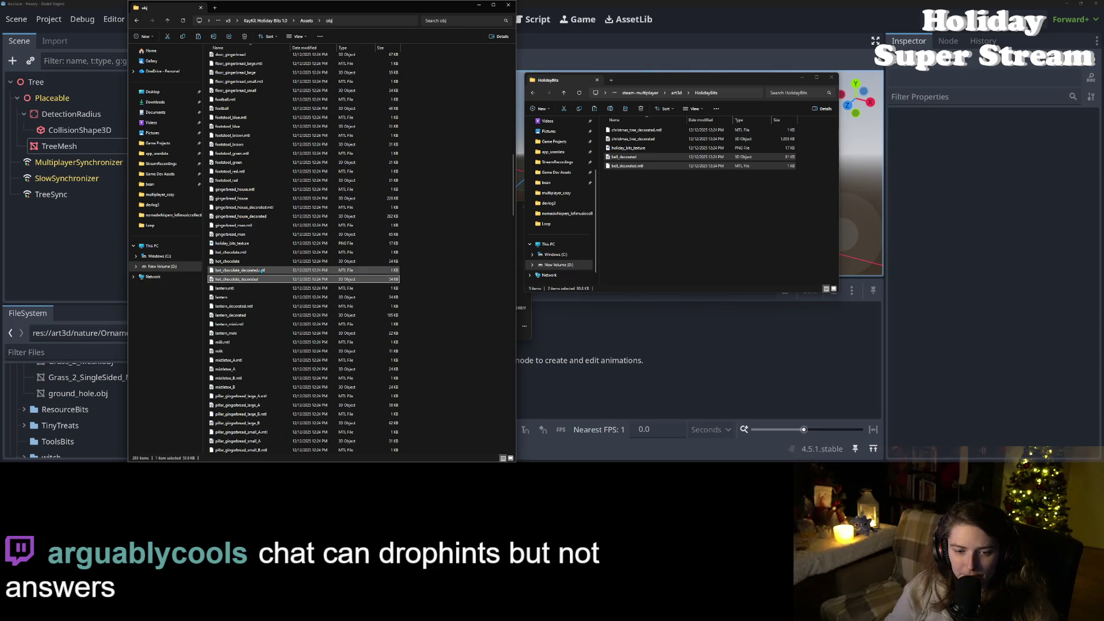
{"action": "left_click", "coordinate": [261, 271], "text": "ctrl"}
{"action": "mouse_move", "coordinate": [262, 270]}
{"action": "left_mouse_down"}
{"action": "mouse_move", "coordinate": [287, 291]}
{"action": "mouse_move", "coordinate": [649, 245]}
{"action": "left_mouse_up"}
{"action": "left_click", "coordinate": [686, 270]}
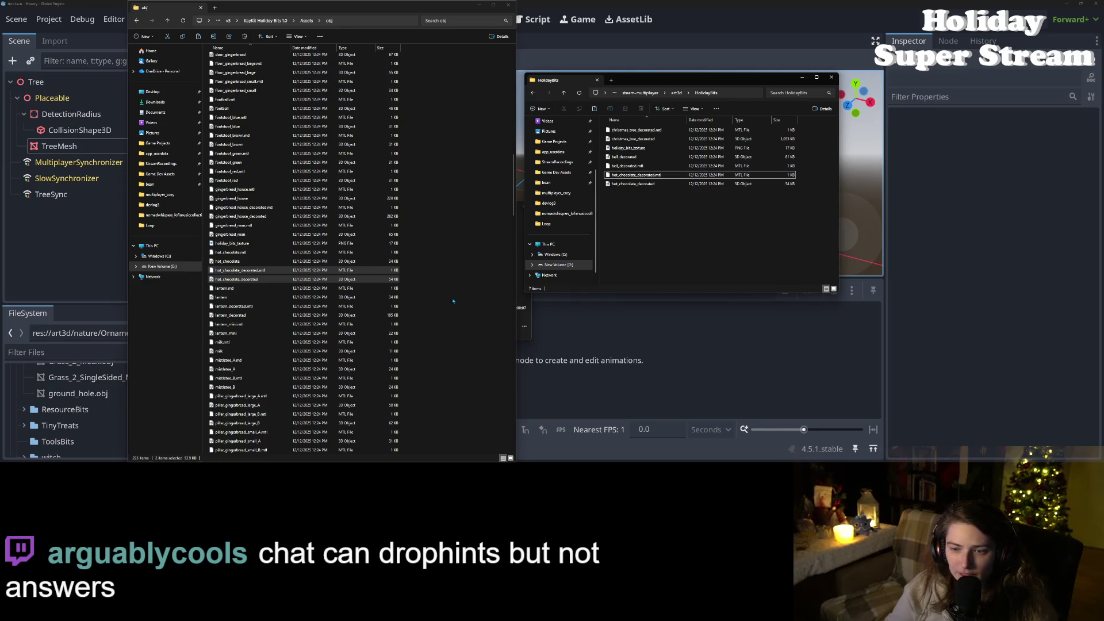
Step: Copy the six lantern, lantern_decorated and lantern_mini files into HolidayBits
{"action": "scroll", "coordinate": [257, 317], "scroll_direction": "down", "scroll_amount": 2}
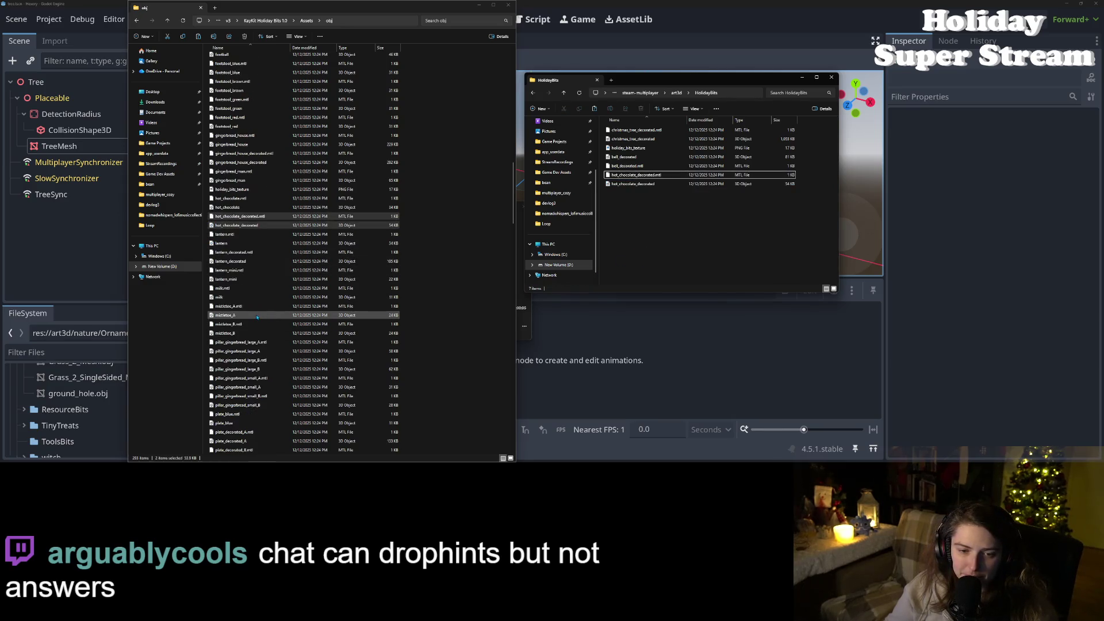
{"action": "left_click", "coordinate": [233, 235]}
{"action": "left_click", "coordinate": [223, 243], "text": "shift"}
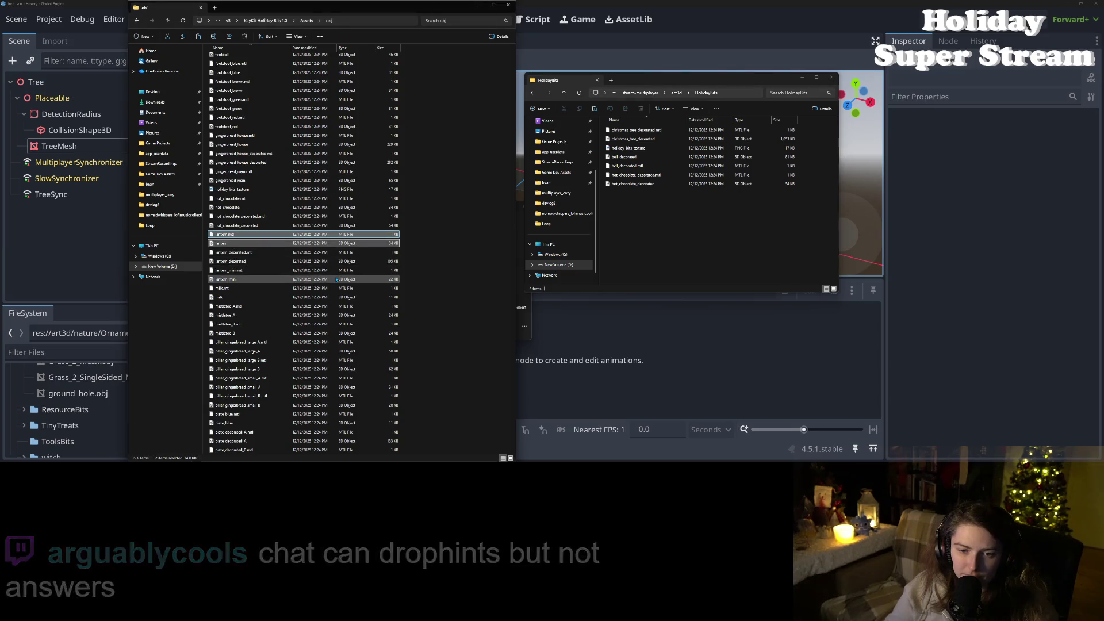
{"action": "left_click", "coordinate": [541, 252]}
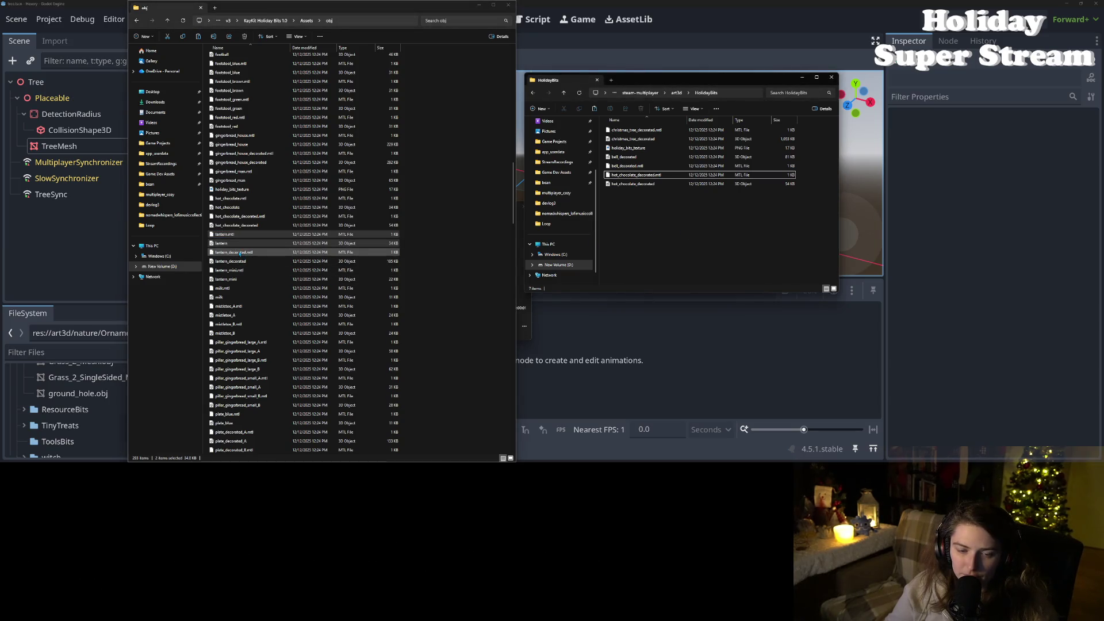
{"action": "left_click", "coordinate": [351, 261], "text": "shift"}
{"action": "left_click", "coordinate": [233, 279], "text": "shift"}
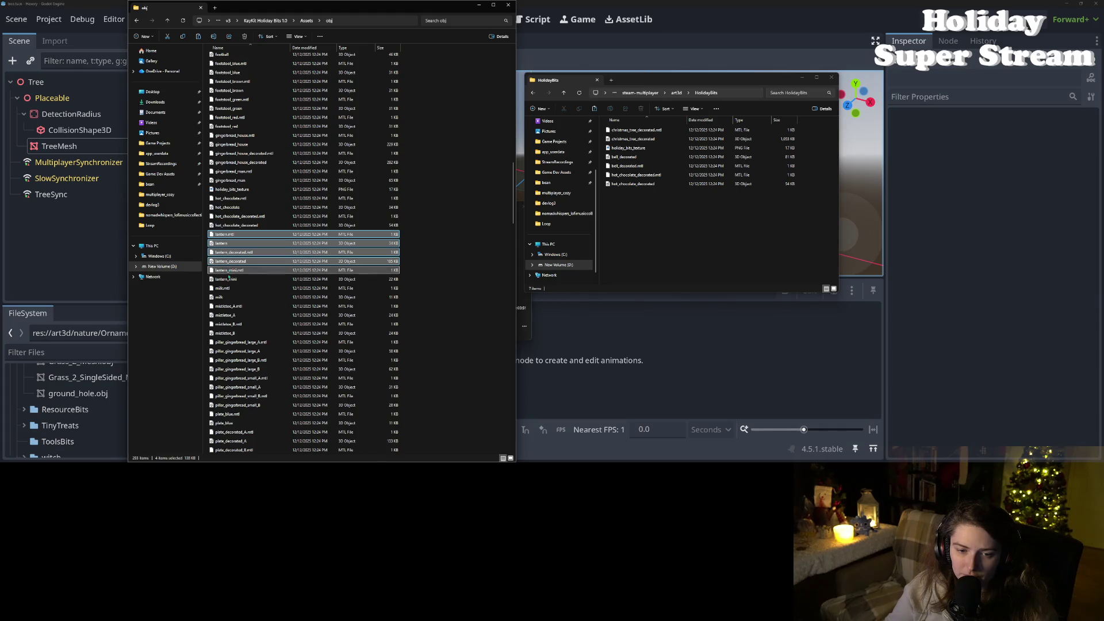
{"action": "left_click_drag", "start_coordinate": [514, 249], "coordinate": [690, 253]}
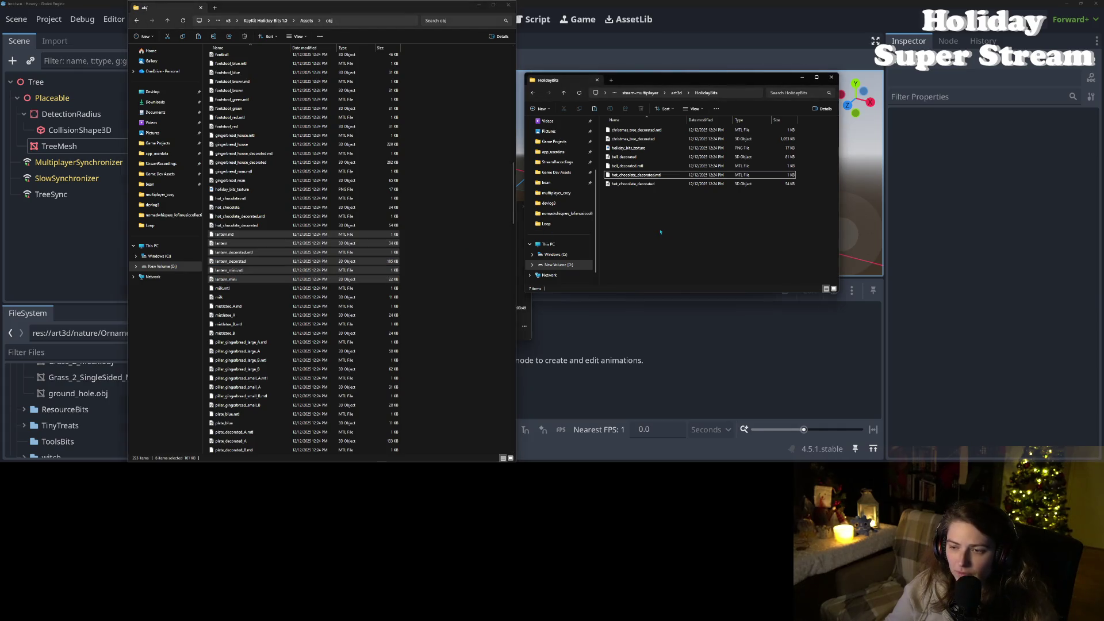
Step: Browse the obj folder, trying selections of the red and white present_F files
{"action": "scroll", "coordinate": [309, 309], "scroll_direction": "down", "scroll_amount": 7}
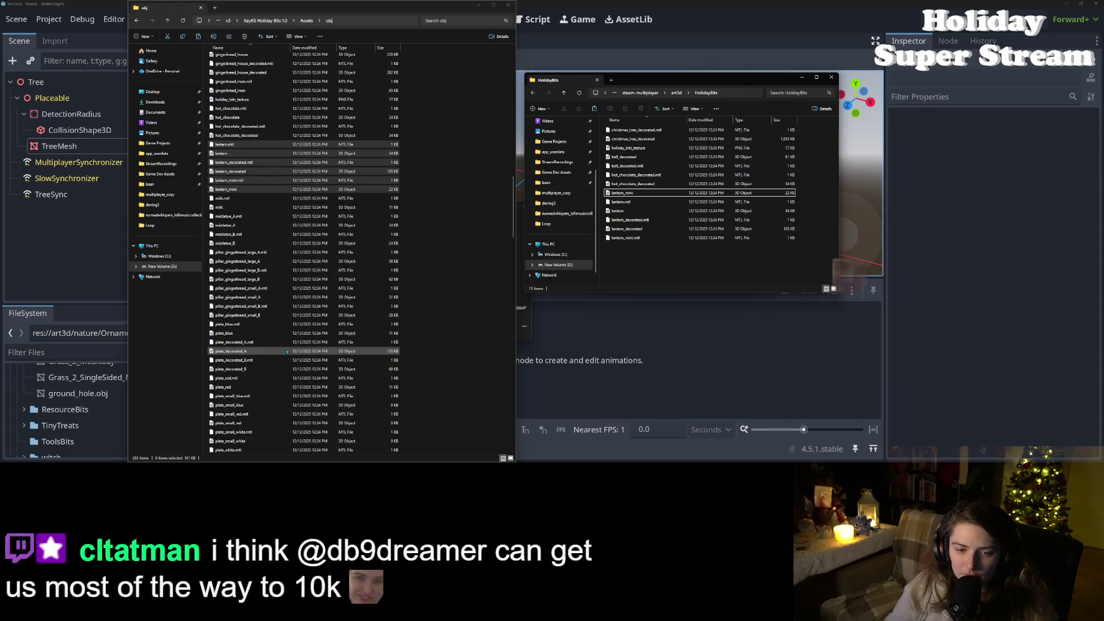
{"action": "scroll", "coordinate": [293, 304], "scroll_direction": "down", "scroll_amount": 10}
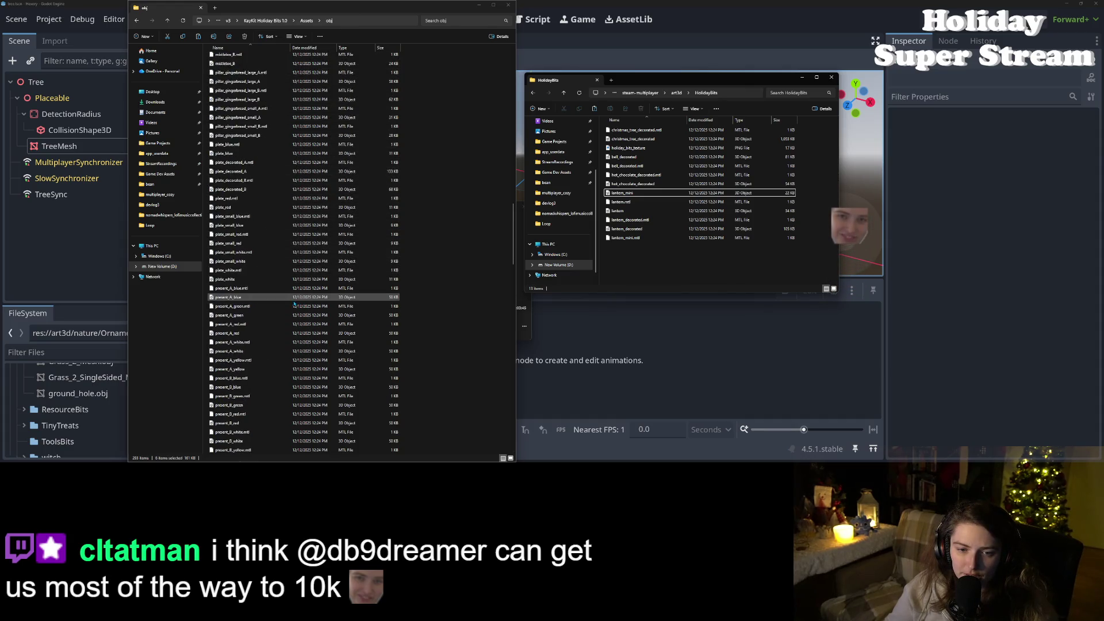
{"action": "scroll", "coordinate": [281, 300], "scroll_direction": "down", "scroll_amount": 18}
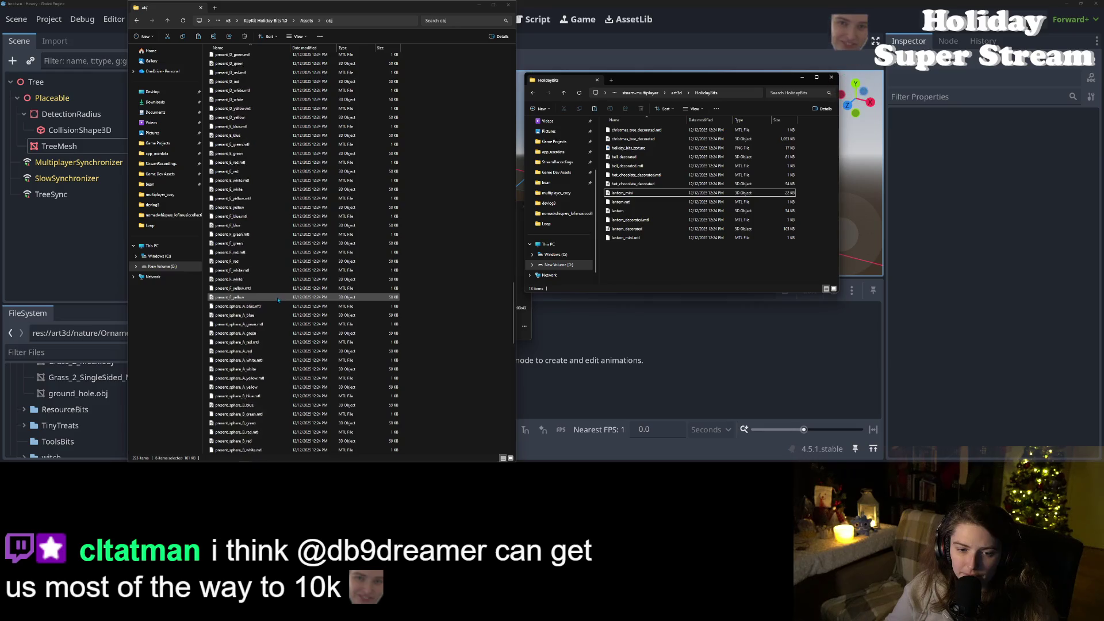
{"action": "scroll", "coordinate": [275, 297], "scroll_direction": "down", "scroll_amount": 3}
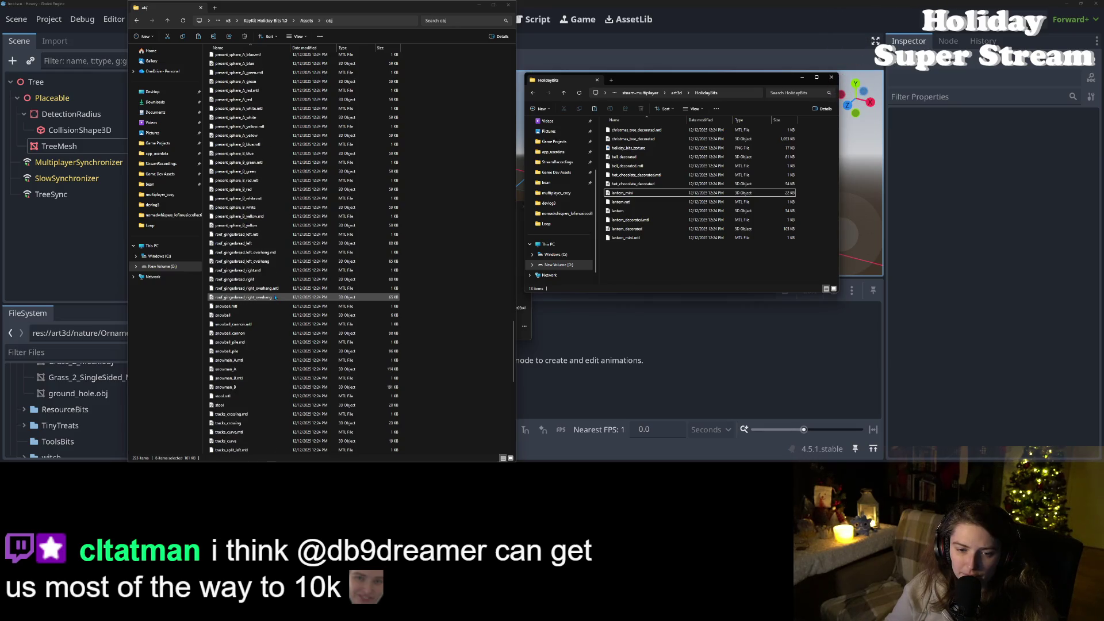
{"action": "scroll", "coordinate": [274, 297], "scroll_direction": "up", "scroll_amount": 6}
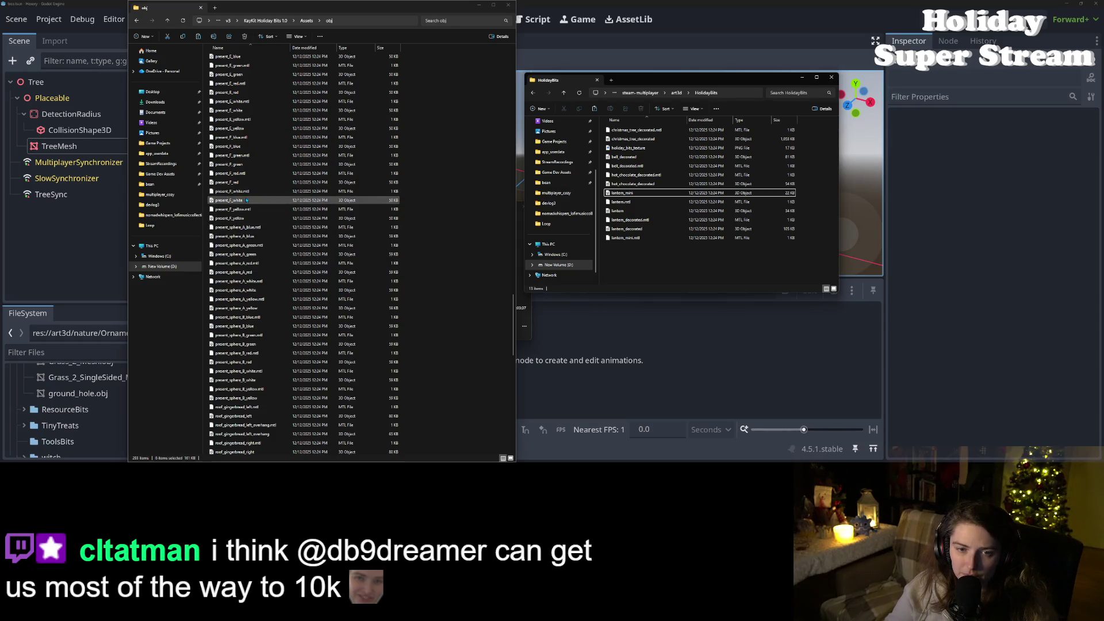
{"action": "left_click", "coordinate": [248, 176]}
{"action": "left_click", "coordinate": [250, 182], "text": "shift"}
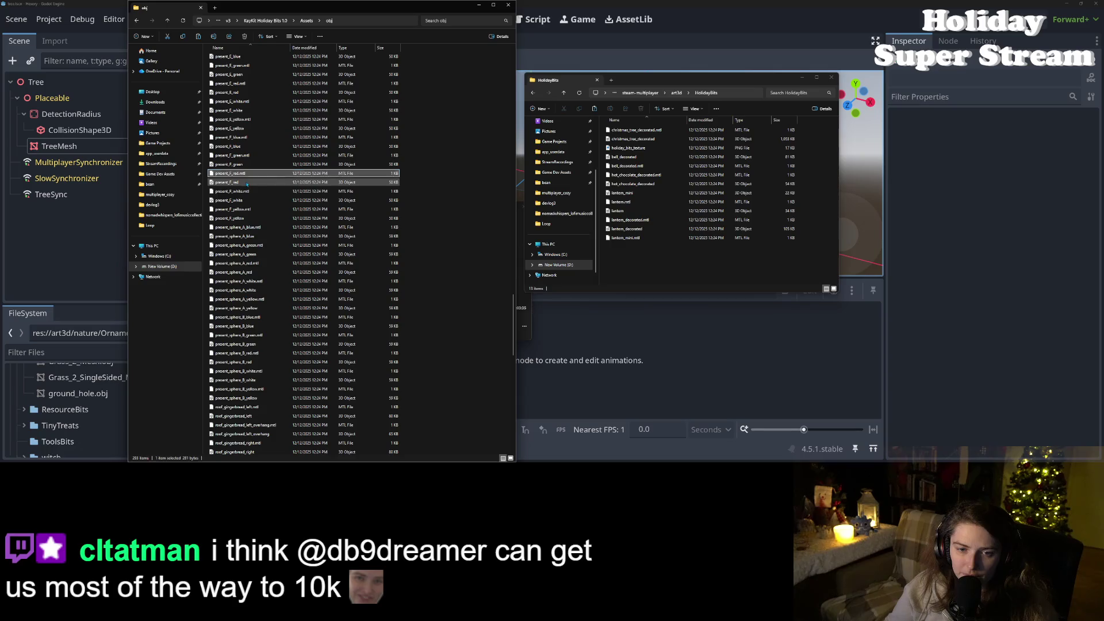
{"action": "left_click", "coordinate": [252, 201], "text": "shift"}
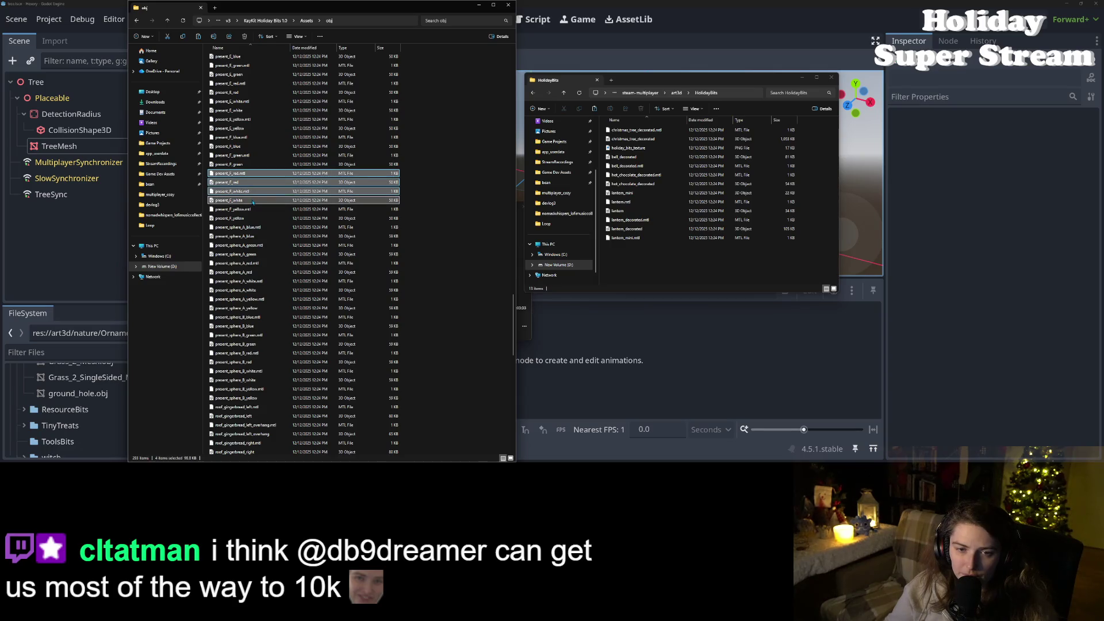
{"action": "left_click", "coordinate": [249, 174]}
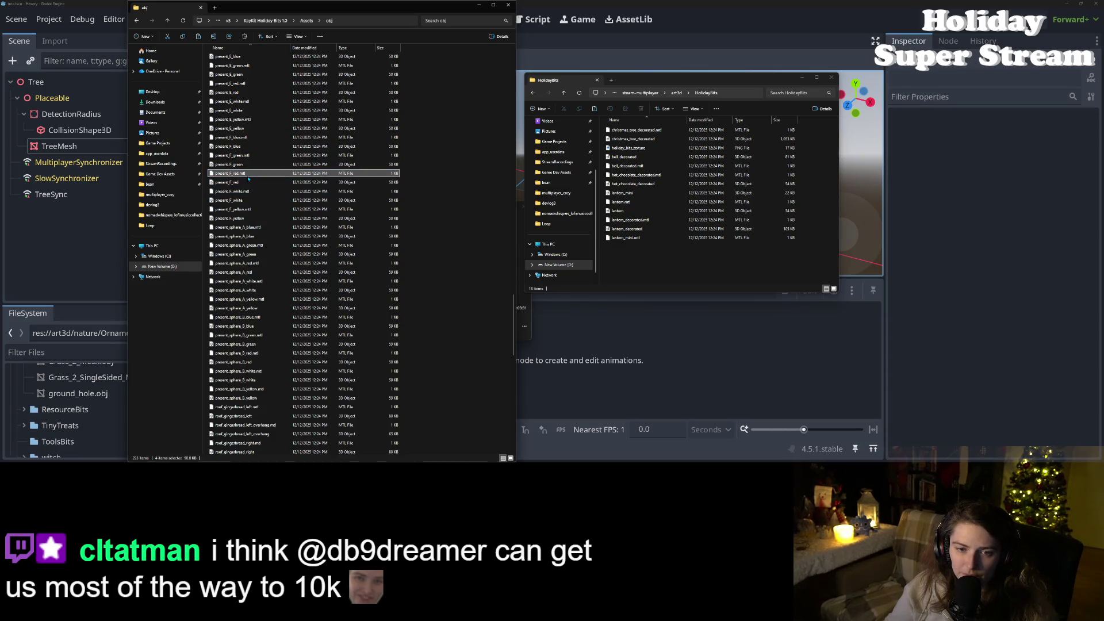
{"action": "left_click", "coordinate": [245, 182], "text": "shift"}
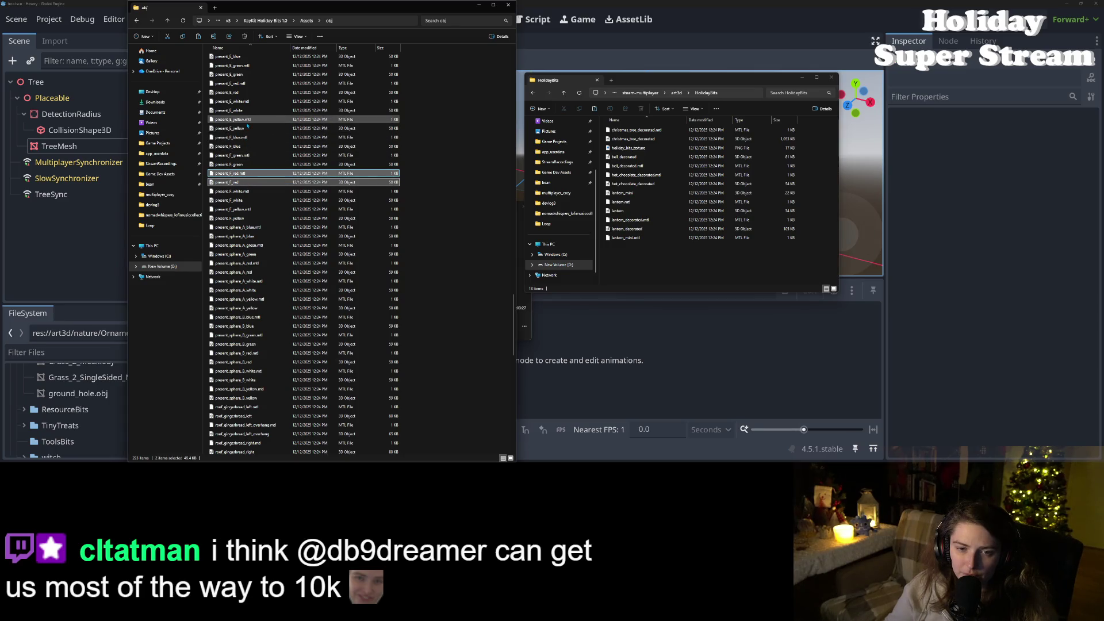
{"action": "left_click", "coordinate": [281, 290]}
Step: Copy the snowman_A and snowman_B models with their .mtl files into HolidayBits
{"action": "scroll", "coordinate": [282, 289], "scroll_direction": "down", "scroll_amount": 6}
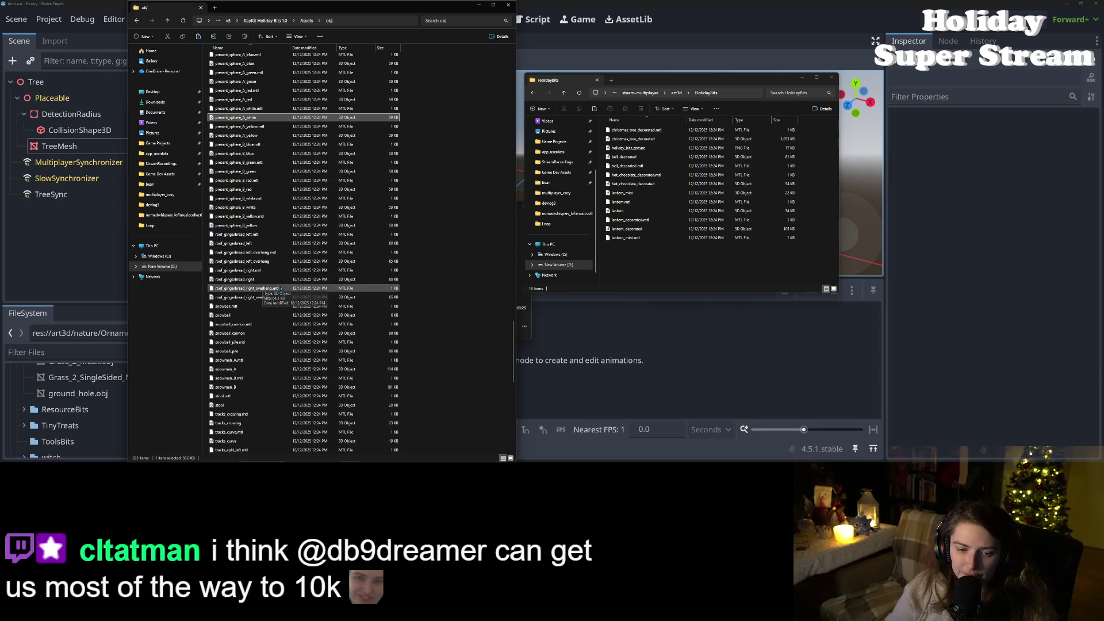
{"action": "scroll", "coordinate": [281, 287], "scroll_direction": "down", "scroll_amount": 3}
{"action": "scroll", "coordinate": [281, 286], "scroll_direction": "down", "scroll_amount": 4}
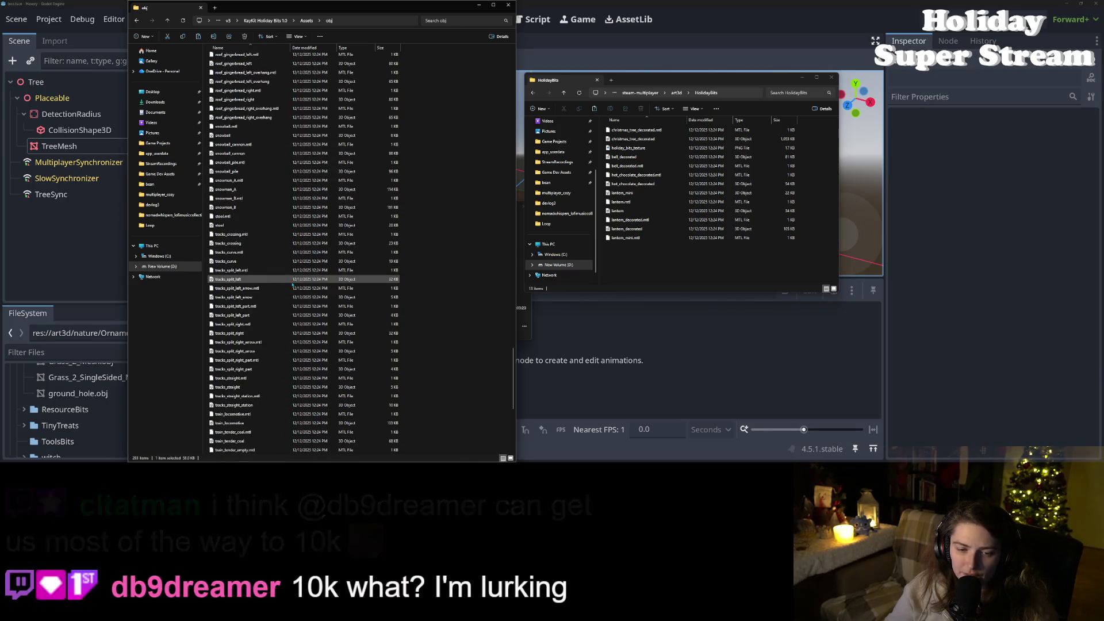
{"action": "scroll", "coordinate": [268, 329], "scroll_direction": "down", "scroll_amount": 9}
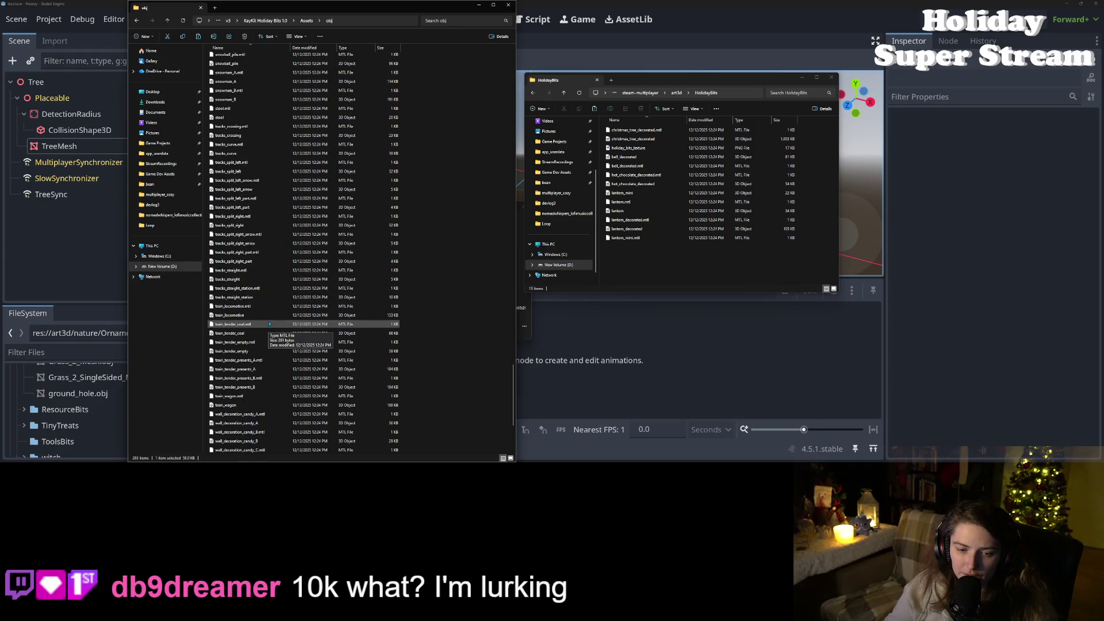
{"action": "scroll", "coordinate": [275, 332], "scroll_direction": "down", "scroll_amount": 1}
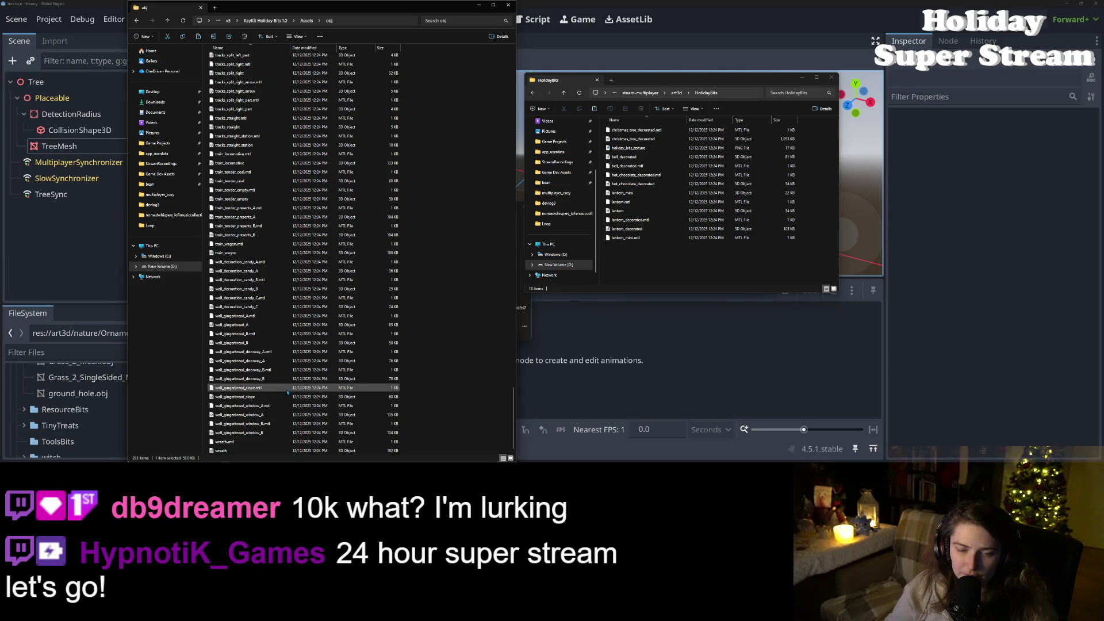
{"action": "scroll", "coordinate": [287, 392], "scroll_direction": "up", "scroll_amount": 2}
{"action": "scroll", "coordinate": [291, 391], "scroll_direction": "up", "scroll_amount": 7}
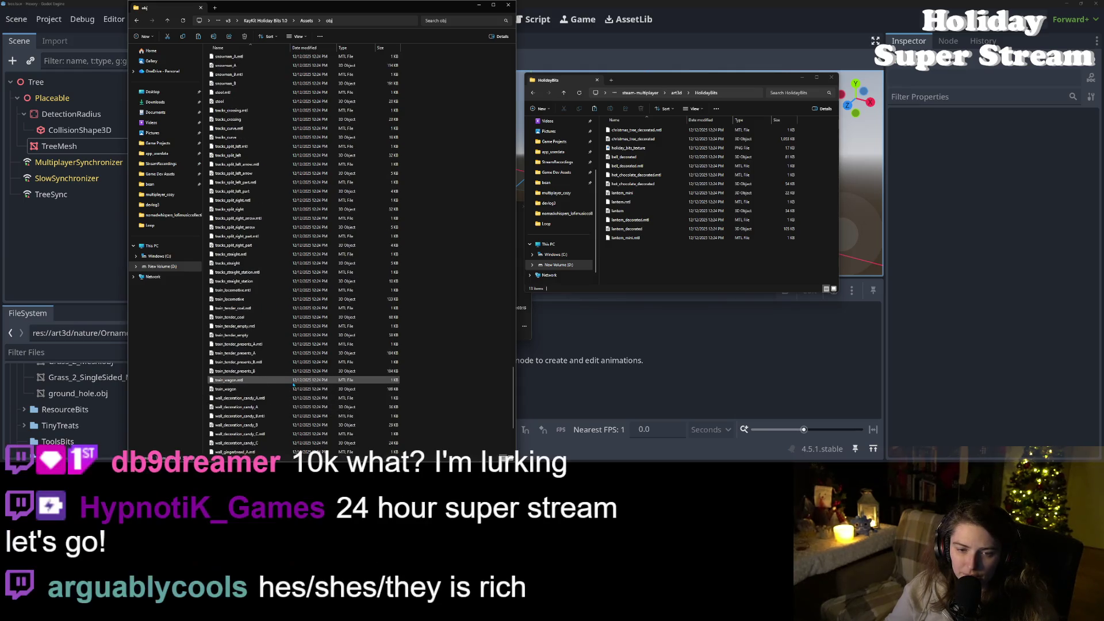
{"action": "scroll", "coordinate": [293, 384], "scroll_direction": "up", "scroll_amount": 2}
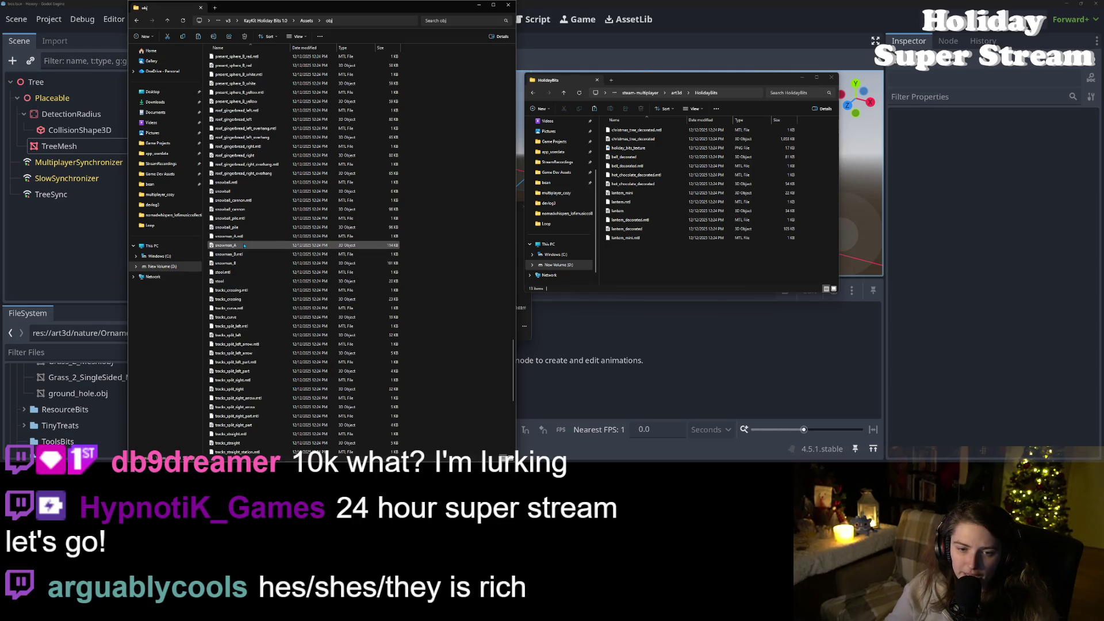
{"action": "left_click", "coordinate": [245, 235]}
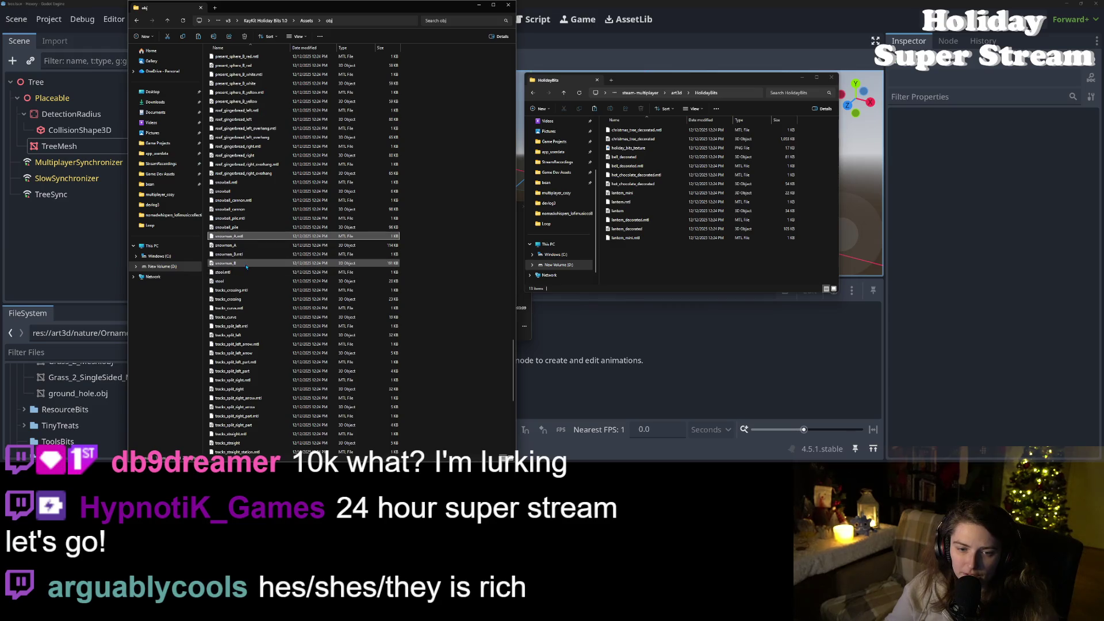
{"action": "left_click", "coordinate": [247, 263], "text": "shift"}
{"action": "left_click_drag", "start_coordinate": [246, 263], "coordinate": [670, 219]}
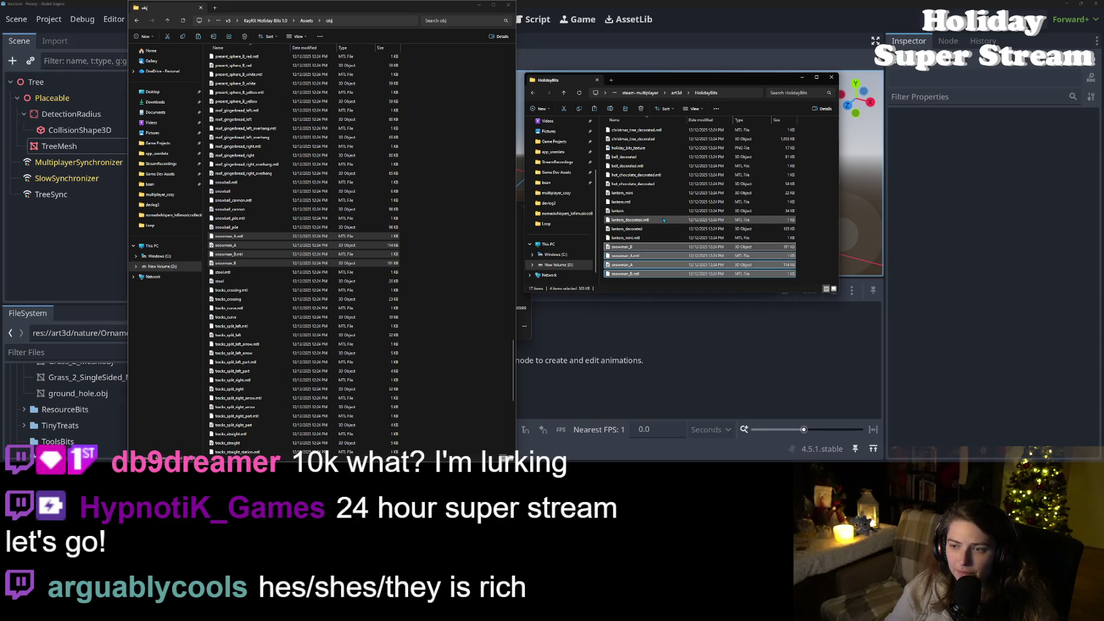
{"action": "scroll", "coordinate": [284, 357], "scroll_direction": "up", "scroll_amount": 3}
{"action": "scroll", "coordinate": [283, 357], "scroll_direction": "up", "scroll_amount": 15}
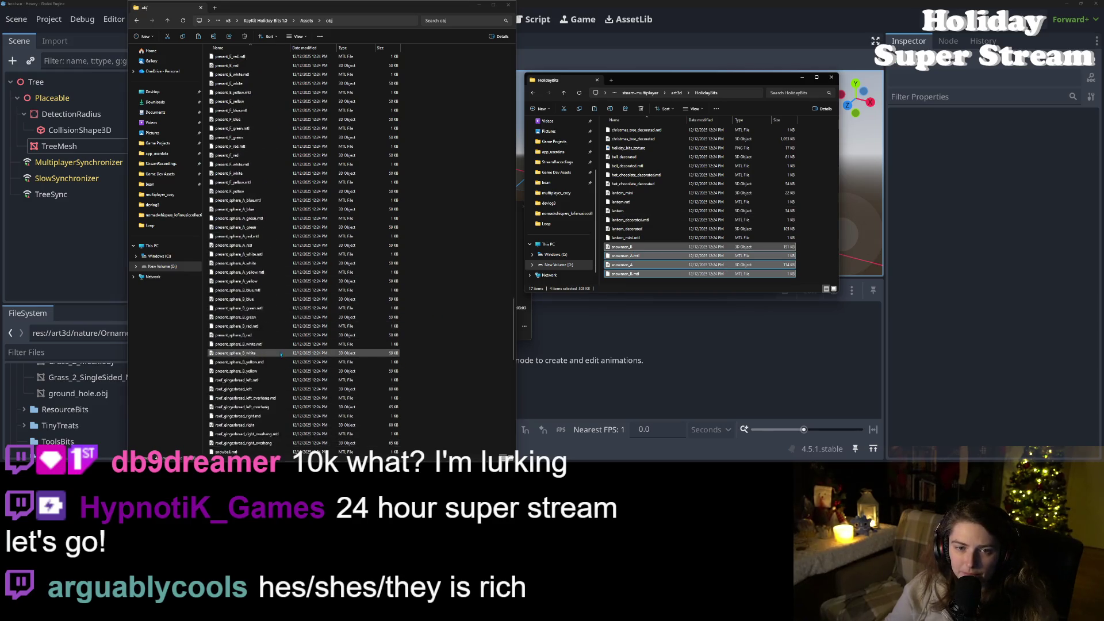
{"action": "scroll", "coordinate": [257, 358], "scroll_direction": "up", "scroll_amount": 20}
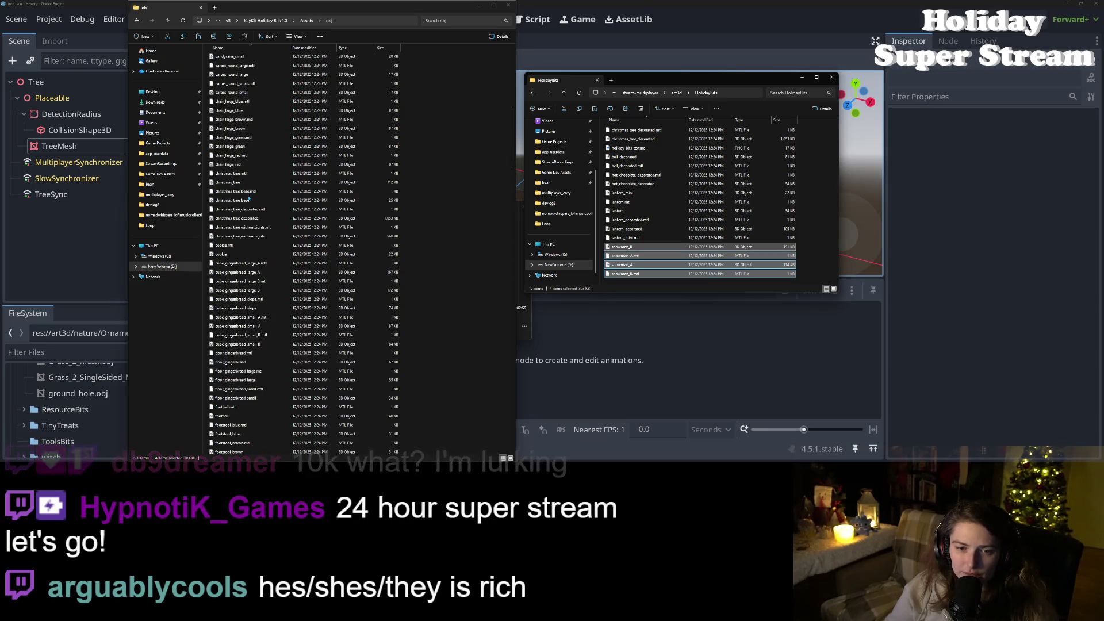
Step: Paste the christmas_tree and christmas_tree_withoutLights models and materials into HolidayBits, then return to Godot
{"action": "left_click", "coordinate": [253, 183]}
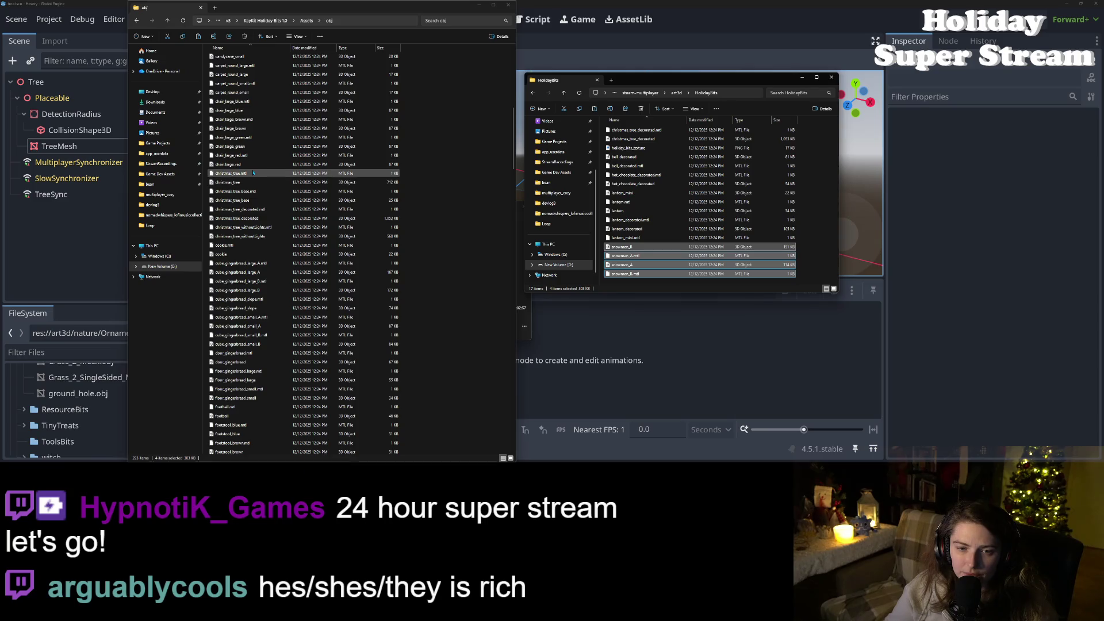
{"action": "key", "text": "shift+Up"}
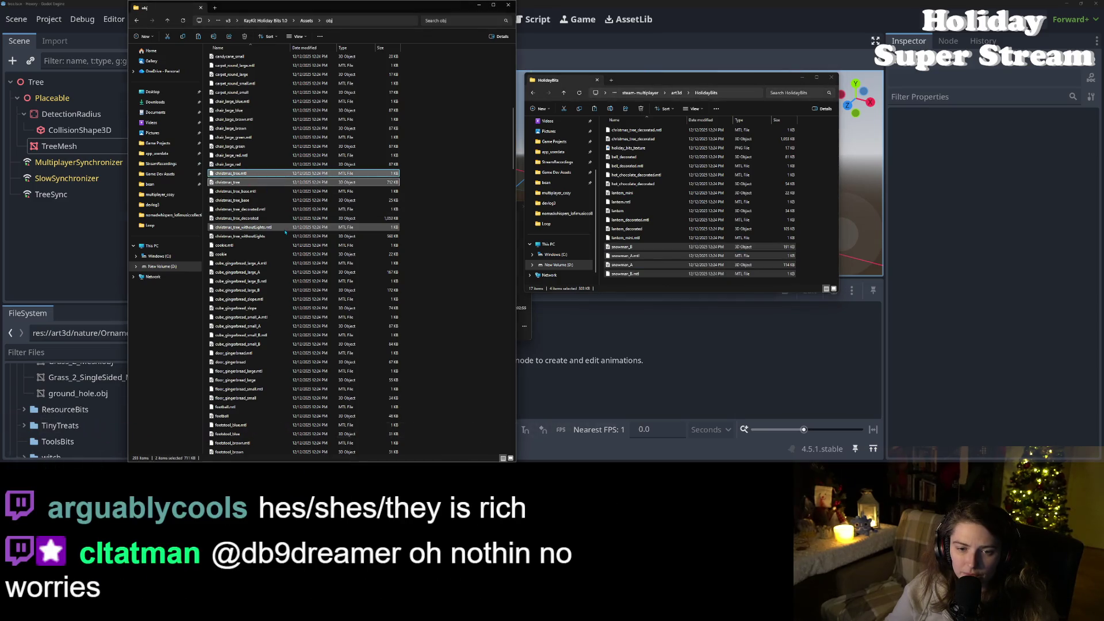
{"action": "left_click", "coordinate": [270, 228], "text": "ctrl"}
{"action": "left_click", "coordinate": [275, 237], "text": "ctrl"}
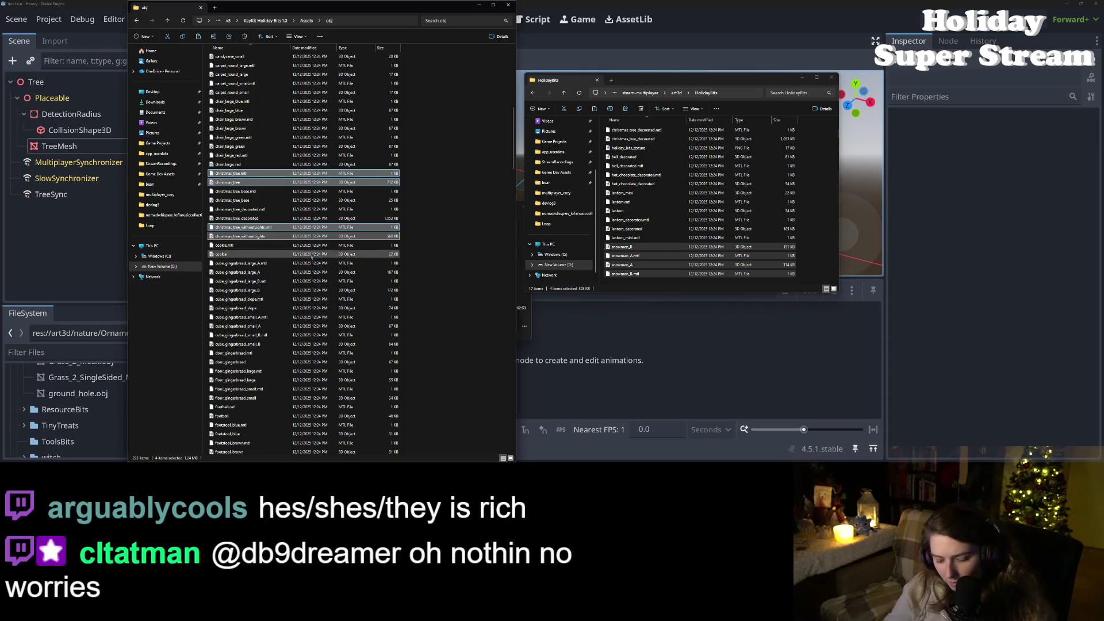
{"action": "left_click", "coordinate": [815, 249]}
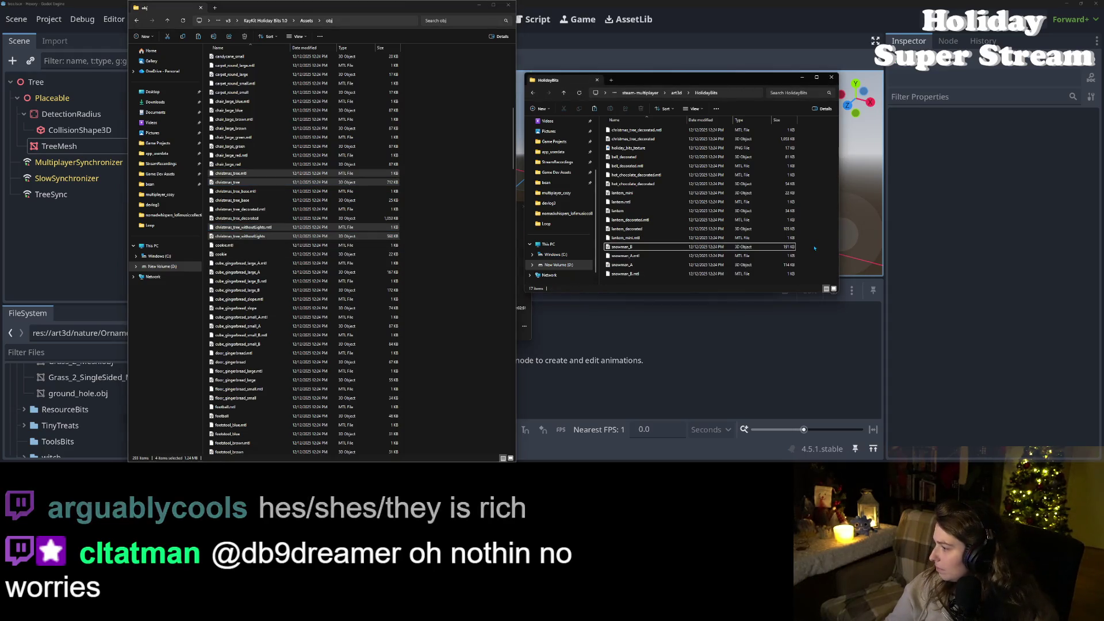
{"action": "key", "text": "ctrl+v"}
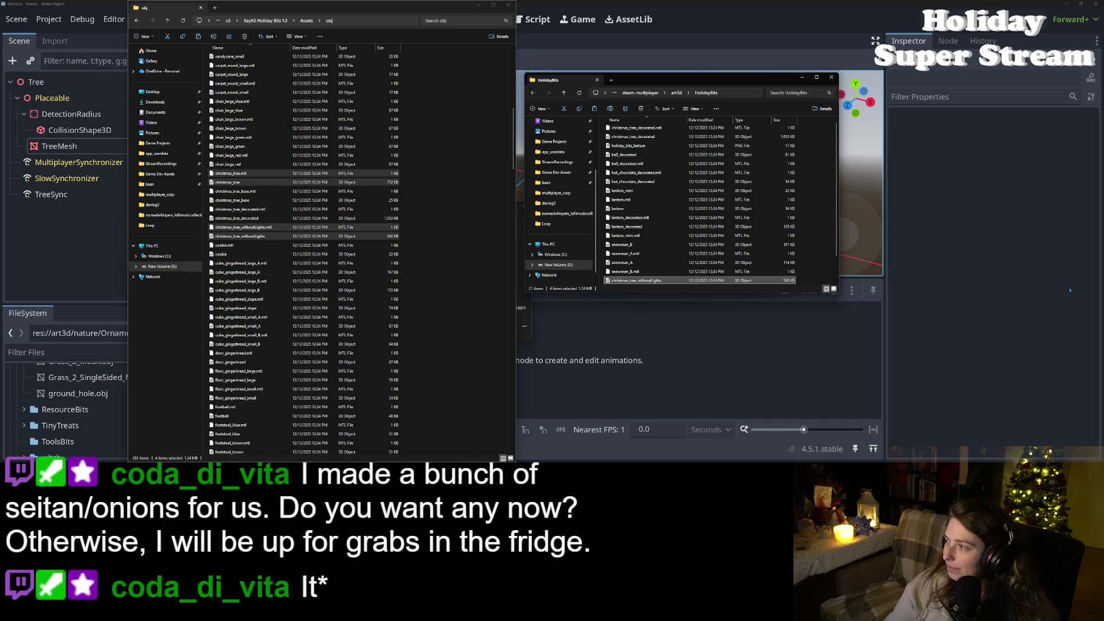
{"action": "left_click", "coordinate": [695, 4]}
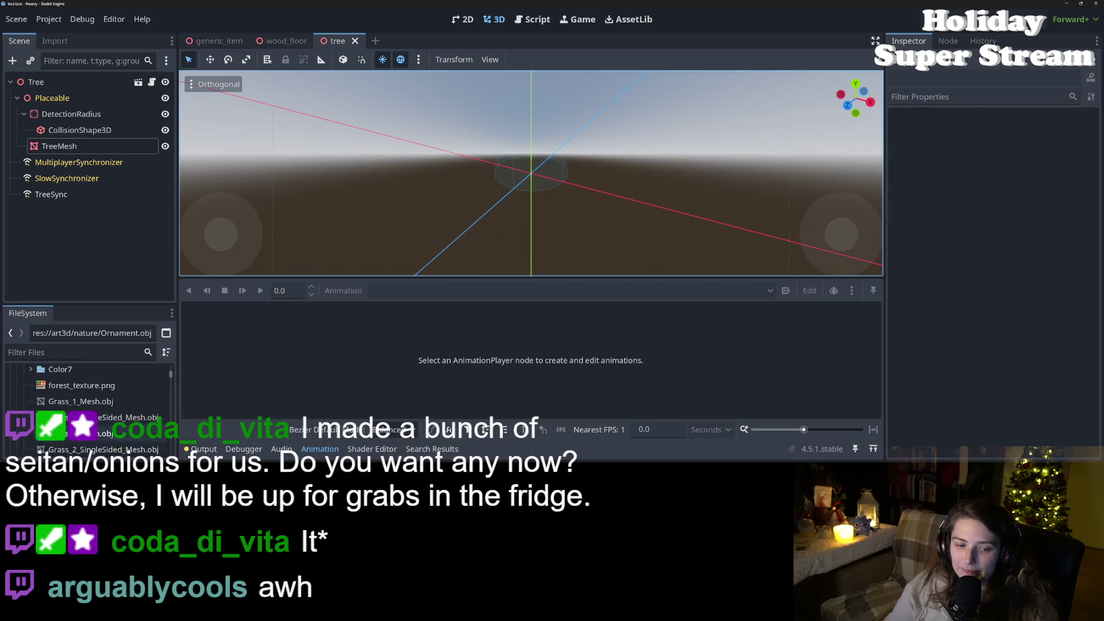
Step: Drop christmas_tree_decorated.obj from HolidayBits into the tree scene and set its position to 0, 0, 0
{"action": "scroll", "coordinate": [86, 391], "scroll_direction": "up", "scroll_amount": 3}
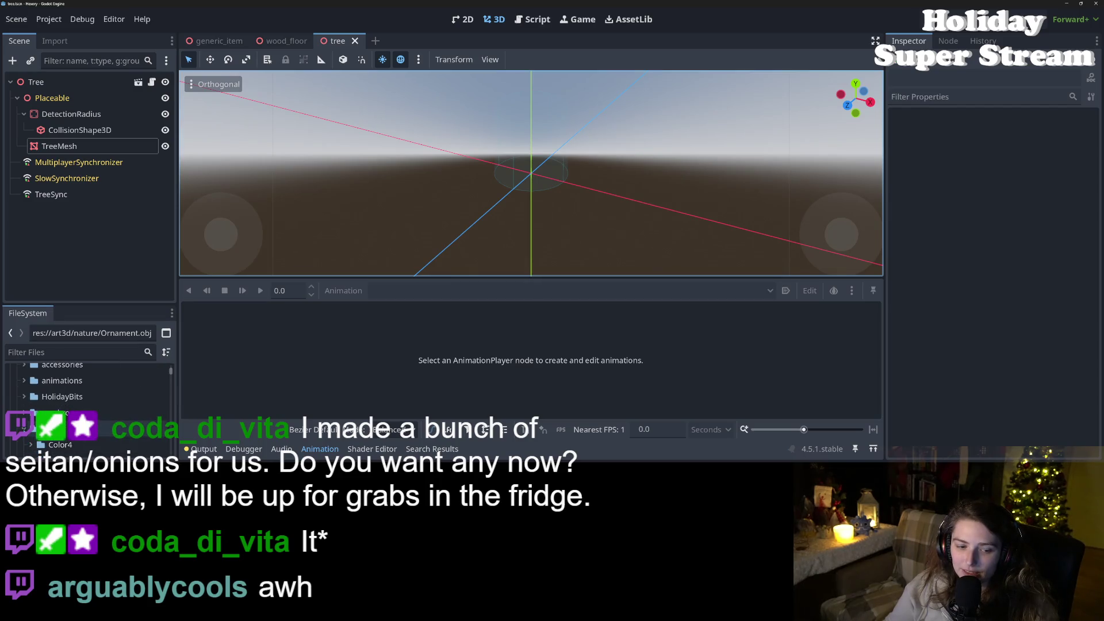
{"action": "left_click", "coordinate": [63, 396]}
{"action": "scroll", "coordinate": [74, 405], "scroll_direction": "down", "scroll_amount": 2}
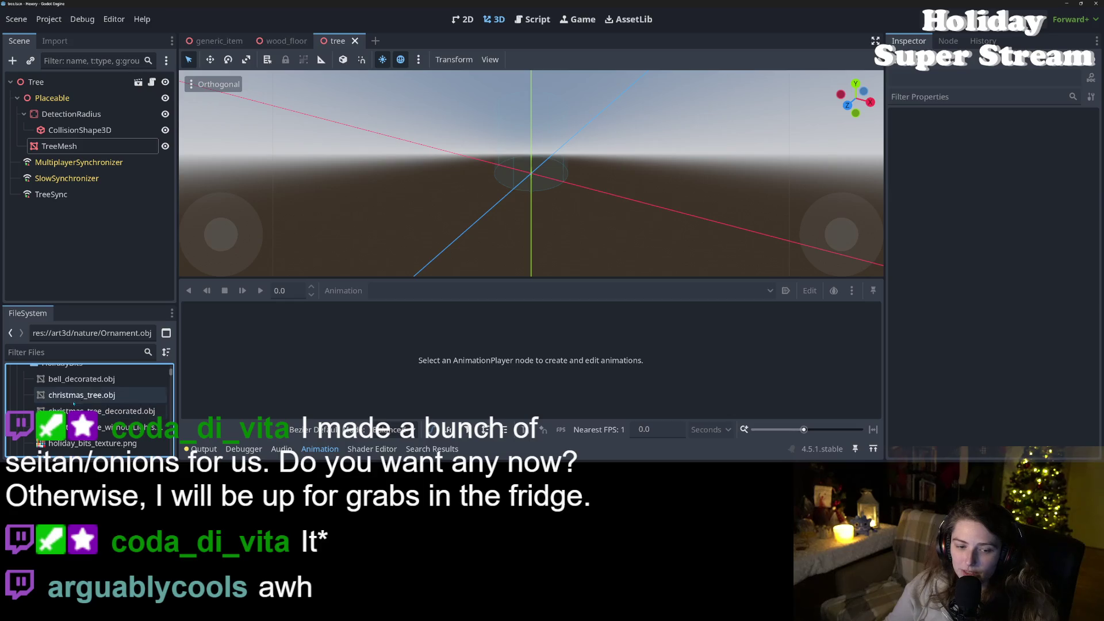
{"action": "mouse_move", "coordinate": [76, 411]}
{"action": "left_mouse_down"}
{"action": "mouse_move", "coordinate": [494, 216]}
{"action": "mouse_move", "coordinate": [535, 253]}
{"action": "mouse_move", "coordinate": [535, 210]}
{"action": "left_mouse_up"}
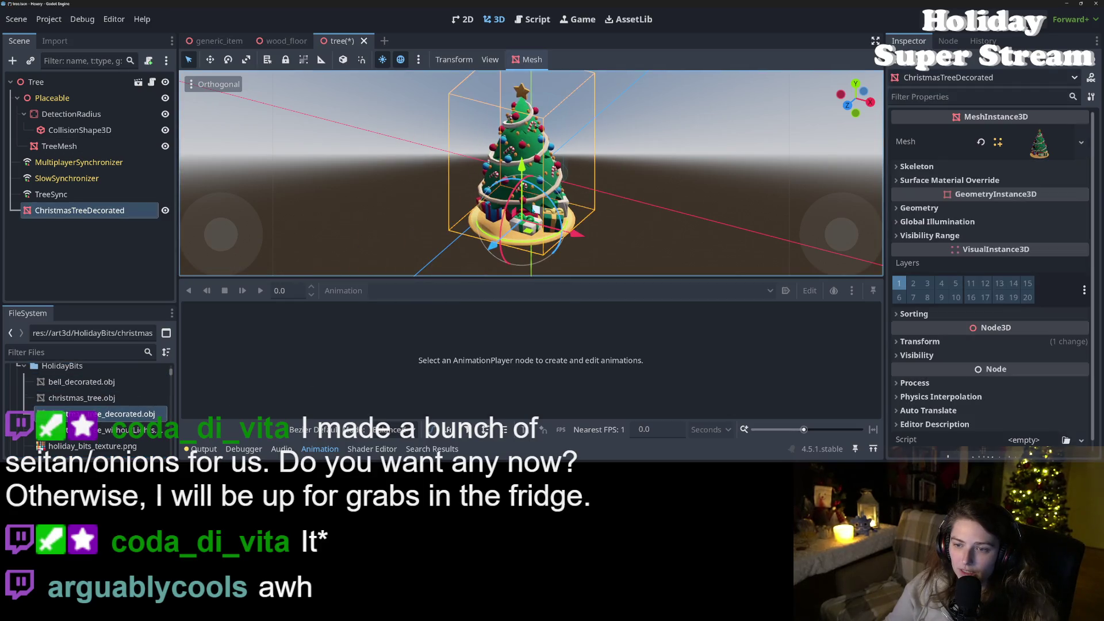
{"action": "left_click", "coordinate": [1012, 180]}
{"action": "left_click", "coordinate": [975, 380]}
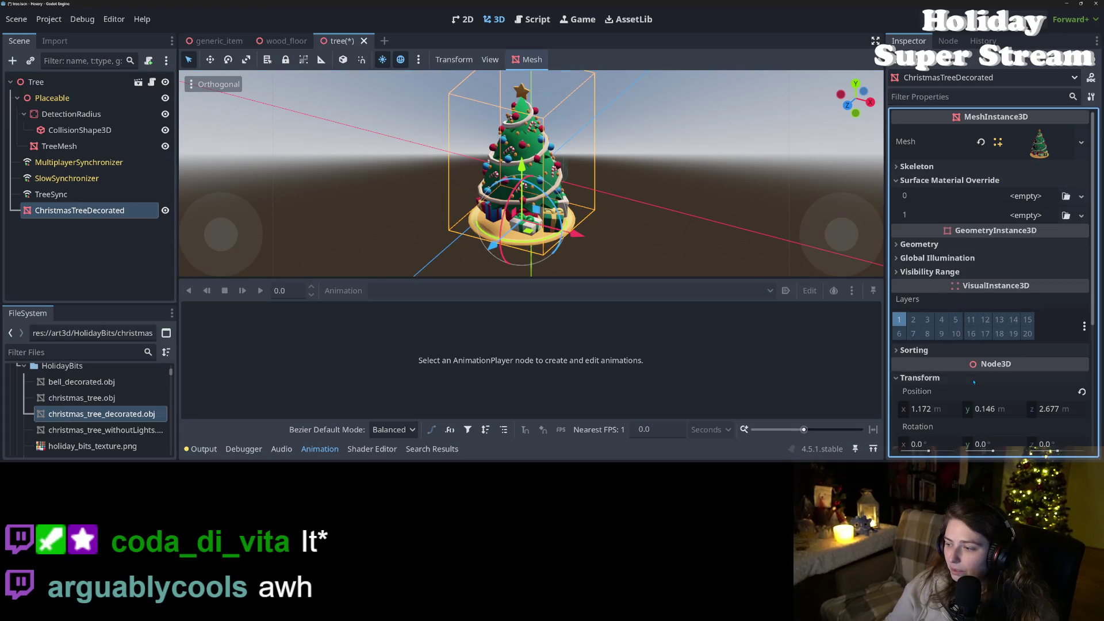
{"action": "left_click", "coordinate": [1082, 391]}
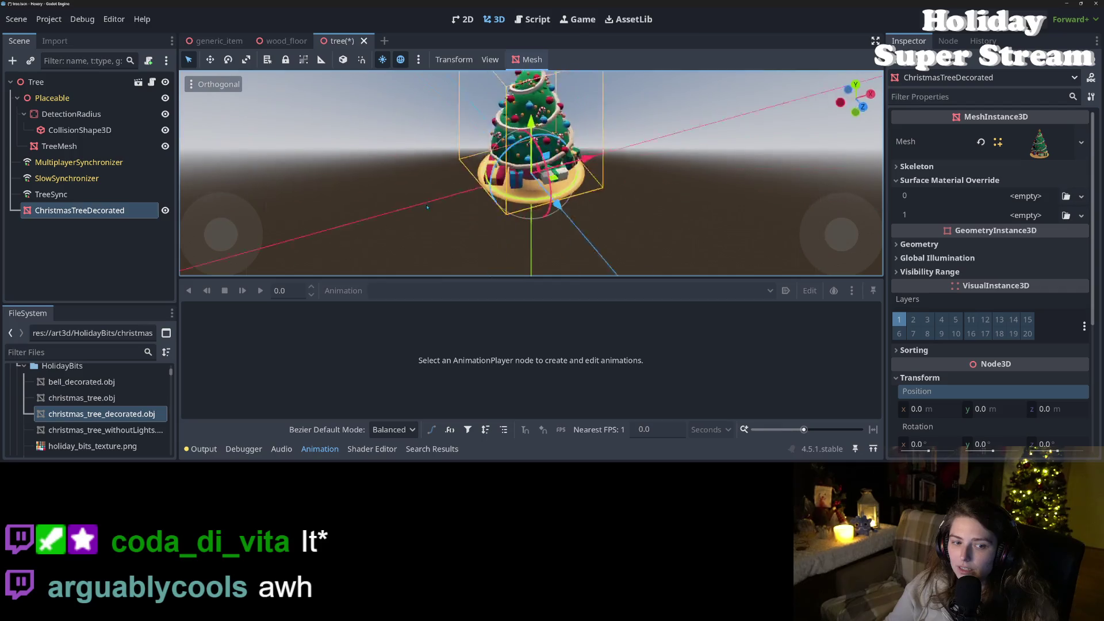
{"action": "scroll", "coordinate": [532, 173], "scroll_direction": "down", "scroll_amount": 2}
{"action": "mouse_move", "coordinate": [508, 205]}
{"action": "left_mouse_down"}
{"action": "mouse_move", "coordinate": [669, 258]}
{"action": "mouse_move", "coordinate": [610, 219]}
{"action": "left_mouse_up"}
{"action": "scroll", "coordinate": [514, 200], "scroll_direction": "up", "scroll_amount": 3}
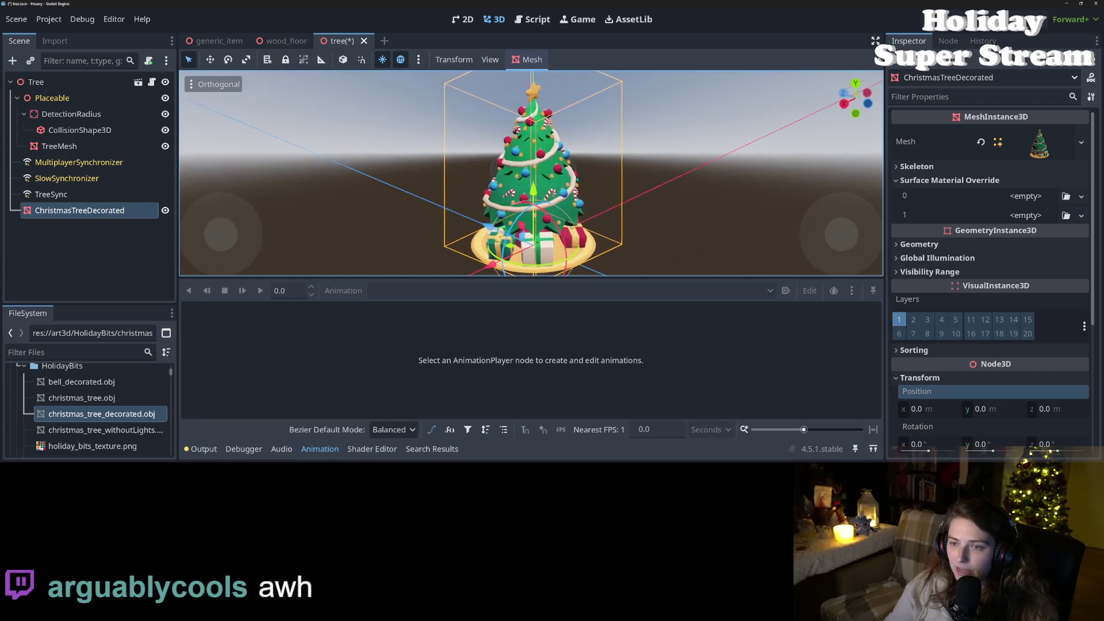
{"action": "left_click", "coordinate": [124, 216]}
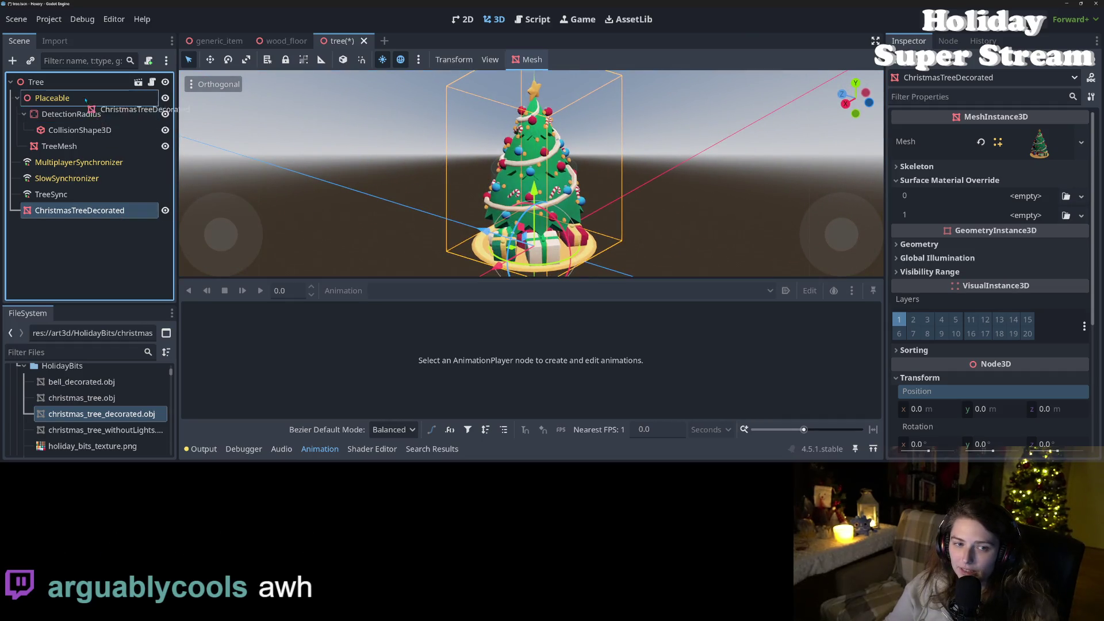
Step: Move ChristmasTreeDecorated under Placeable, then delete it and save the tree scene
{"action": "left_click_drag", "start_coordinate": [85, 100], "coordinate": [86, 101]}
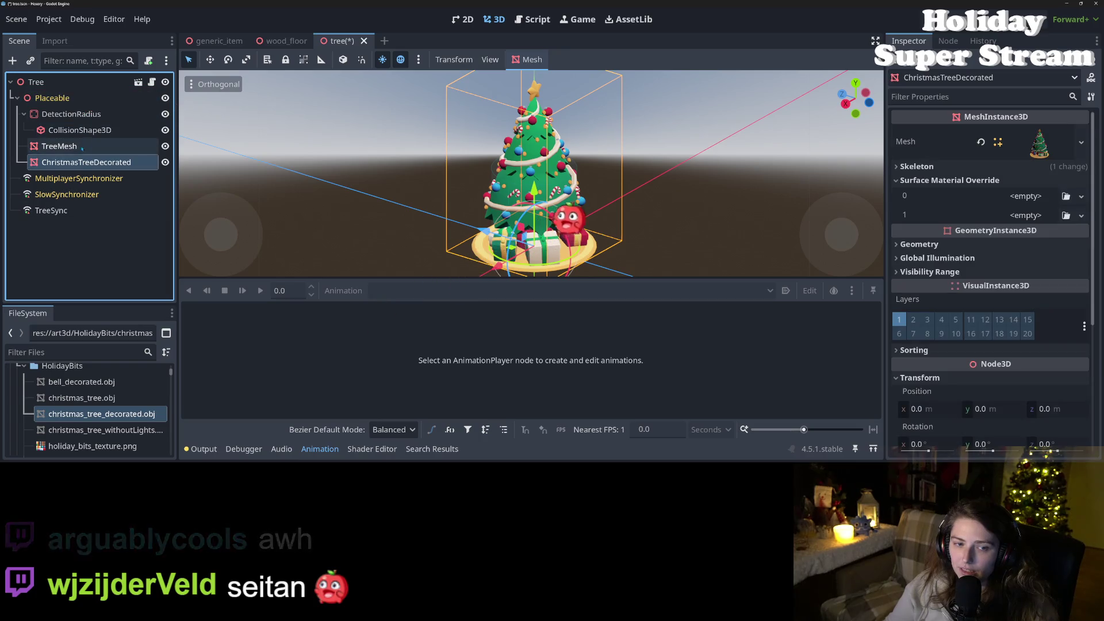
{"action": "left_click", "coordinate": [90, 246]}
{"action": "left_click", "coordinate": [82, 163]}
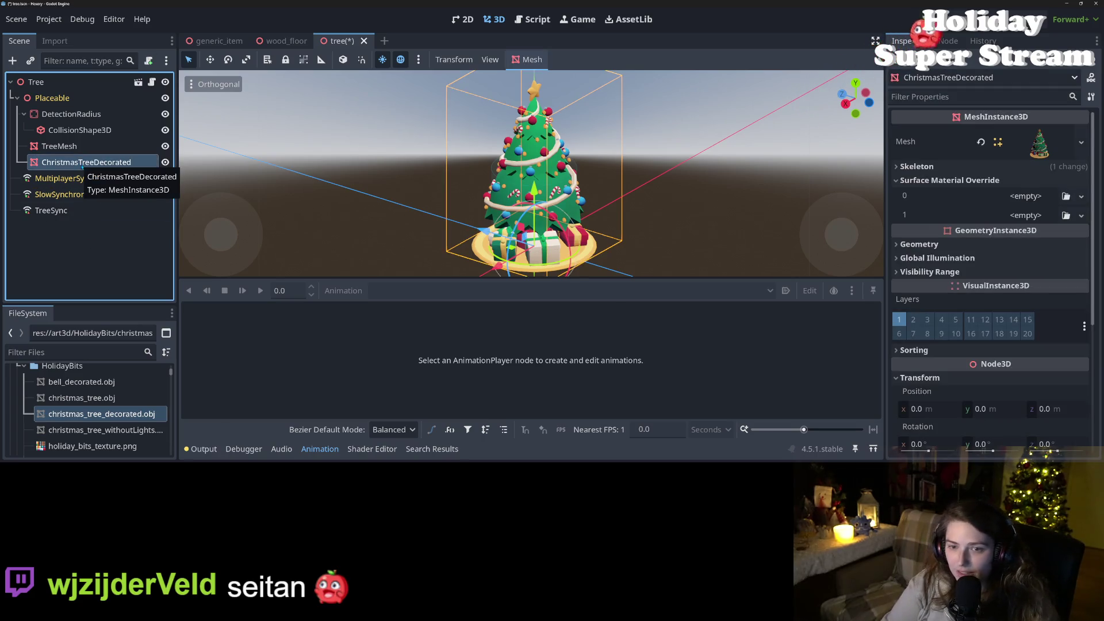
{"action": "key", "text": "Delete"}
{"action": "key", "text": "Return"}
{"action": "key", "text": "ctrl+s"}
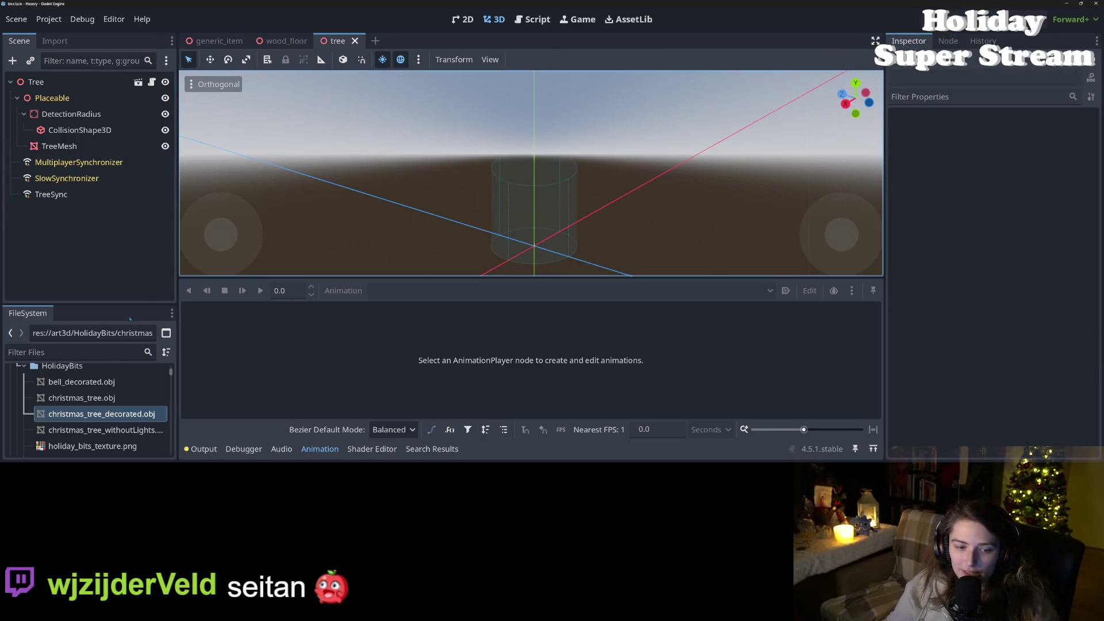
Step: Create a New Inherited Scene from generic_item.tscn
{"action": "scroll", "coordinate": [103, 426], "scroll_direction": "down", "scroll_amount": 10}
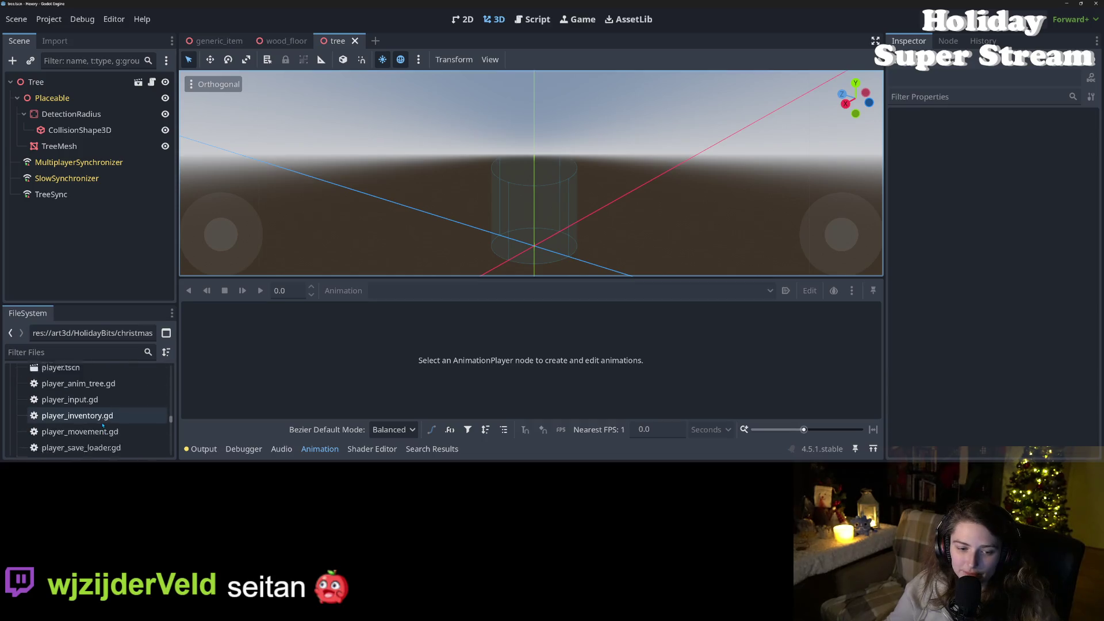
{"action": "scroll", "coordinate": [103, 425], "scroll_direction": "down", "scroll_amount": 8}
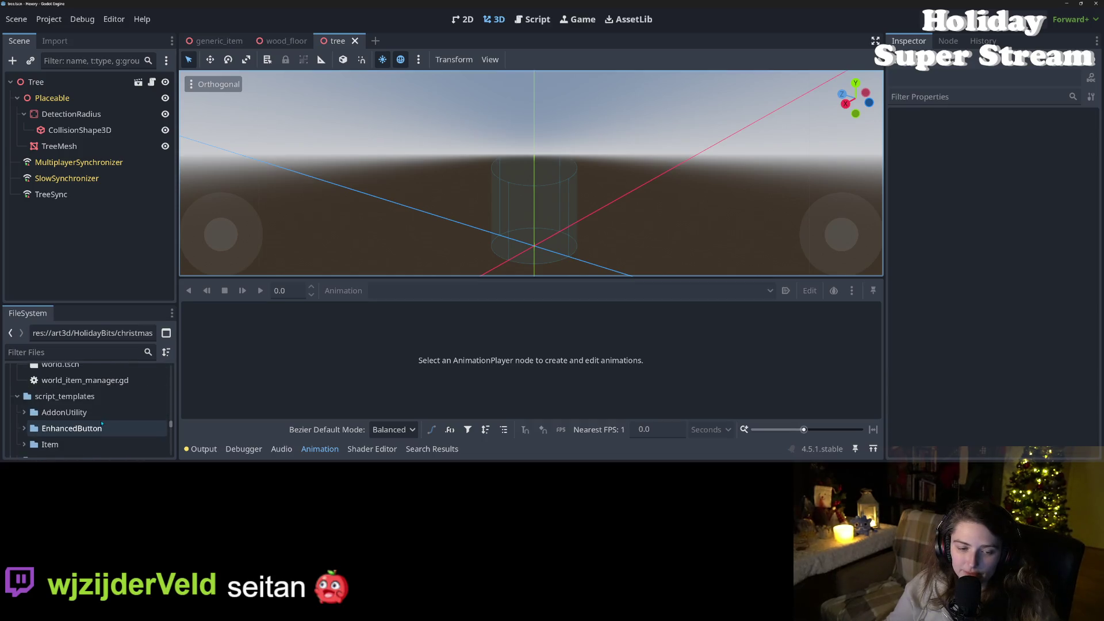
{"action": "scroll", "coordinate": [102, 424], "scroll_direction": "up", "scroll_amount": 6}
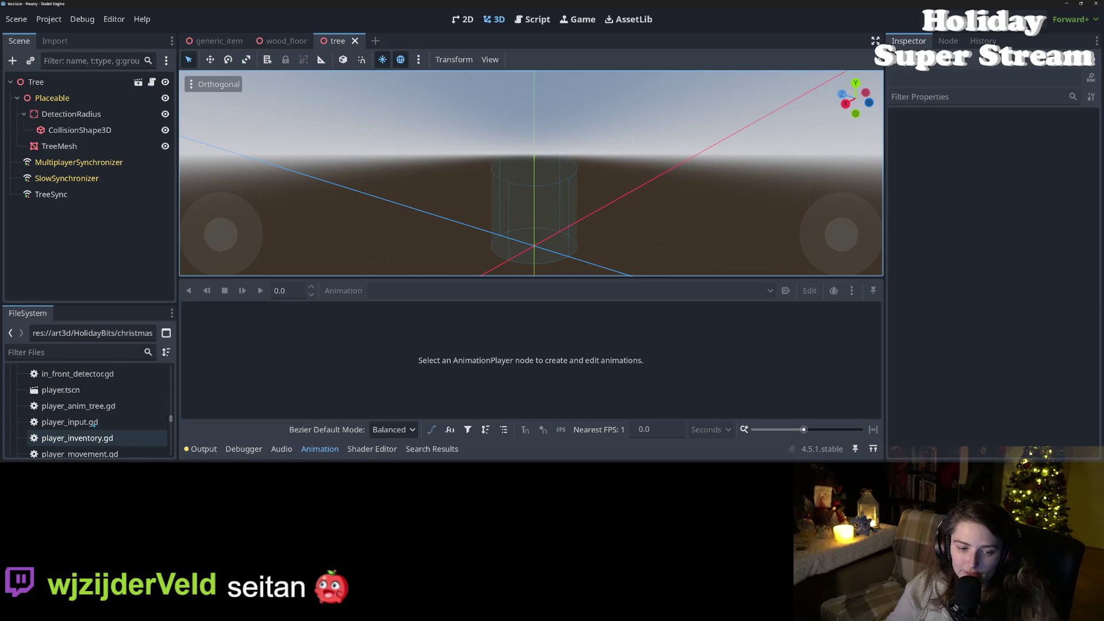
{"action": "scroll", "coordinate": [94, 425], "scroll_direction": "up", "scroll_amount": 8}
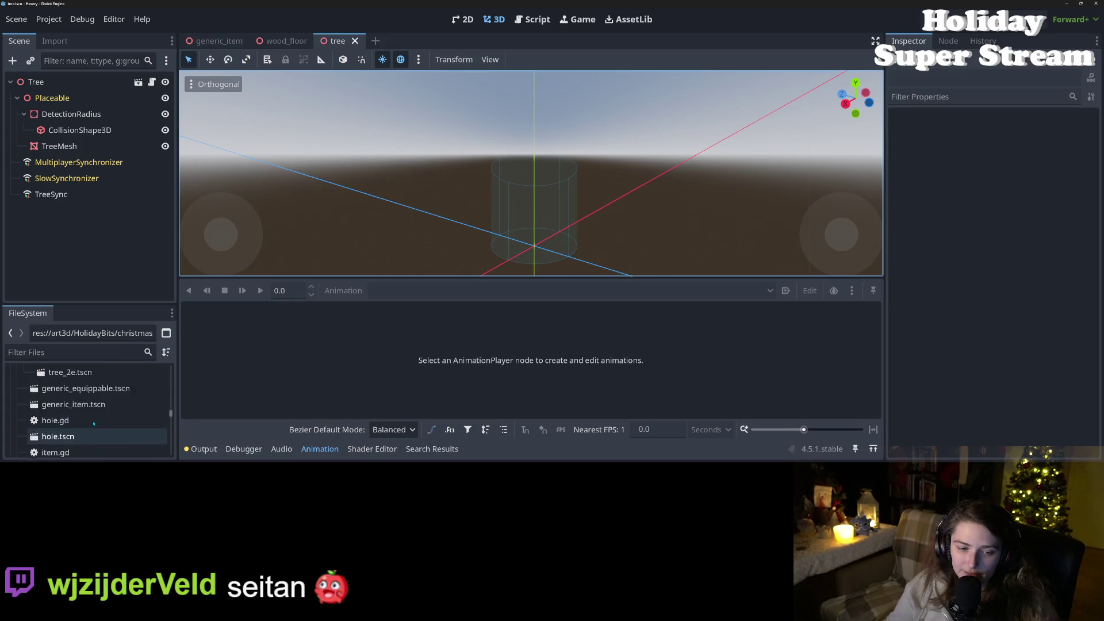
{"action": "left_click", "coordinate": [80, 415]}
{"action": "right_click", "coordinate": [91, 416]}
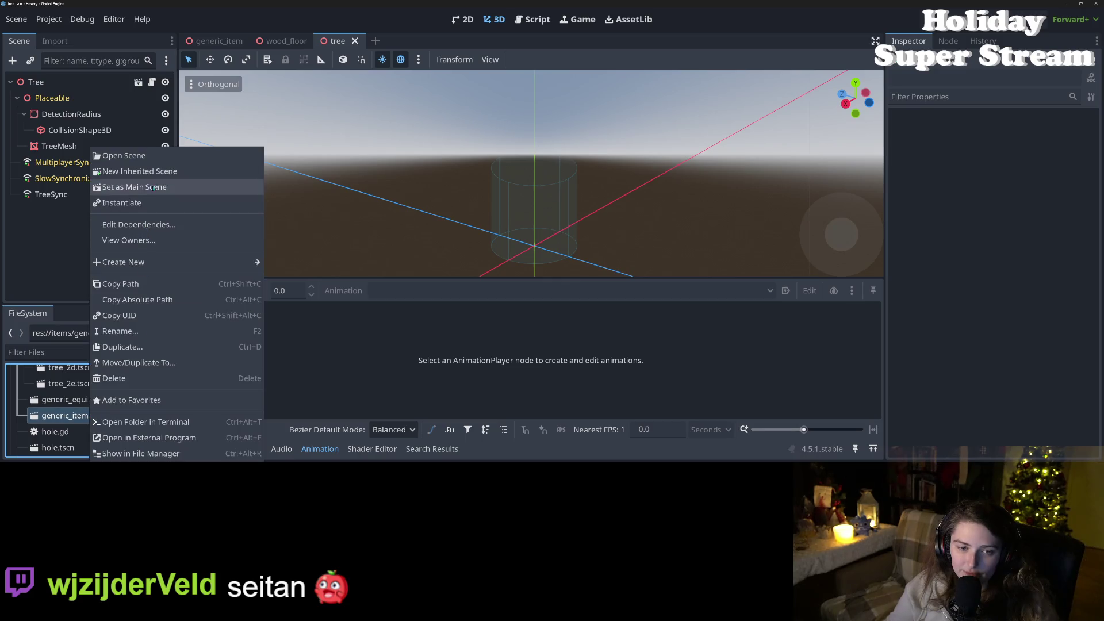
{"action": "left_click", "coordinate": [140, 172]}
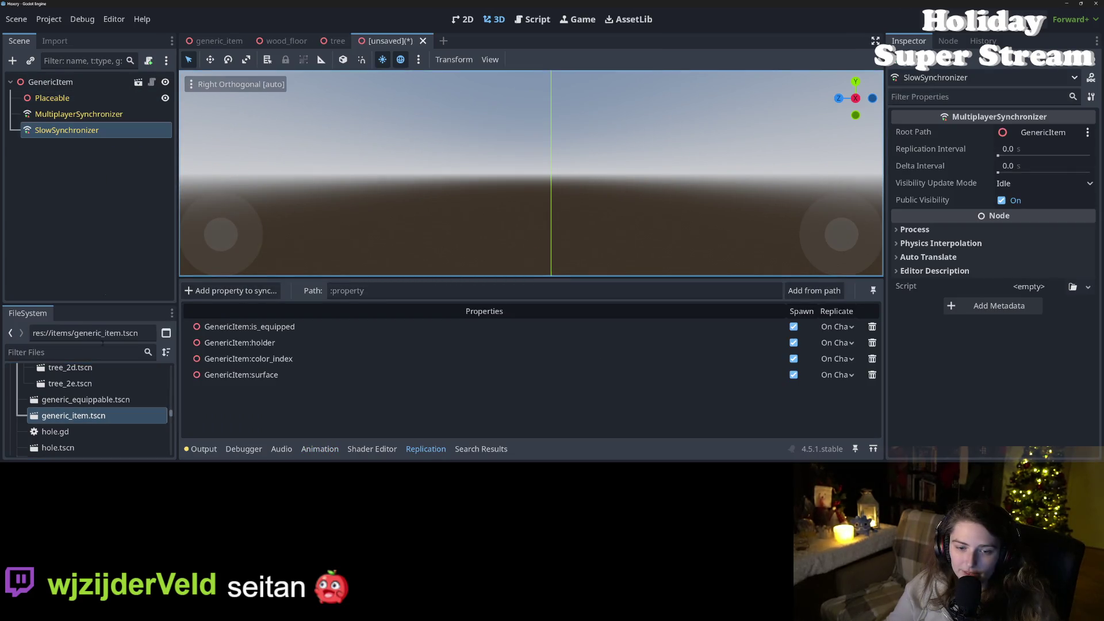
Step: Drag christmas_tree.obj from HolidayBits into the inherited scene and orbit to view it in perspective
{"action": "scroll", "coordinate": [85, 383], "scroll_direction": "up", "scroll_amount": 6}
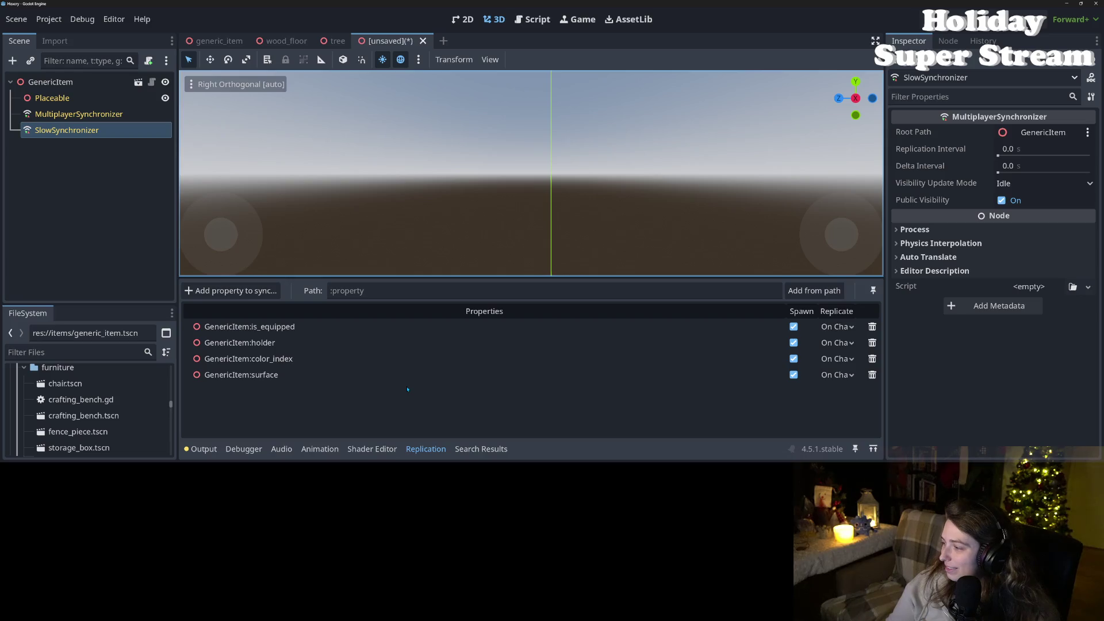
{"action": "scroll", "coordinate": [120, 435], "scroll_direction": "down", "scroll_amount": 10}
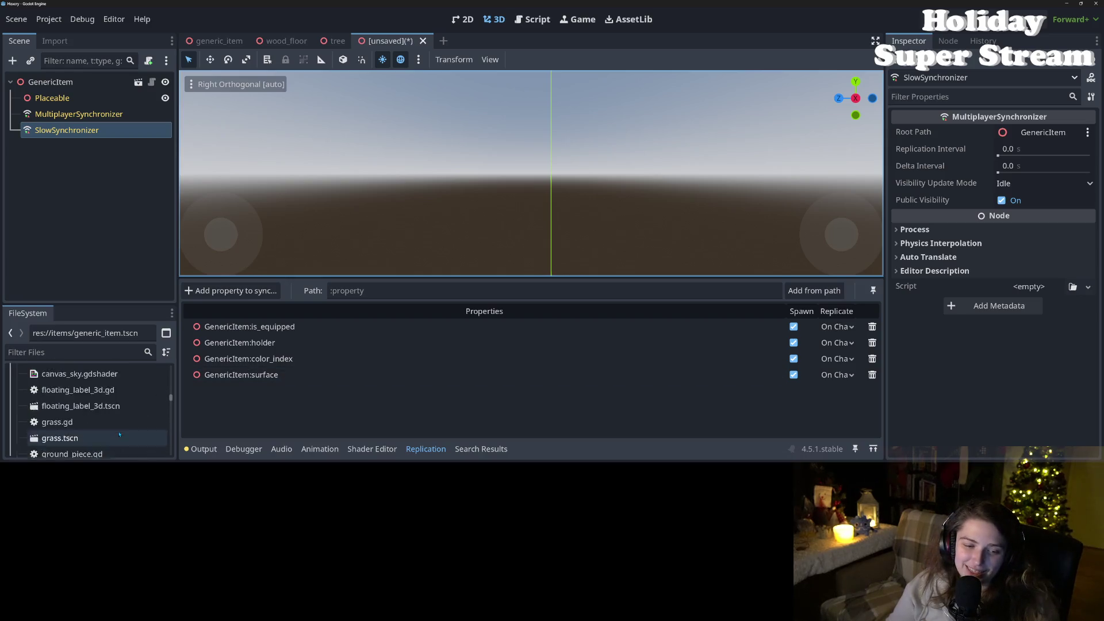
{"action": "scroll", "coordinate": [120, 435], "scroll_direction": "down", "scroll_amount": 15}
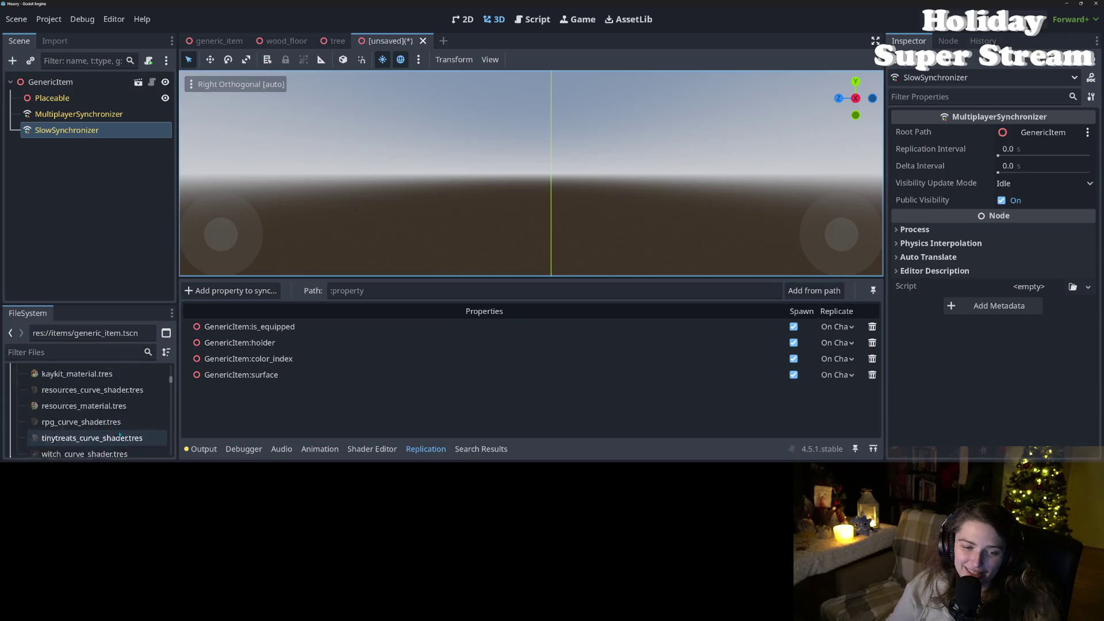
{"action": "scroll", "coordinate": [119, 437], "scroll_direction": "up", "scroll_amount": 5}
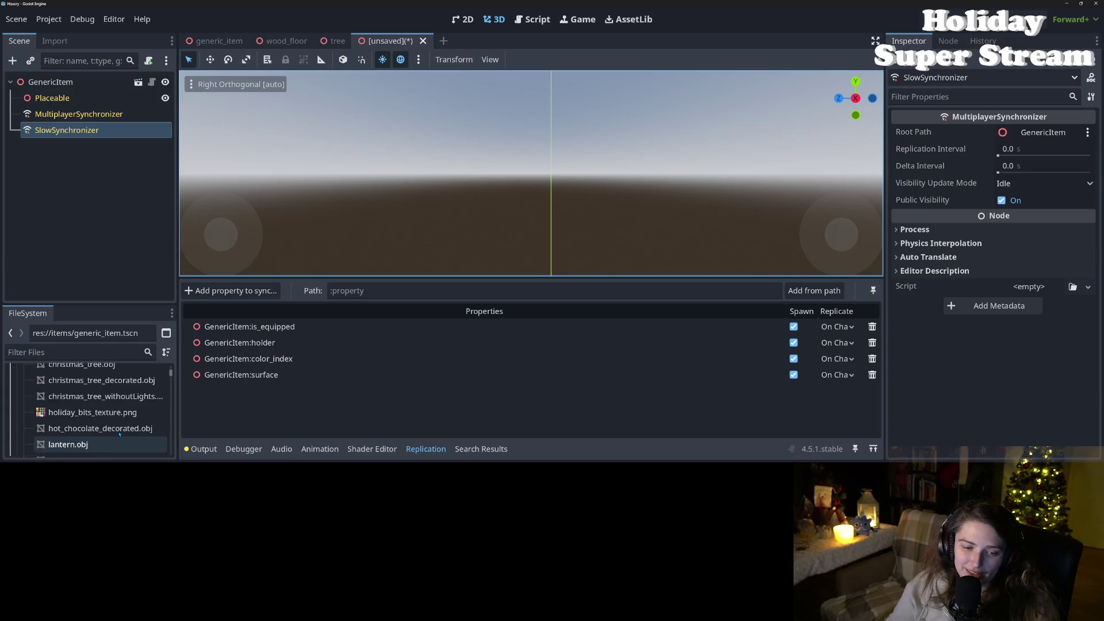
{"action": "scroll", "coordinate": [72, 417], "scroll_direction": "down", "scroll_amount": 2}
{"action": "mouse_move", "coordinate": [81, 399]}
{"action": "left_mouse_down"}
{"action": "mouse_move", "coordinate": [230, 380]}
{"action": "mouse_move", "coordinate": [507, 380]}
{"action": "mouse_move", "coordinate": [539, 288]}
{"action": "left_mouse_up"}
{"action": "scroll", "coordinate": [539, 245], "scroll_direction": "down", "scroll_amount": 3}
{"action": "scroll", "coordinate": [540, 245], "scroll_direction": "down", "scroll_amount": 4}
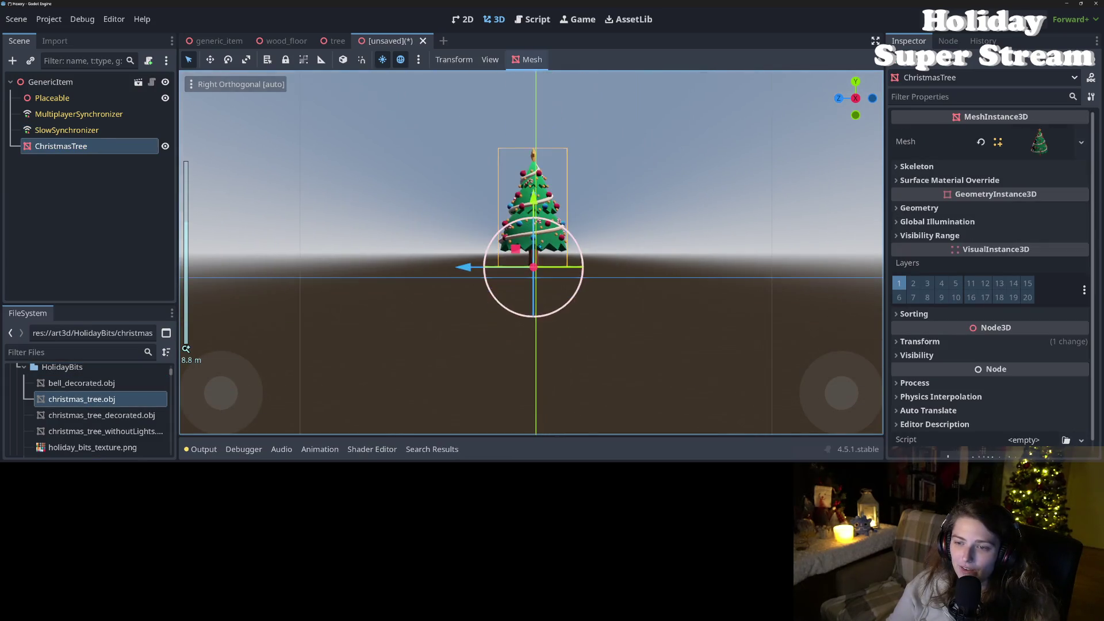
{"action": "left_click_drag", "start_coordinate": [539, 246], "coordinate": [575, 285]}
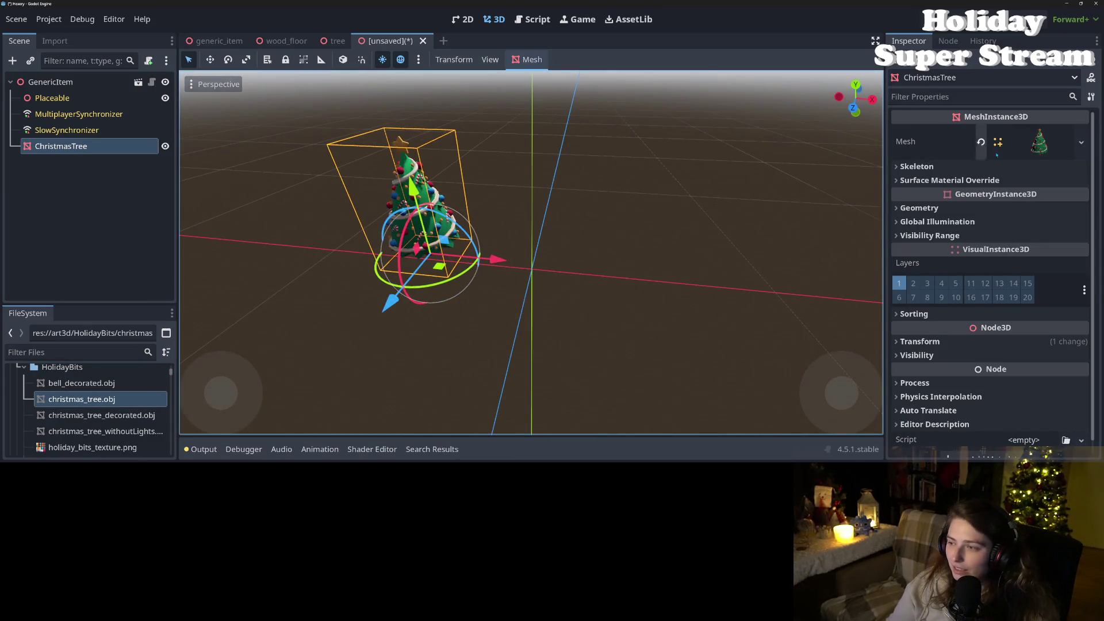
Step: Reset the ChristmasTree node's position to the origin
{"action": "left_click", "coordinate": [993, 341]}
{"action": "left_click", "coordinate": [1087, 356]}
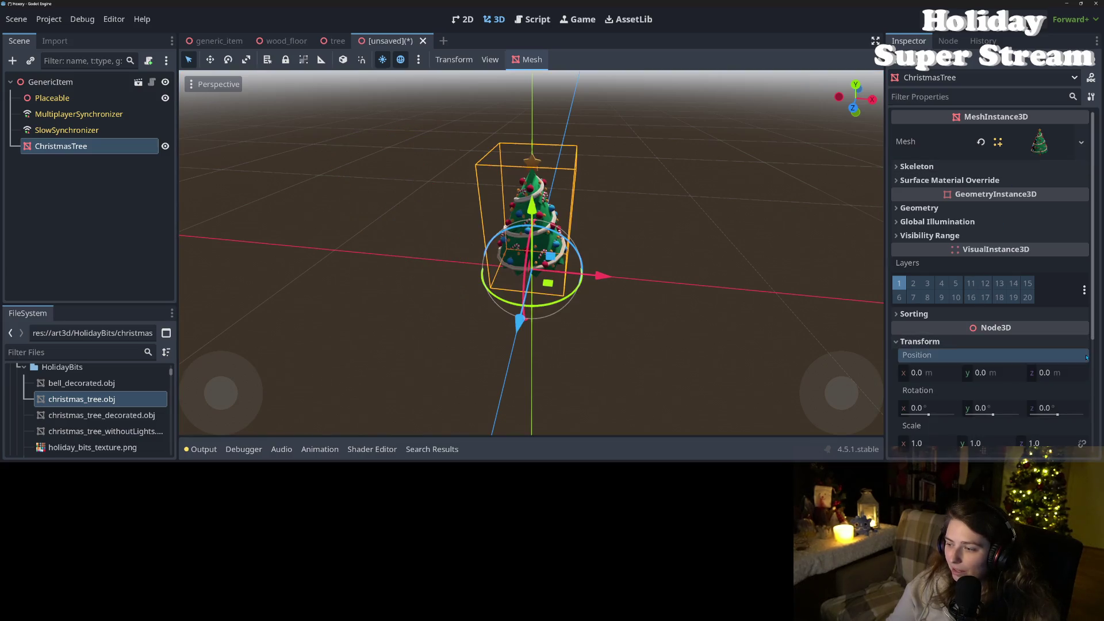
{"action": "scroll", "coordinate": [546, 304], "scroll_direction": "up", "scroll_amount": 5}
{"action": "left_click_drag", "start_coordinate": [547, 304], "coordinate": [357, 282]}
{"action": "scroll", "coordinate": [546, 304], "scroll_direction": "down", "scroll_amount": 2}
Step: Move ChristmasTree under Placeable as its mesh and change Item UID from Shears to Xmas Tree
{"action": "mouse_move", "coordinate": [72, 149]}
{"action": "left_mouse_down"}
{"action": "mouse_move", "coordinate": [55, 98]}
{"action": "mouse_move", "coordinate": [983, 215]}
{"action": "left_mouse_up"}
{"action": "left_click", "coordinate": [97, 81]}
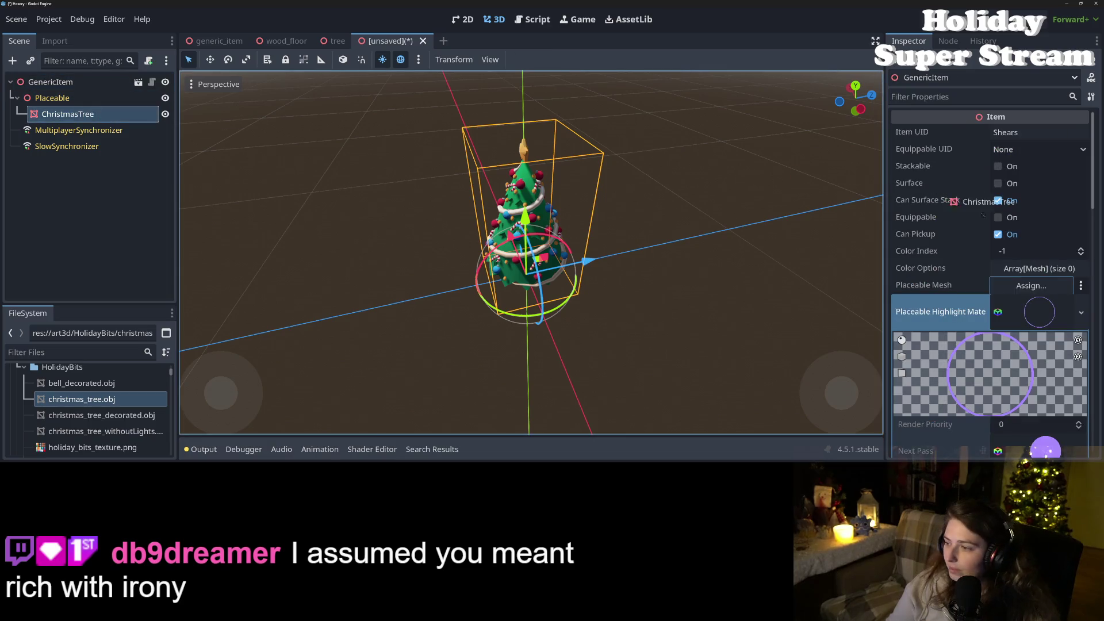
{"action": "left_click", "coordinate": [1025, 137]}
{"action": "type", "text": "Xmas Tree"}
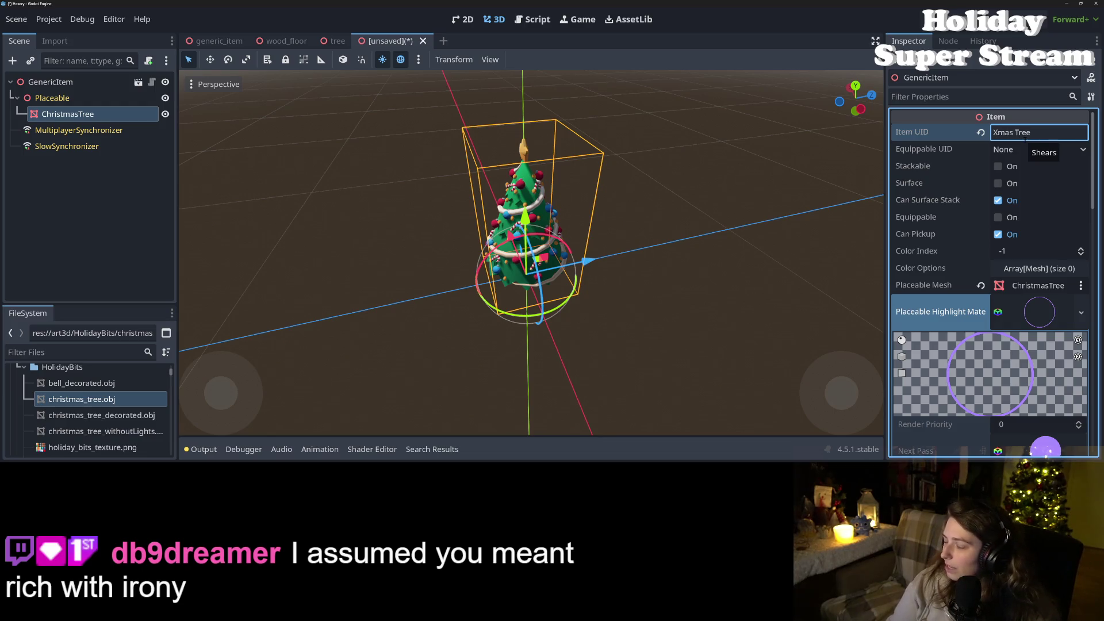
{"action": "key", "text": "ctrl+s"}
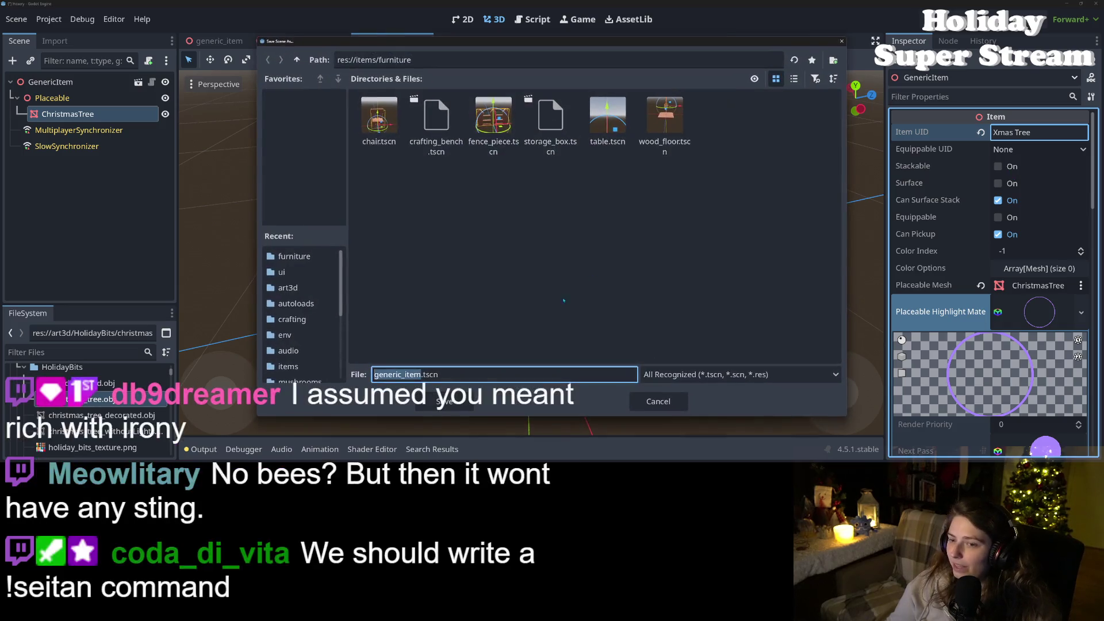
Step: Cancel the pending save and rename the GenericItem root node to XmasTree
{"action": "left_click", "coordinate": [647, 407]}
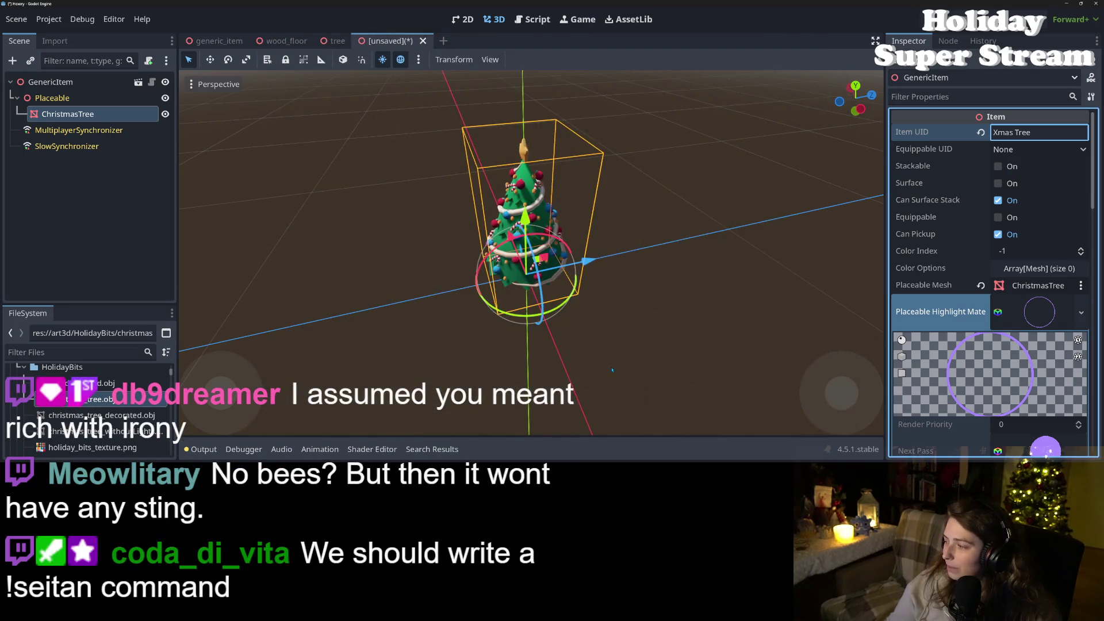
{"action": "scroll", "coordinate": [612, 370], "scroll_direction": "up", "scroll_amount": 5}
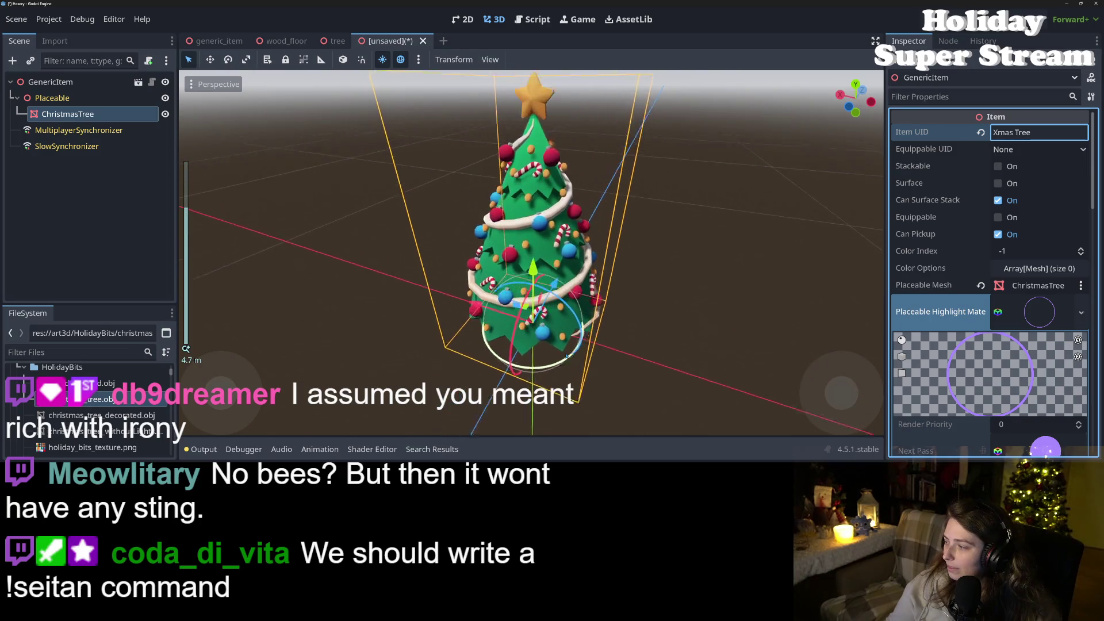
{"action": "scroll", "coordinate": [568, 355], "scroll_direction": "up", "scroll_amount": 2}
{"action": "mouse_move", "coordinate": [613, 357]}
{"action": "left_mouse_down"}
{"action": "mouse_move", "coordinate": [654, 322]}
{"action": "mouse_move", "coordinate": [632, 350]}
{"action": "mouse_move", "coordinate": [715, 385]}
{"action": "mouse_move", "coordinate": [700, 369]}
{"action": "mouse_move", "coordinate": [656, 375]}
{"action": "left_mouse_up"}
{"action": "scroll", "coordinate": [715, 384], "scroll_direction": "down", "scroll_amount": 1}
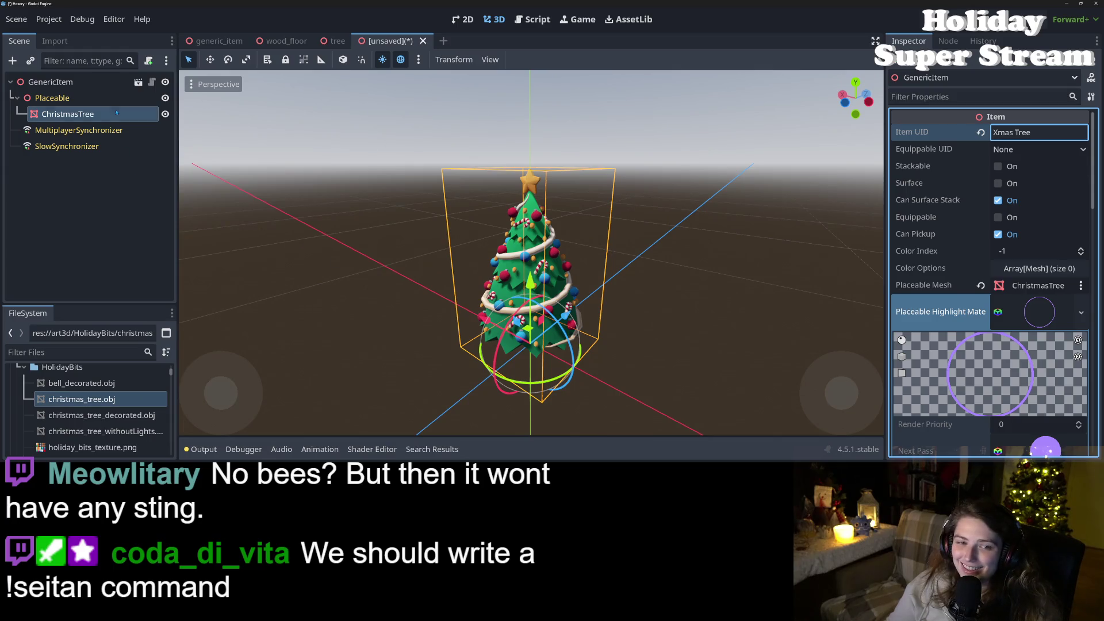
{"action": "left_click", "coordinate": [115, 82]}
{"action": "right_click", "coordinate": [115, 82]}
{"action": "left_click", "coordinate": [148, 256]}
{"action": "type", "text": "XmasTree"}
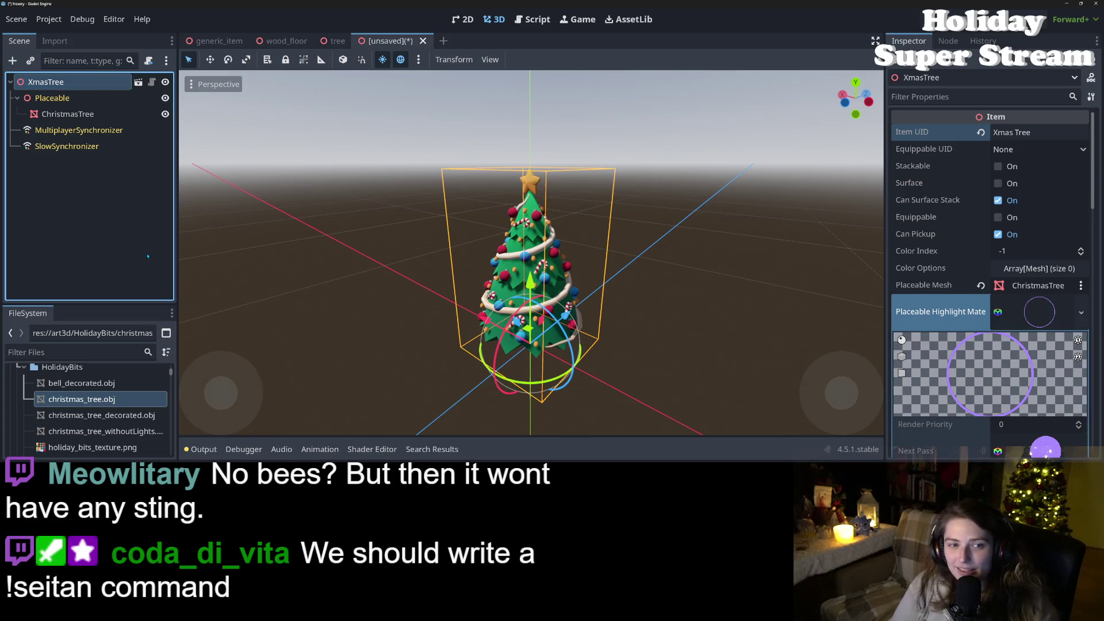
Step: Save the scene as xmas_tree.tscn in the items/furniture folder
{"action": "key", "text": "ctrl+s"}
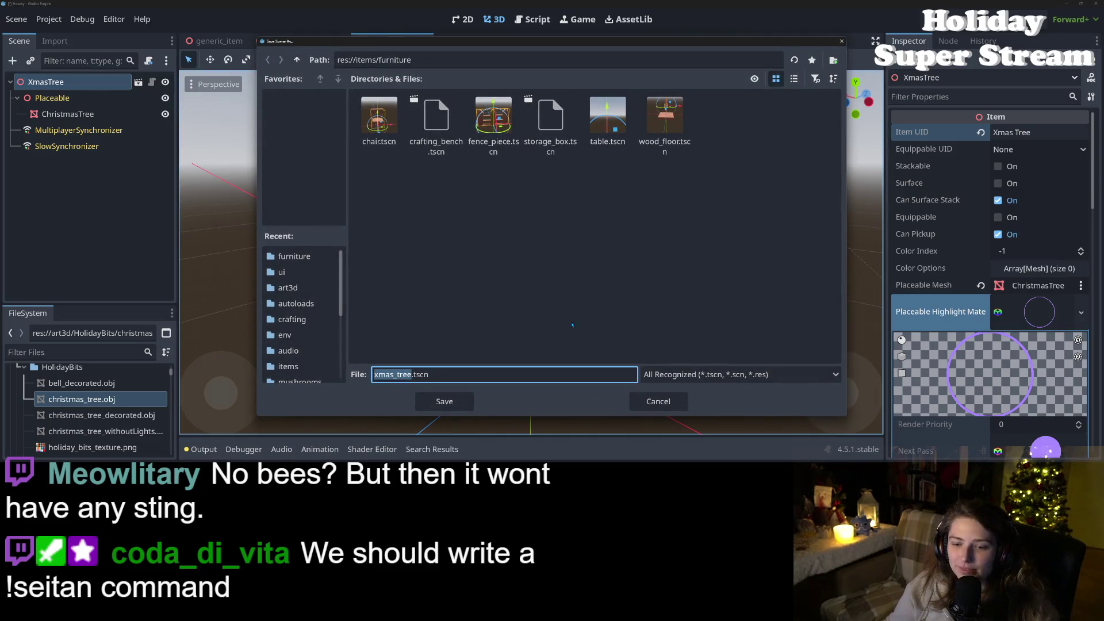
{"action": "left_click", "coordinate": [444, 401]}
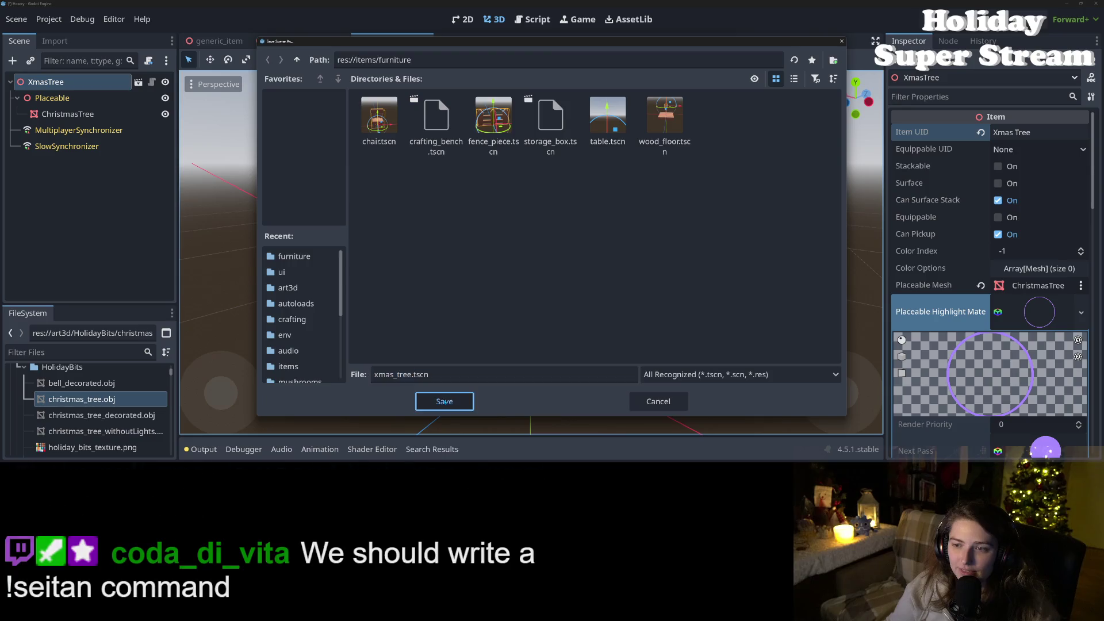
{"action": "scroll", "coordinate": [682, 322], "scroll_direction": "down", "scroll_amount": 5}
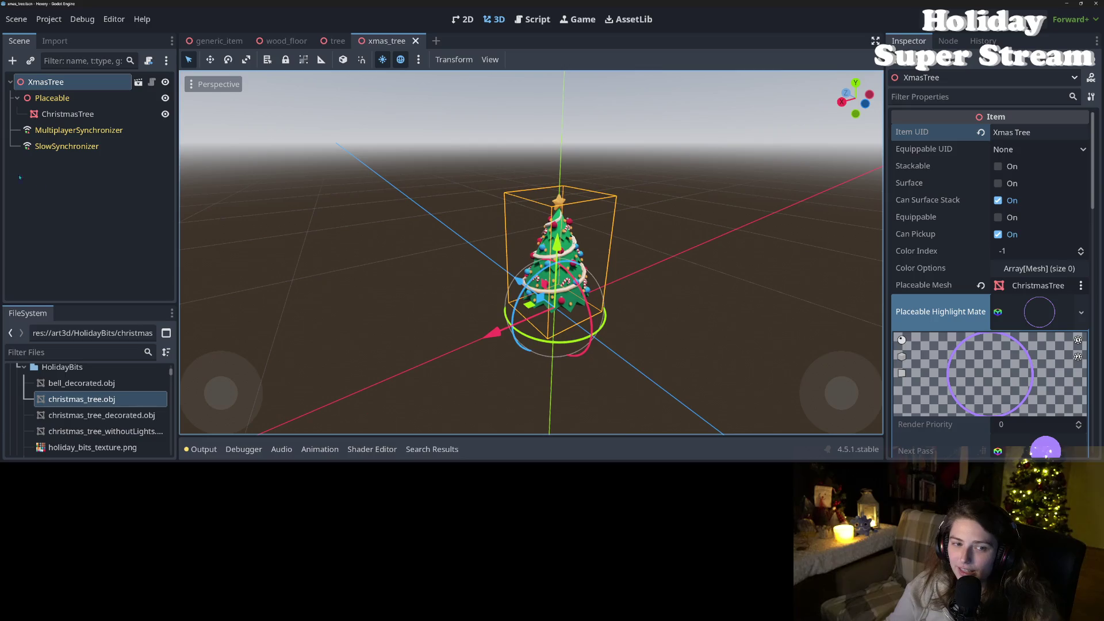
{"action": "right_click", "coordinate": [78, 82]}
Step: Add a Node3D child under XmasTree and name it Surface
{"action": "left_click", "coordinate": [140, 110]}
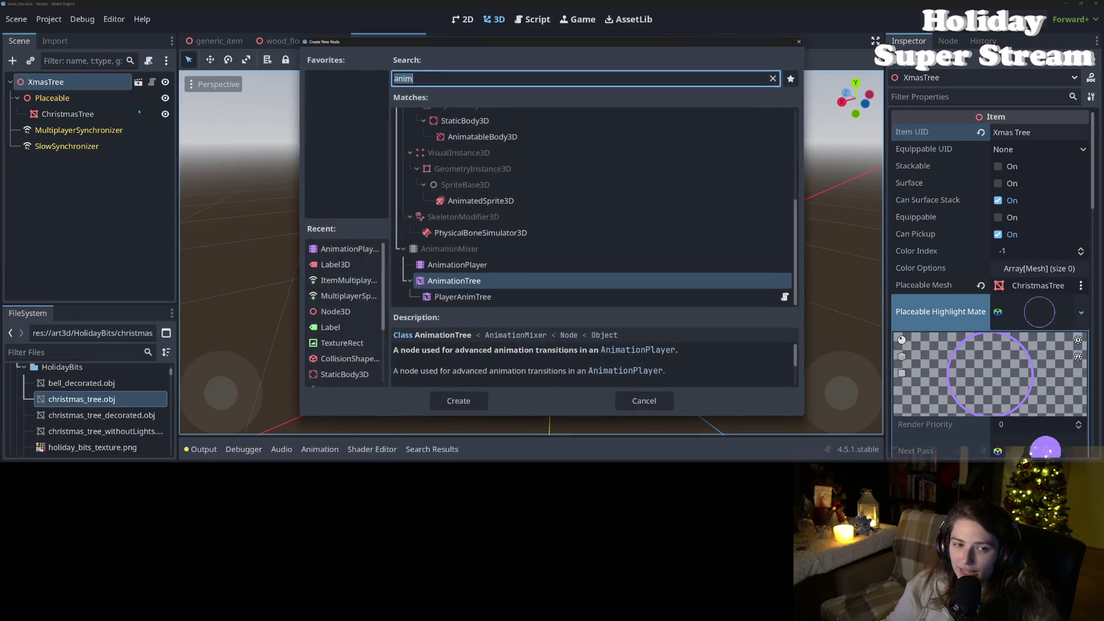
{"action": "type", "text": "no"}
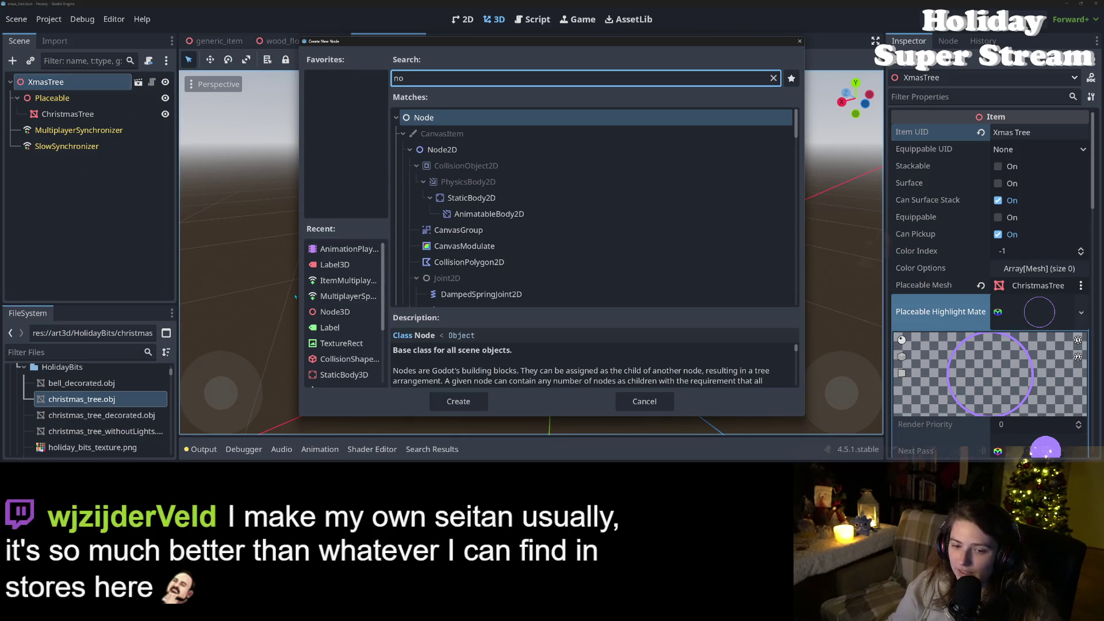
{"action": "left_click", "coordinate": [336, 312]}
{"action": "left_click", "coordinate": [458, 401]}
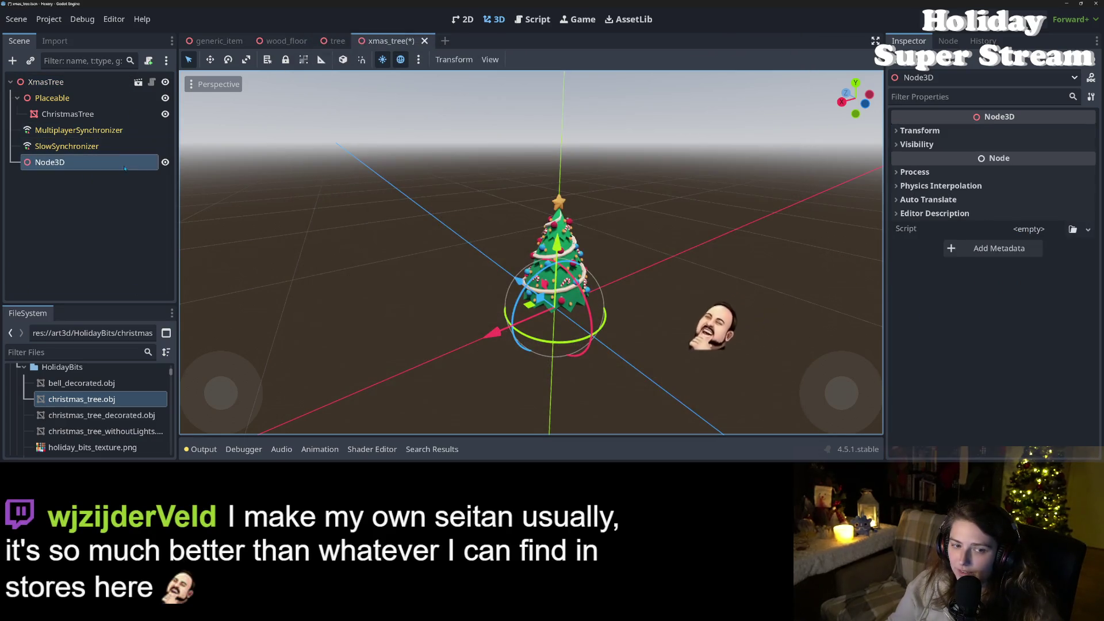
{"action": "right_click", "coordinate": [125, 162]}
{"action": "left_click", "coordinate": [187, 234]}
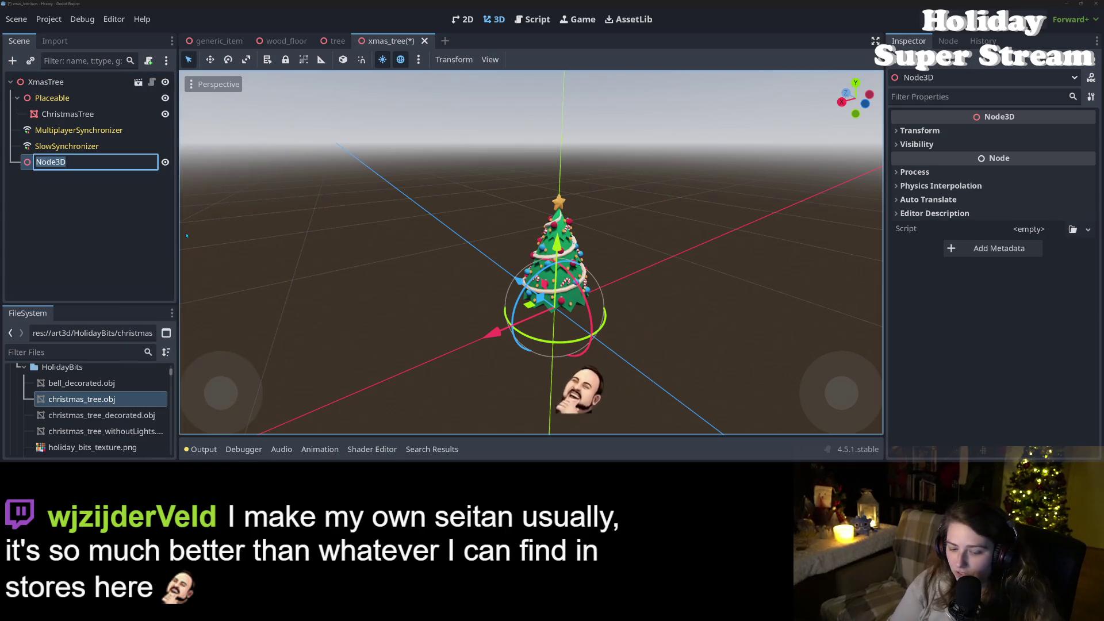
{"action": "type", "text": "Surface"}
{"action": "key", "text": "Return"}
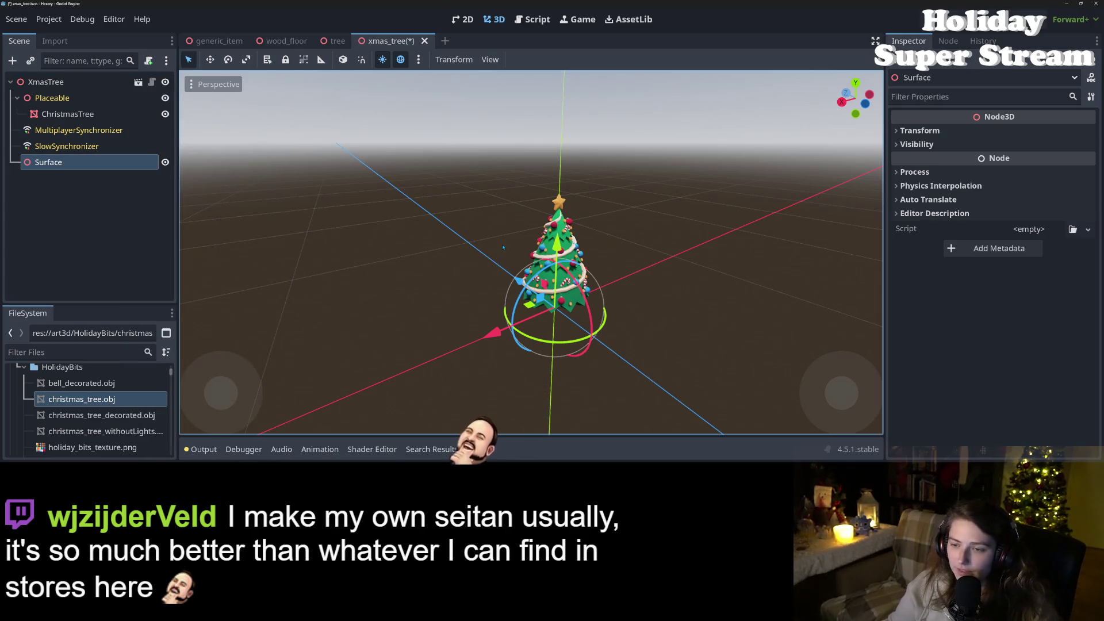
Step: In front view, raise Surface to about y 3.66, near the star at the treetop
{"action": "key", "text": "KP_1"}
{"action": "scroll", "coordinate": [569, 217], "scroll_direction": "up", "scroll_amount": 5}
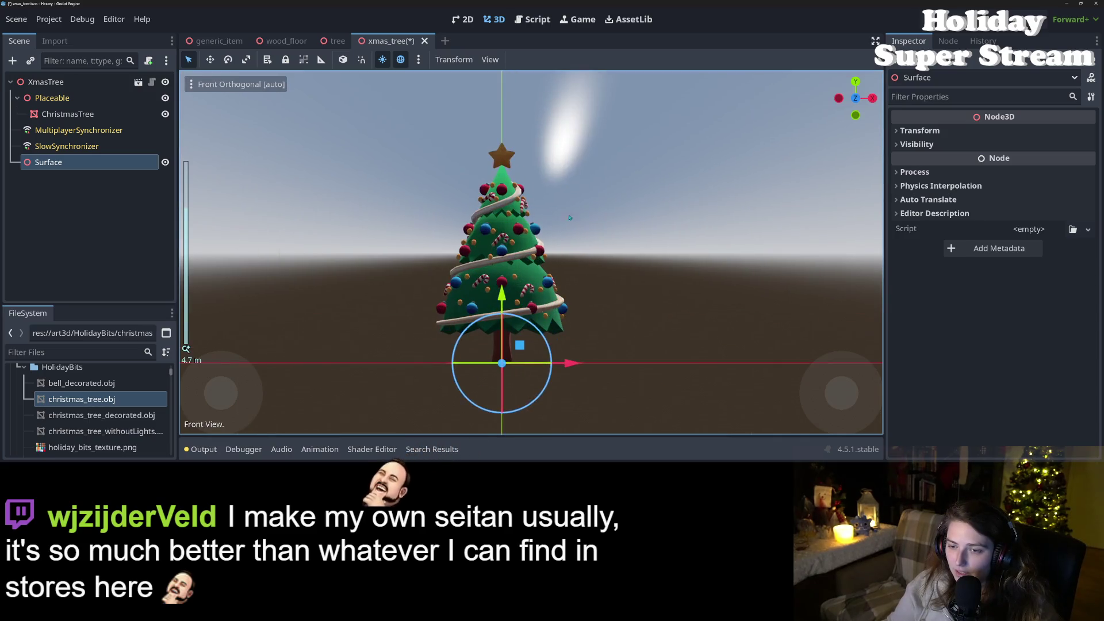
{"action": "left_click_drag", "start_coordinate": [503, 304], "coordinate": [516, 102]}
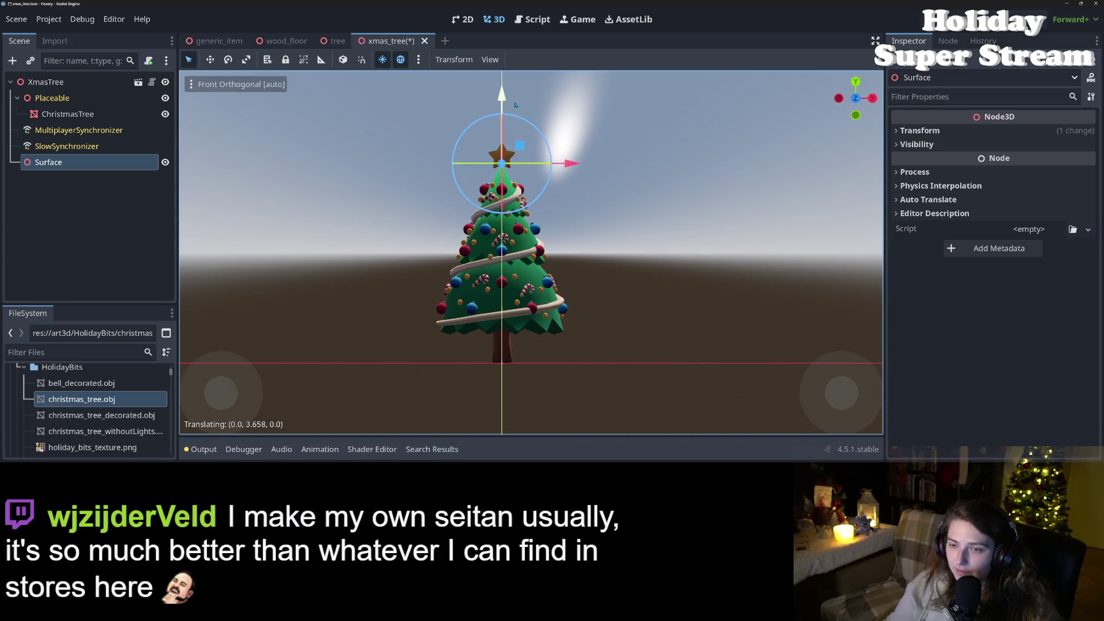
{"action": "left_click_drag", "start_coordinate": [515, 105], "coordinate": [515, 105]}
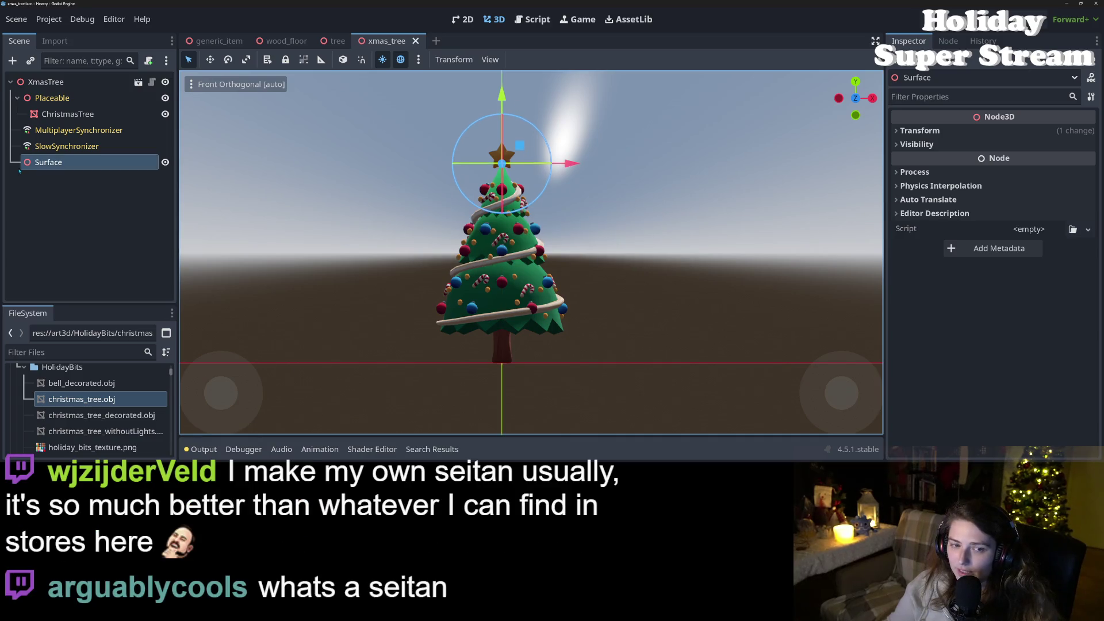
{"action": "right_click", "coordinate": [63, 162]}
{"action": "left_click", "coordinate": [120, 91]}
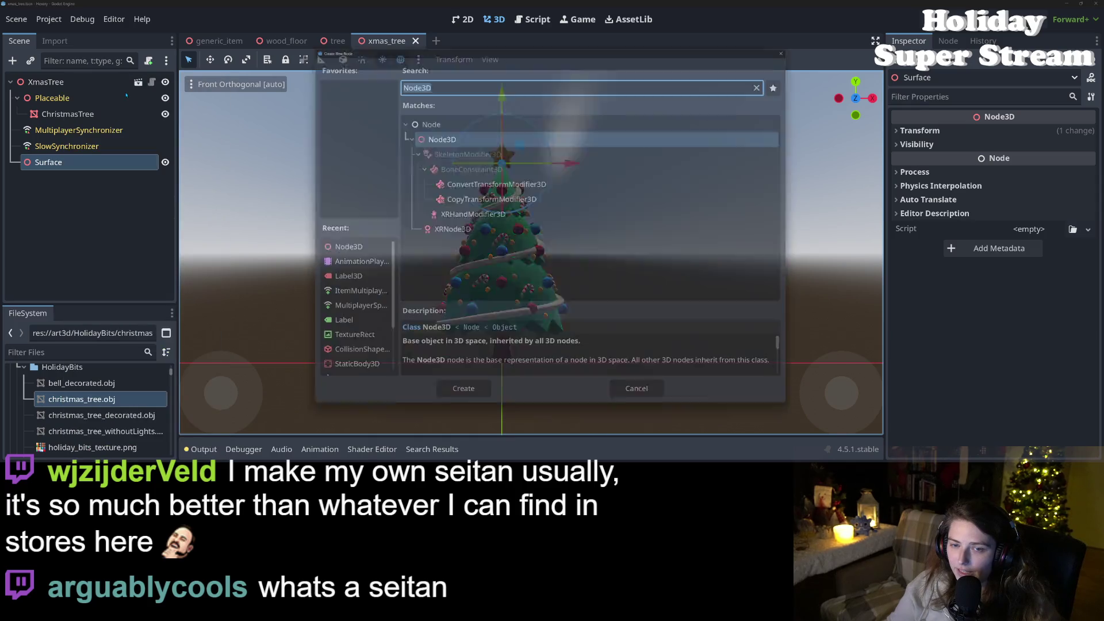
{"action": "left_click", "coordinate": [631, 402]}
{"action": "right_click", "coordinate": [132, 163]}
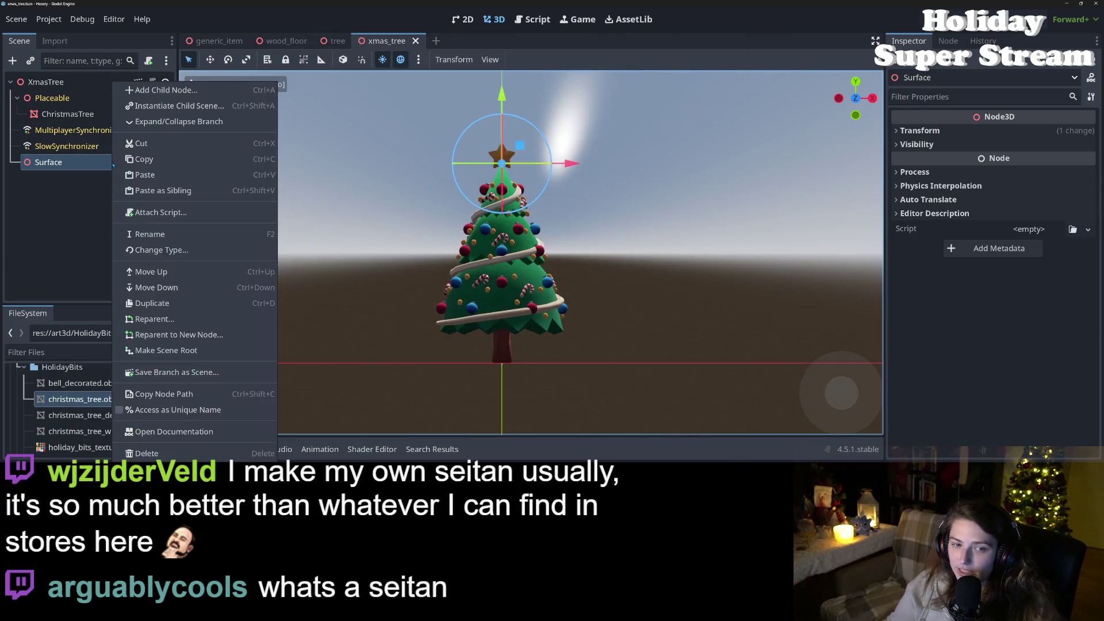
Step: Instantiate mushroom.tscn as a child scene under the Surface node
{"action": "left_click", "coordinate": [170, 107]}
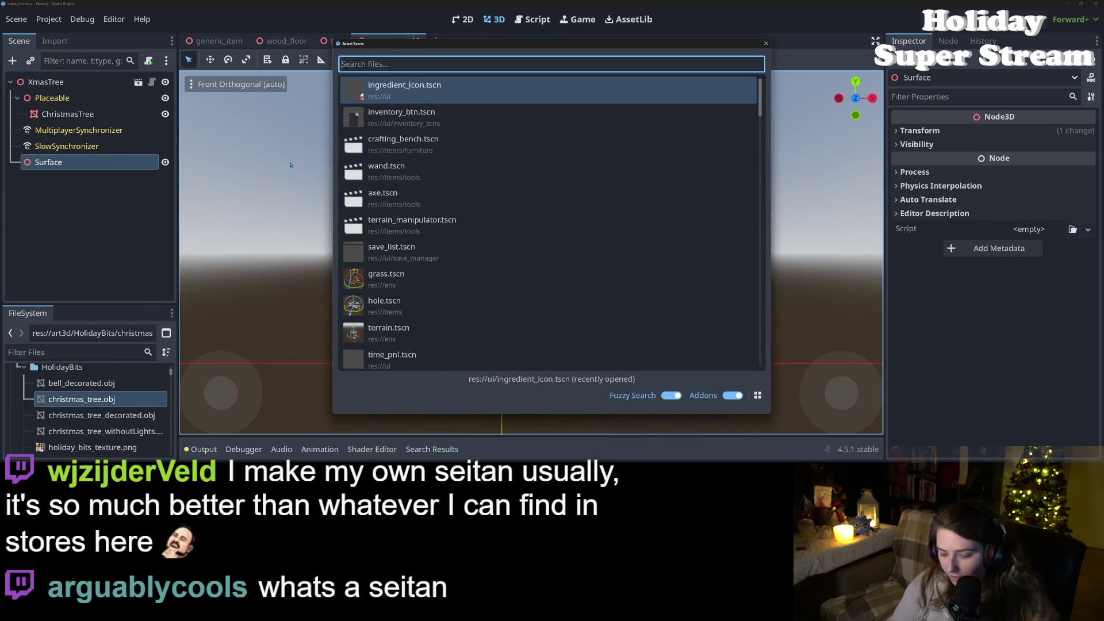
{"action": "type", "text": "mush"}
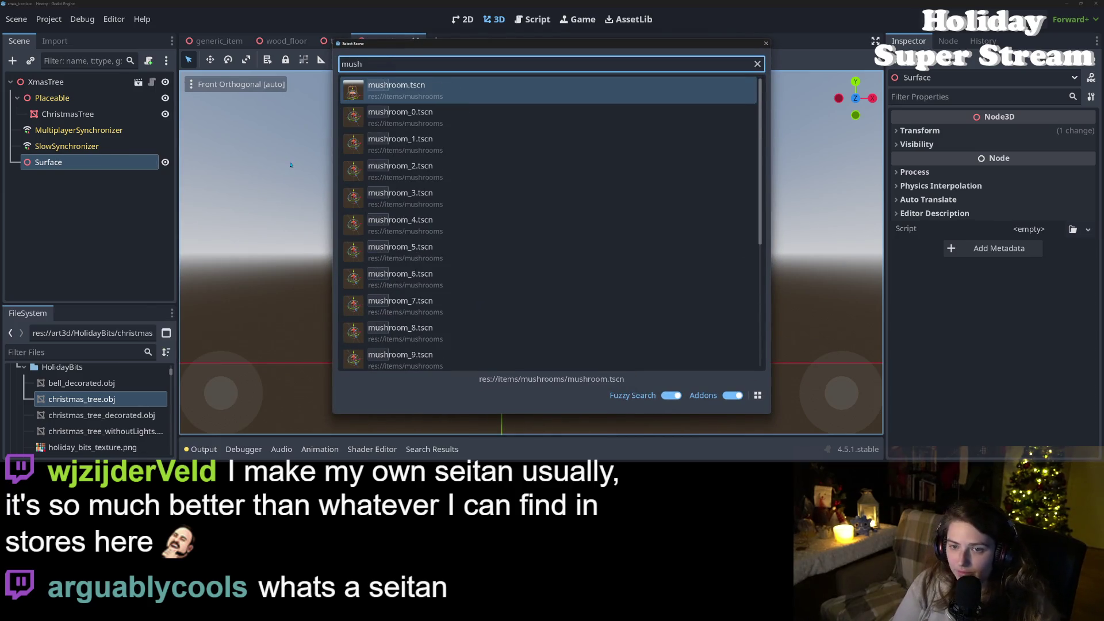
{"action": "key", "text": "Return"}
{"action": "scroll", "coordinate": [551, 237], "scroll_direction": "down", "scroll_amount": 5}
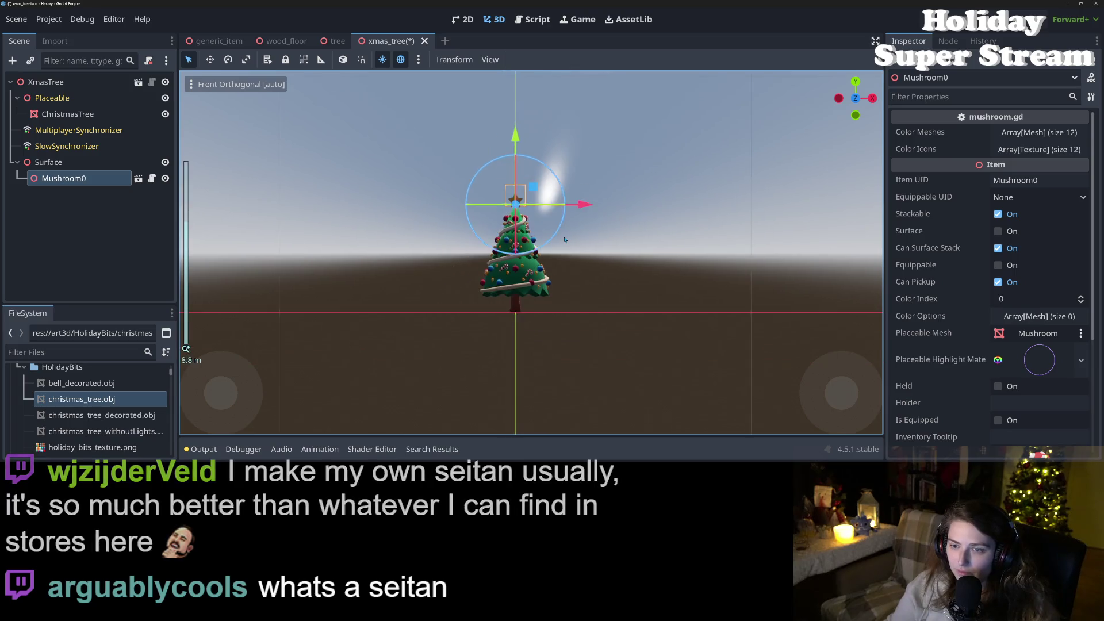
Step: Orbit the viewport to check that the mushroom rests on the treetop
{"action": "mouse_move", "coordinate": [551, 236]}
{"action": "left_mouse_down"}
{"action": "mouse_move", "coordinate": [540, 300]}
{"action": "mouse_move", "coordinate": [523, 314]}
{"action": "left_mouse_up"}
{"action": "scroll", "coordinate": [523, 314], "scroll_direction": "down", "scroll_amount": 3}
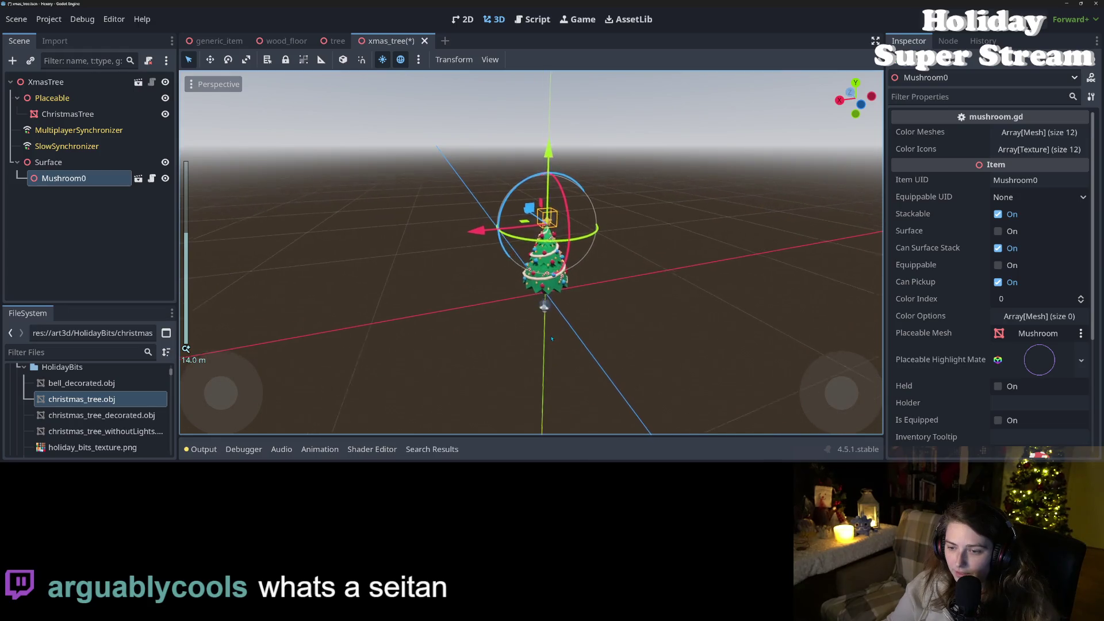
{"action": "left_click_drag", "start_coordinate": [533, 345], "coordinate": [689, 327]}
{"action": "scroll", "coordinate": [688, 327], "scroll_direction": "up", "scroll_amount": 3}
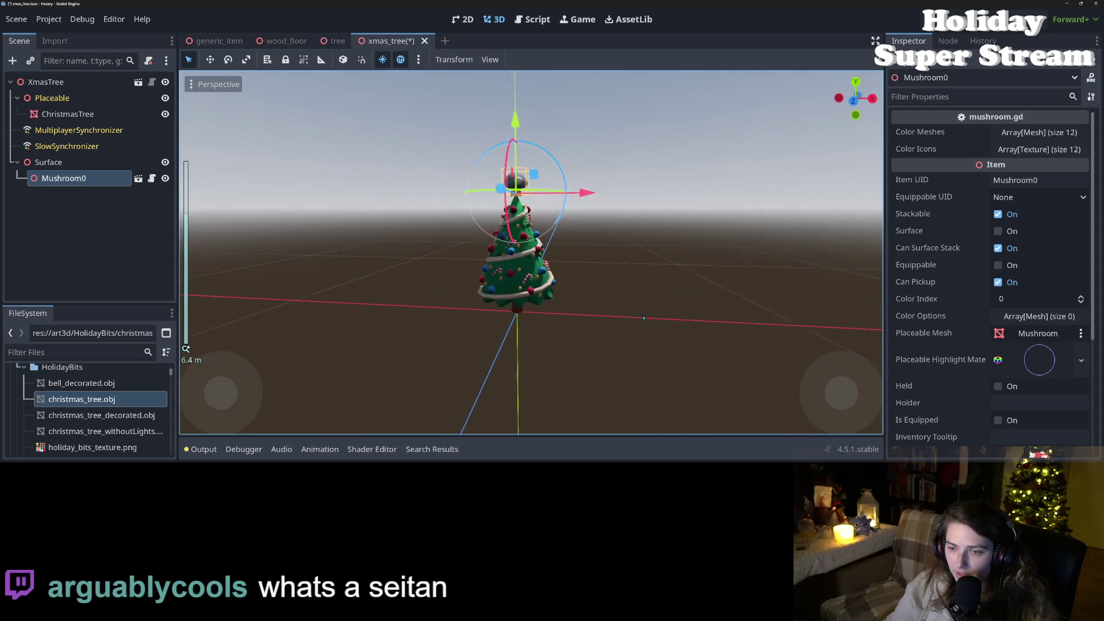
{"action": "scroll", "coordinate": [593, 308], "scroll_direction": "up", "scroll_amount": 3}
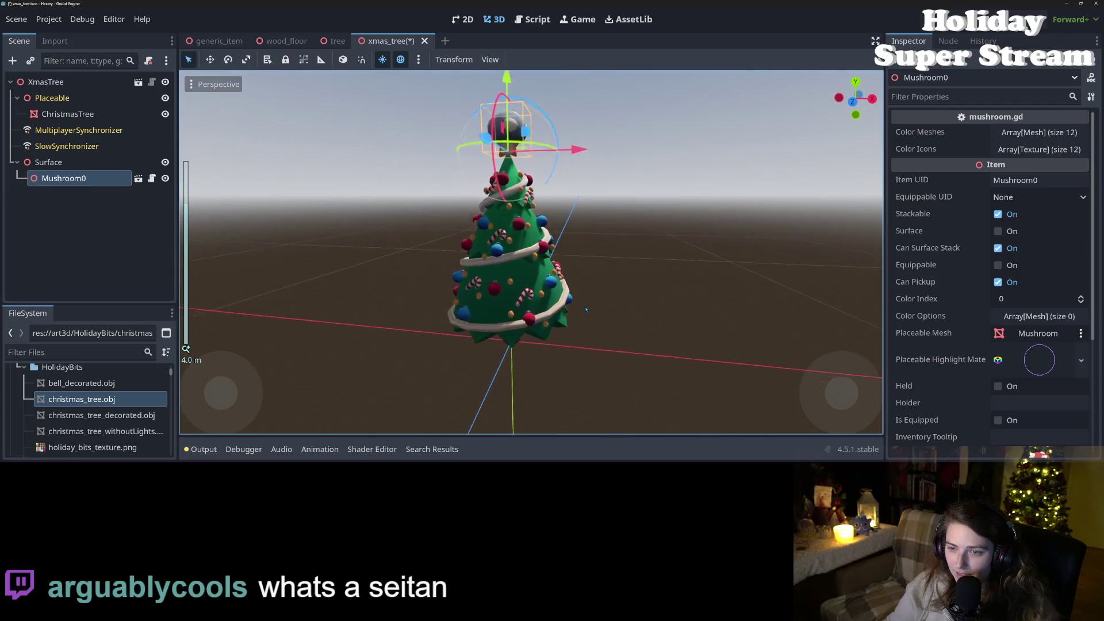
{"action": "mouse_move", "coordinate": [603, 308]}
{"action": "left_mouse_down"}
{"action": "mouse_move", "coordinate": [512, 310]}
{"action": "mouse_move", "coordinate": [737, 318]}
{"action": "left_mouse_up"}
{"action": "scroll", "coordinate": [738, 318], "scroll_direction": "up", "scroll_amount": 2}
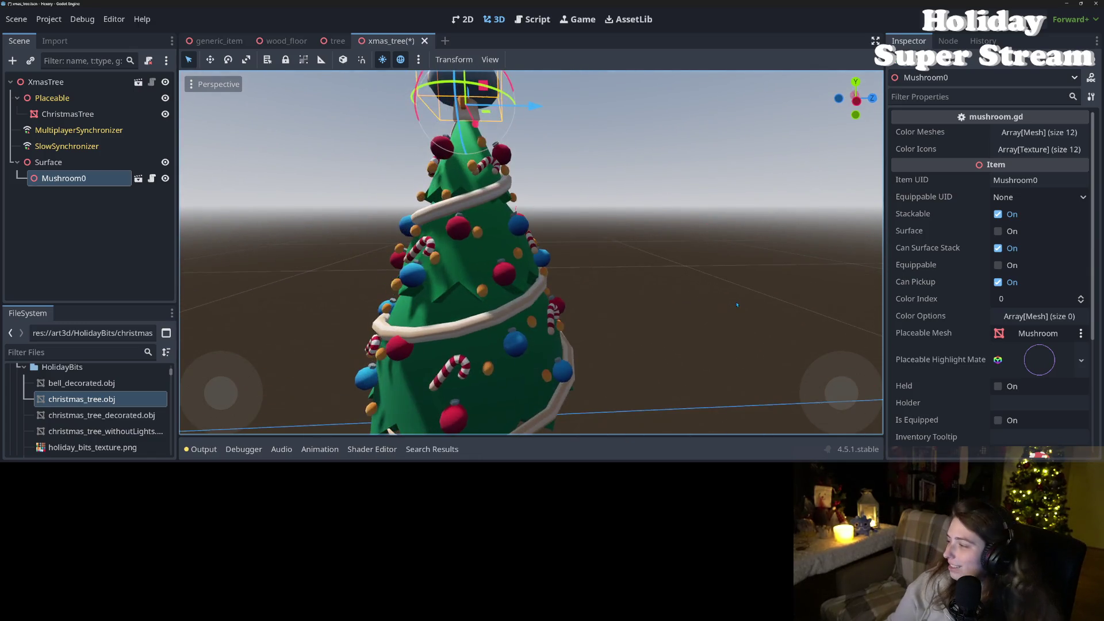
{"action": "scroll", "coordinate": [707, 316], "scroll_direction": "down", "scroll_amount": 3}
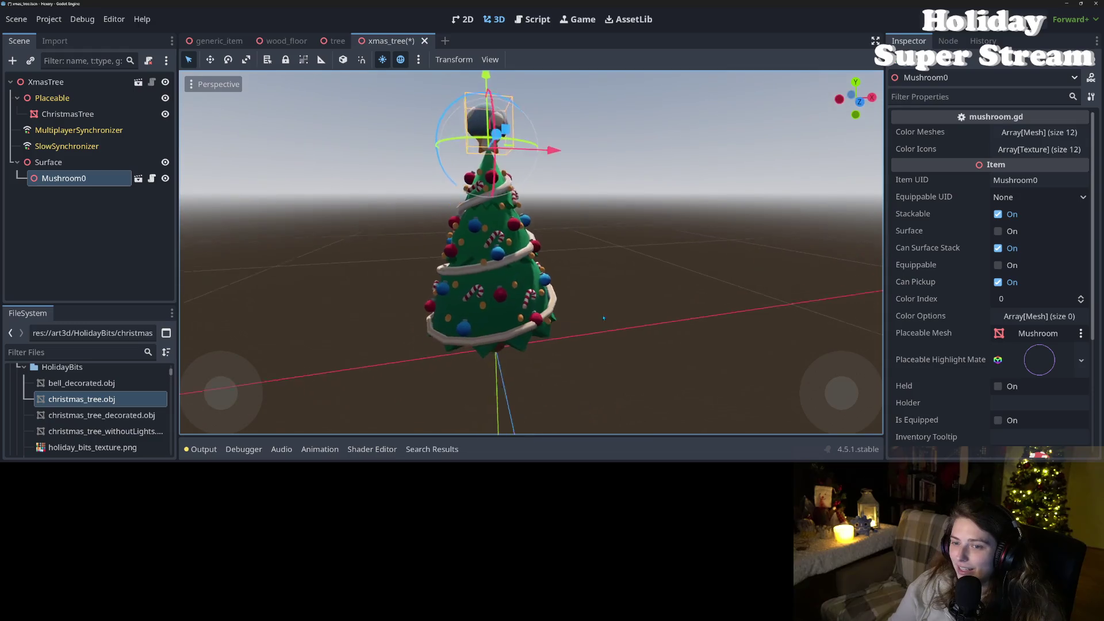
{"action": "left_click", "coordinate": [90, 114]}
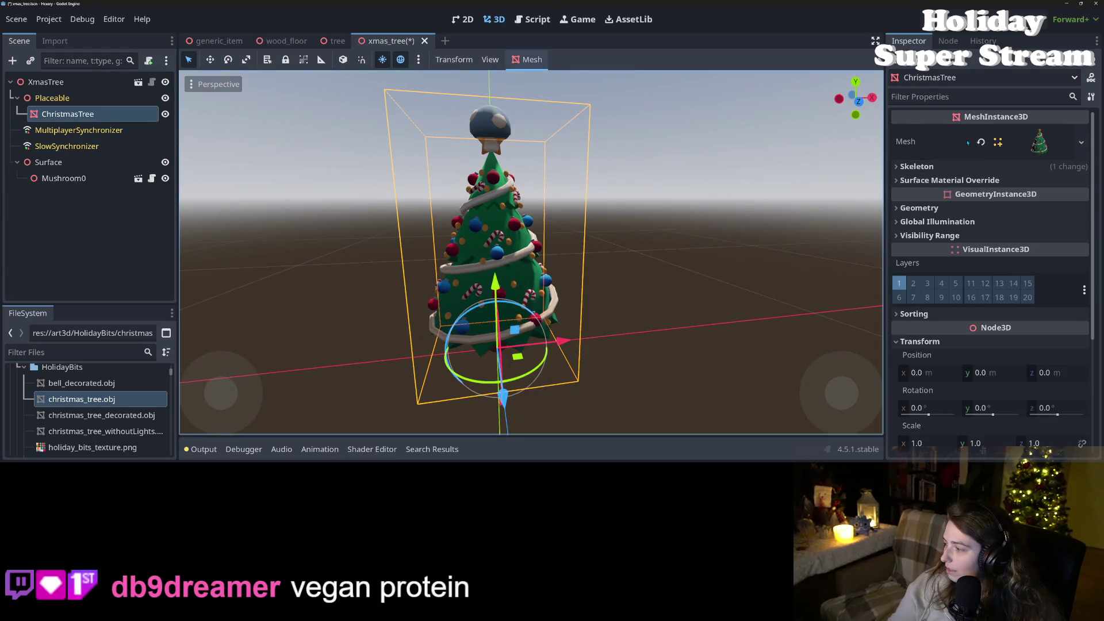
Step: Replace the ChristmasTree's mesh with christmas_tree.obj so the ornamented tree appears
{"action": "left_click", "coordinate": [981, 142]}
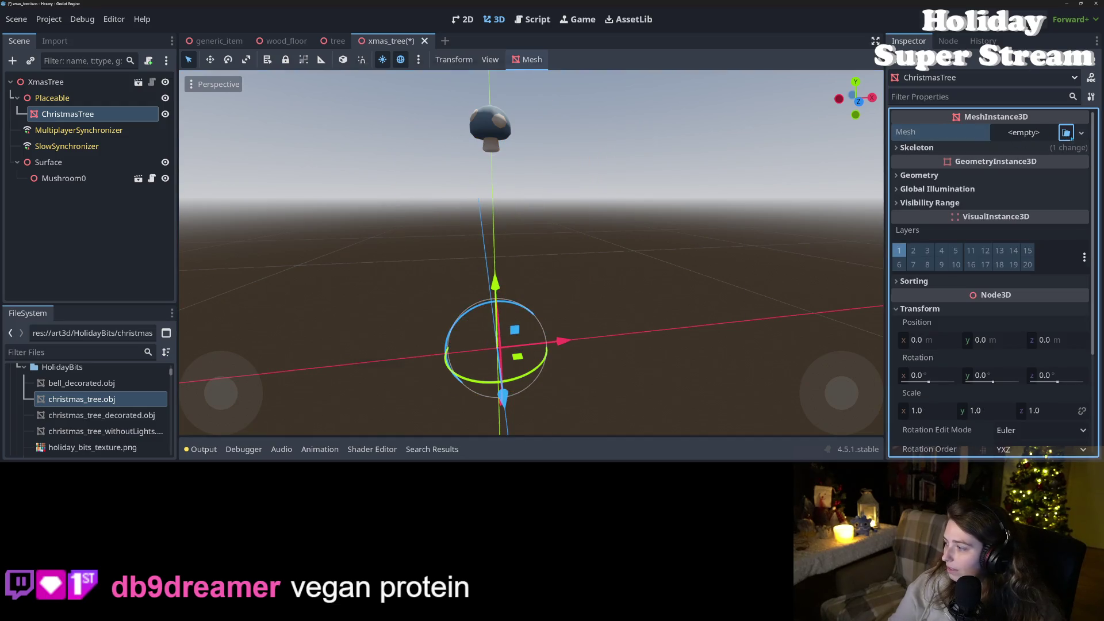
{"action": "left_click", "coordinate": [1066, 132]}
{"action": "type", "text": "tree"}
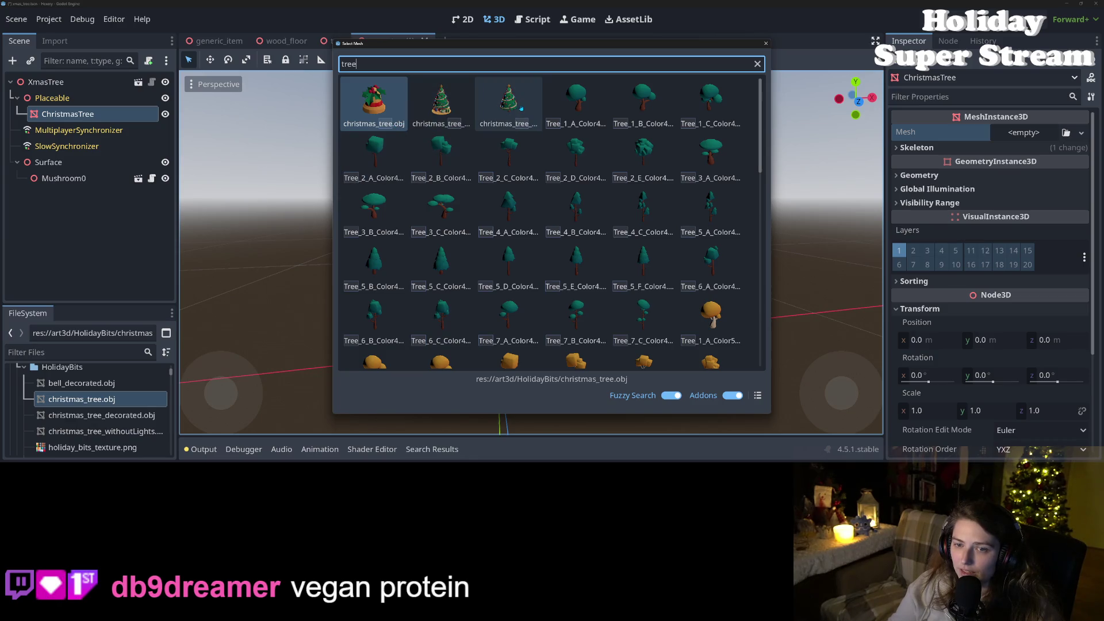
{"action": "double_click", "coordinate": [379, 101]}
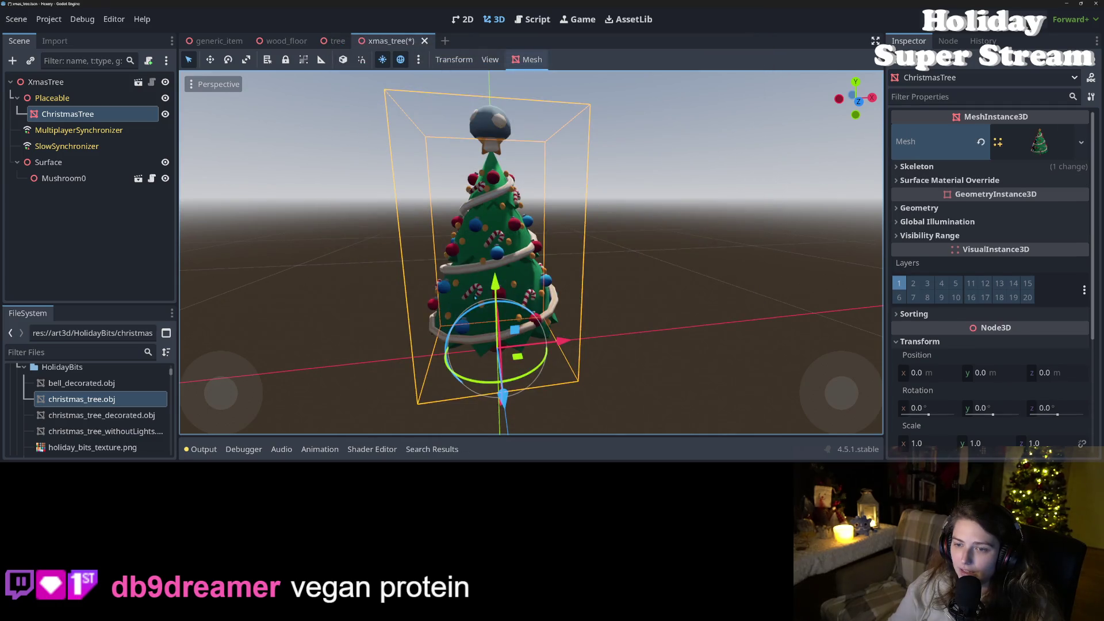
{"action": "scroll", "coordinate": [654, 286], "scroll_direction": "up", "scroll_amount": 3}
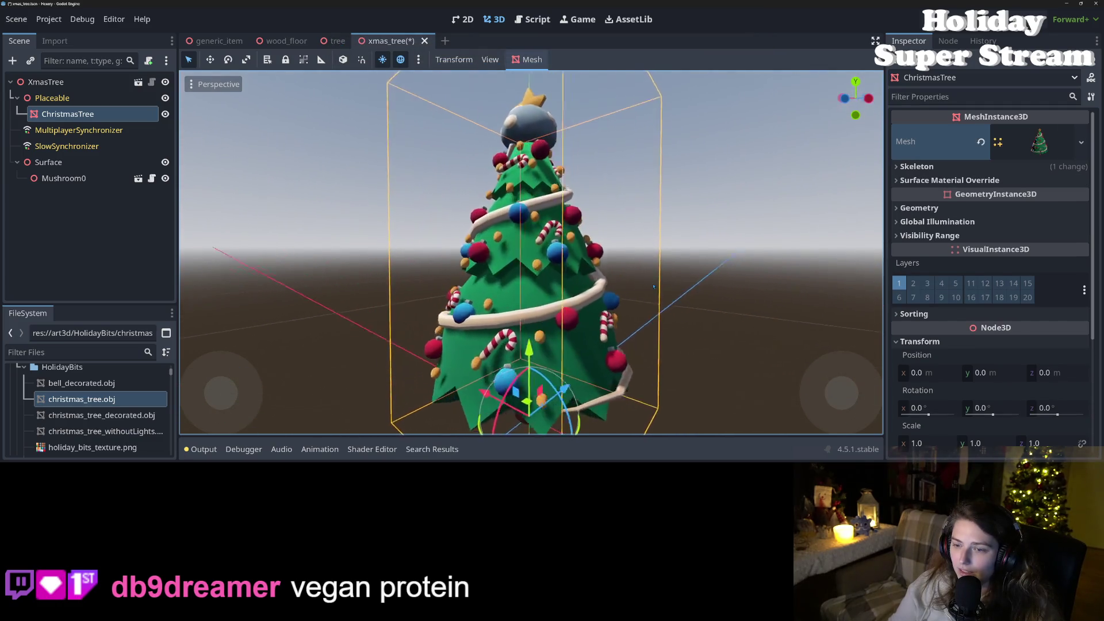
{"action": "scroll", "coordinate": [654, 286], "scroll_direction": "down", "scroll_amount": 5}
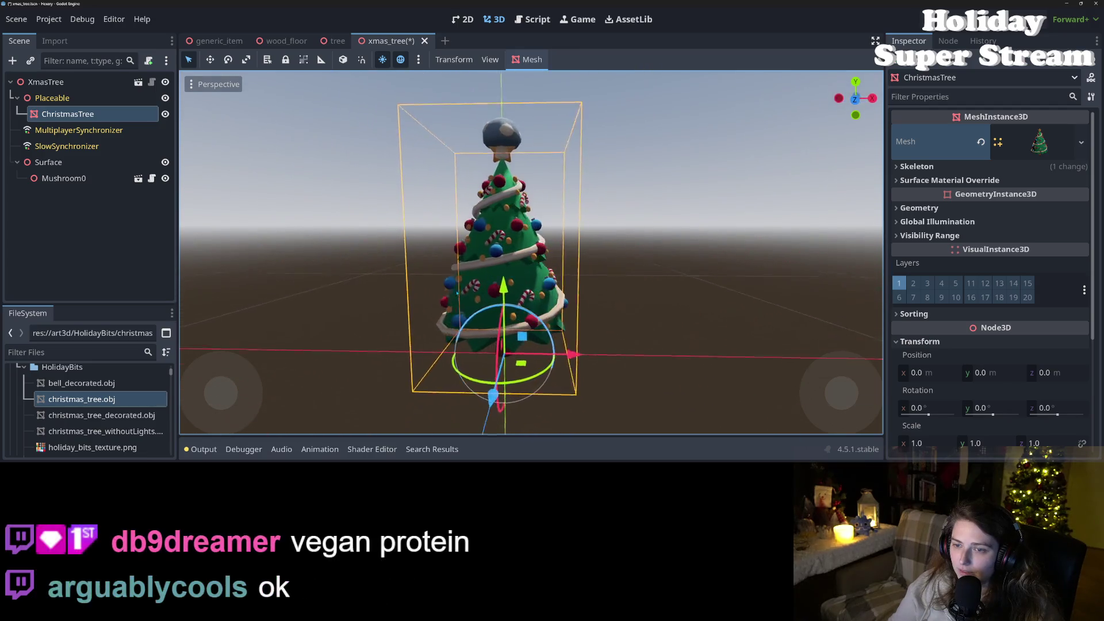
{"action": "left_click_drag", "start_coordinate": [458, 293], "coordinate": [451, 294]}
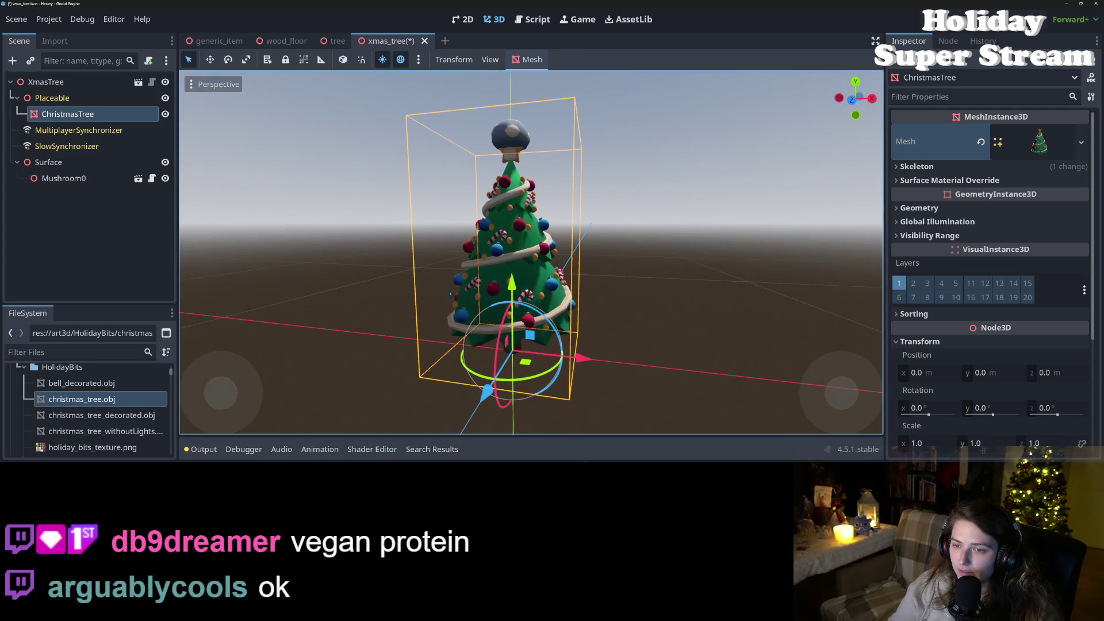
{"action": "left_click", "coordinate": [77, 179]}
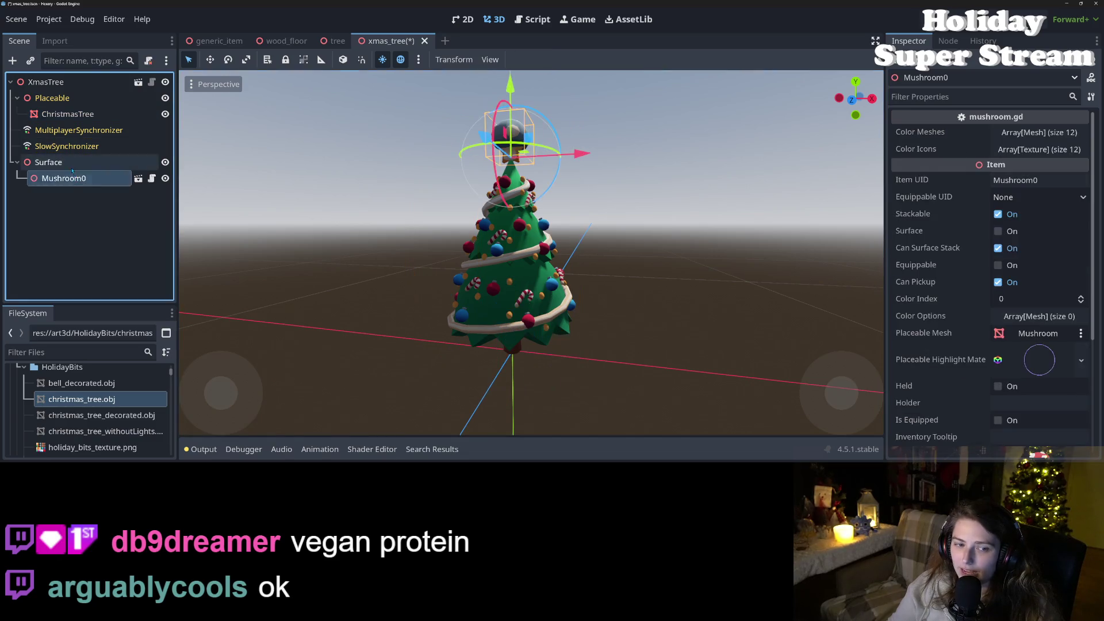
Step: Delete the Surface node and its Mushroom0 child, leaving only the ChristmasTree mesh
{"action": "left_click", "coordinate": [75, 162]}
{"action": "key", "text": "Delete"}
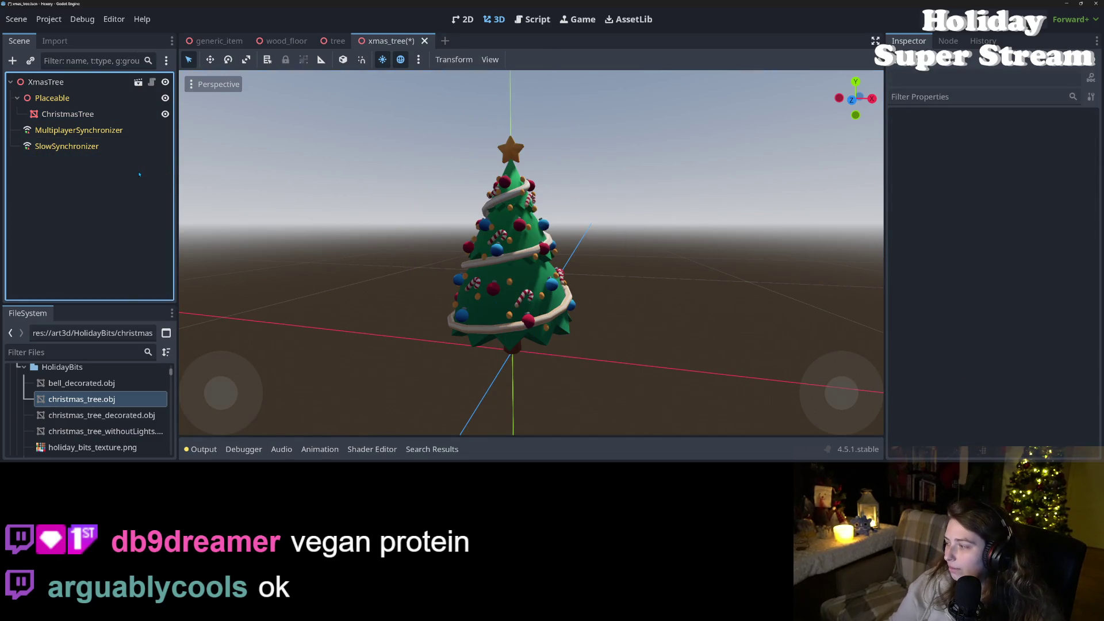
{"action": "mouse_move", "coordinate": [462, 255]}
{"action": "left_mouse_down"}
{"action": "mouse_move", "coordinate": [552, 241]}
{"action": "mouse_move", "coordinate": [646, 269]}
{"action": "left_mouse_up"}
{"action": "left_click", "coordinate": [527, 288]}
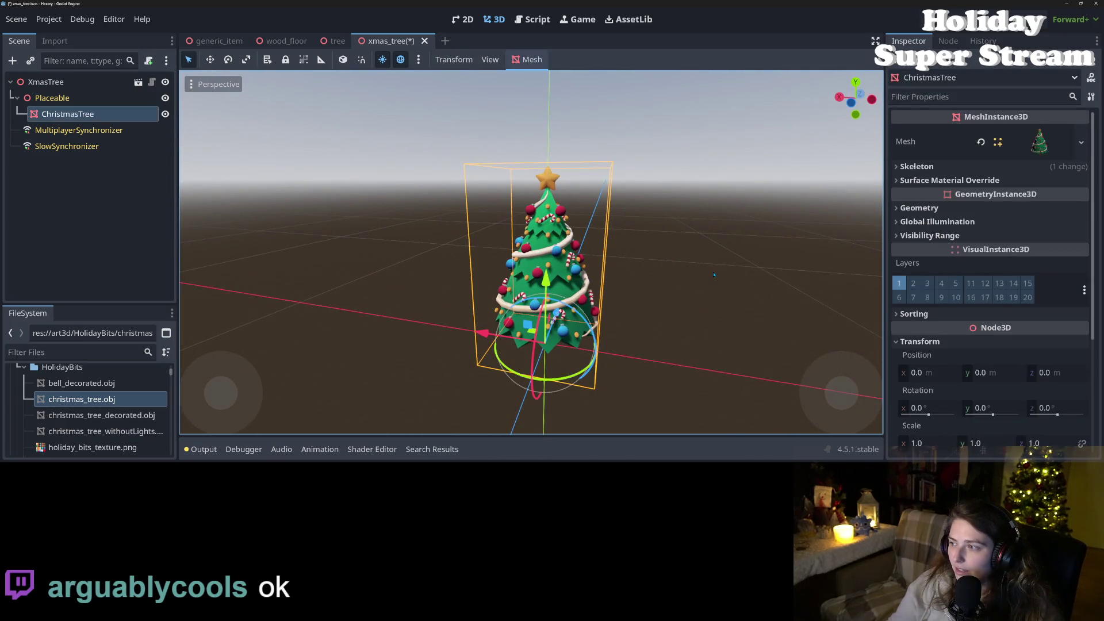
{"action": "left_click_drag", "start_coordinate": [713, 275], "coordinate": [546, 285]}
{"action": "scroll", "coordinate": [522, 288], "scroll_direction": "up", "scroll_amount": 3}
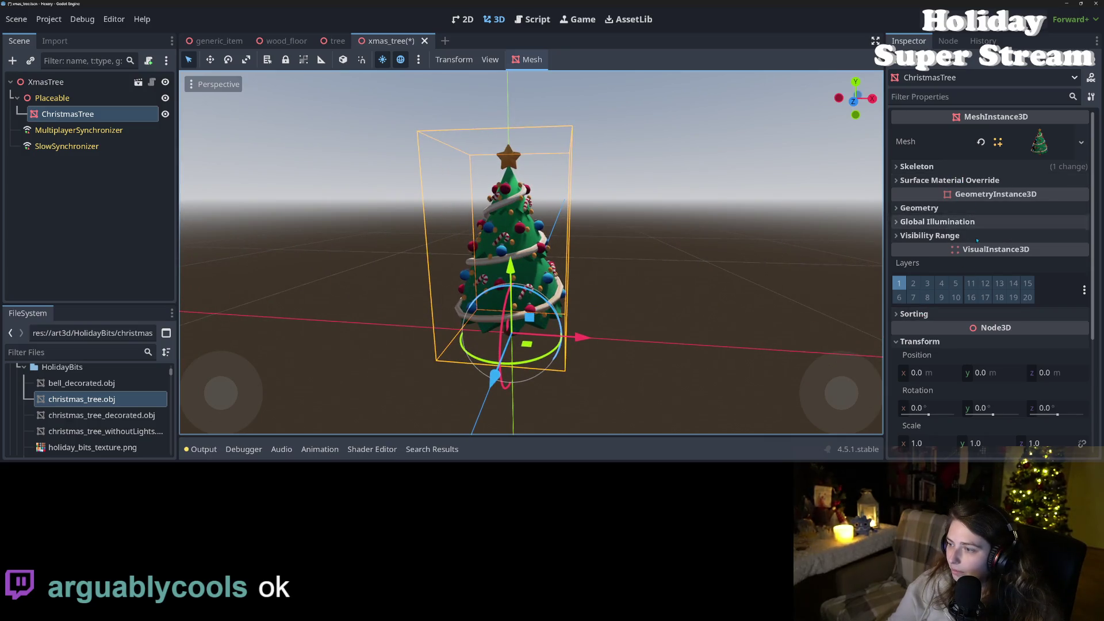
{"action": "left_click", "coordinate": [1029, 209]}
Step: Try a couple of materials as the tree's Material Override, one turning it orange
{"action": "left_click", "coordinate": [1065, 224]}
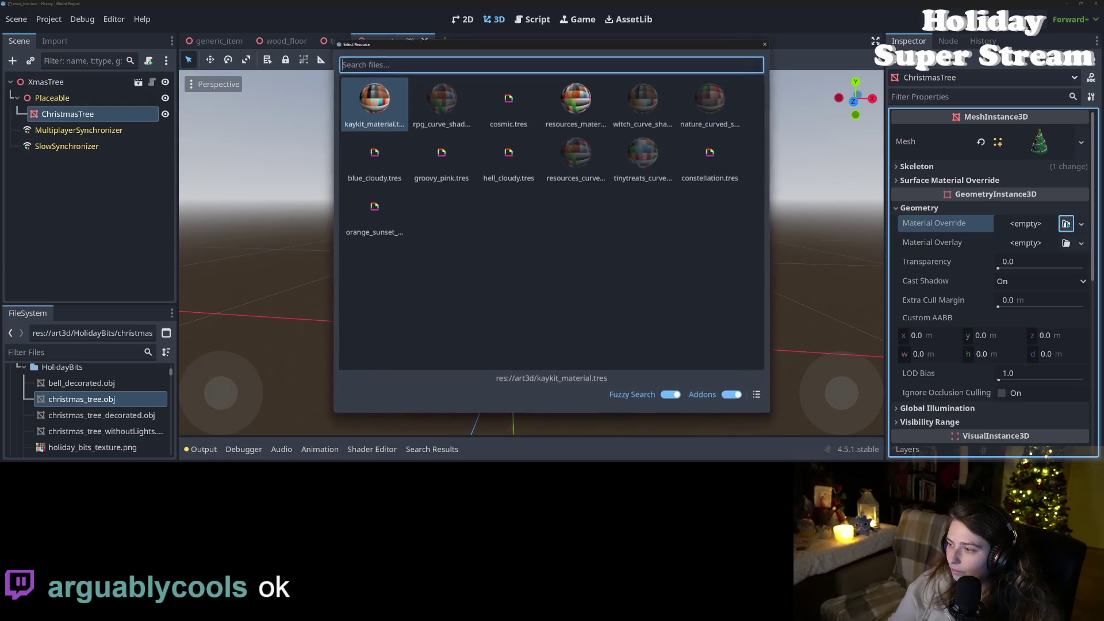
{"action": "double_click", "coordinate": [659, 108]}
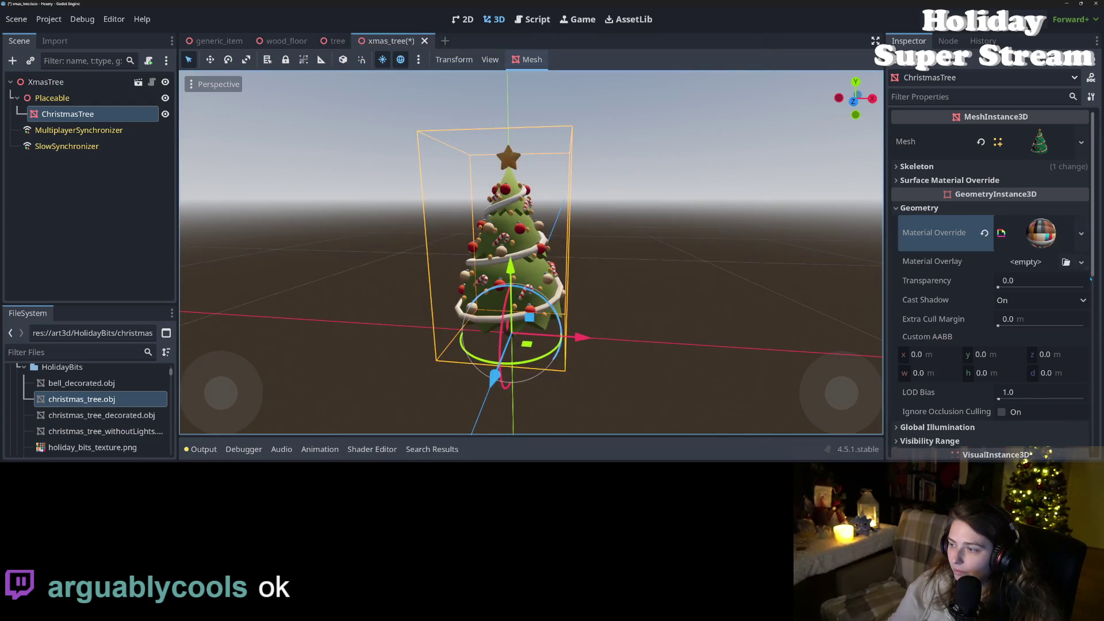
{"action": "left_click", "coordinate": [1080, 235]}
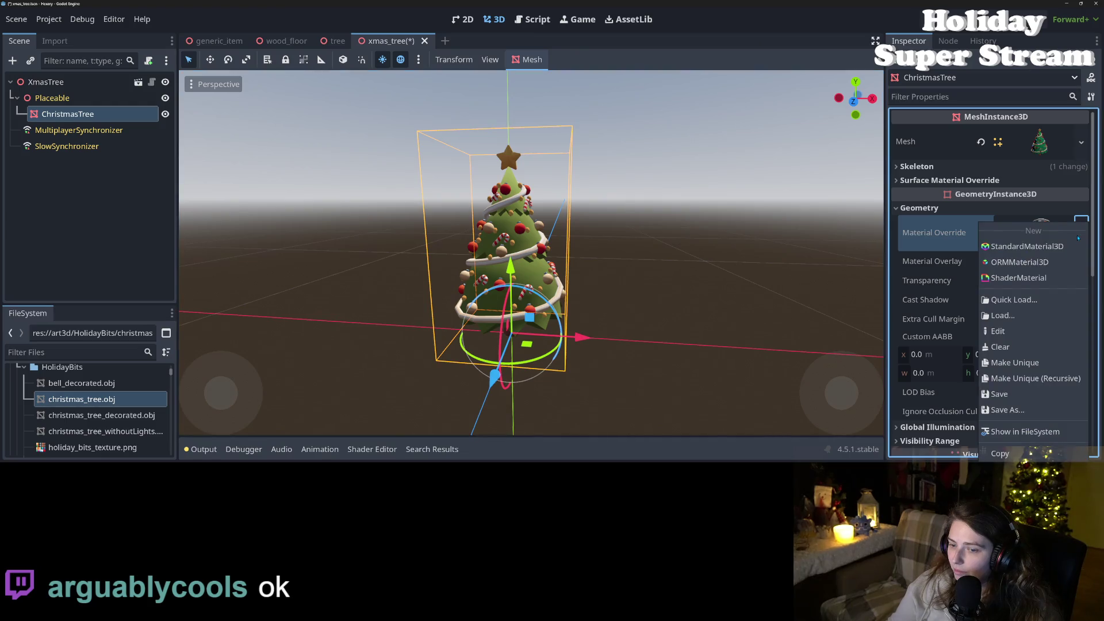
{"action": "left_click", "coordinate": [1016, 299]}
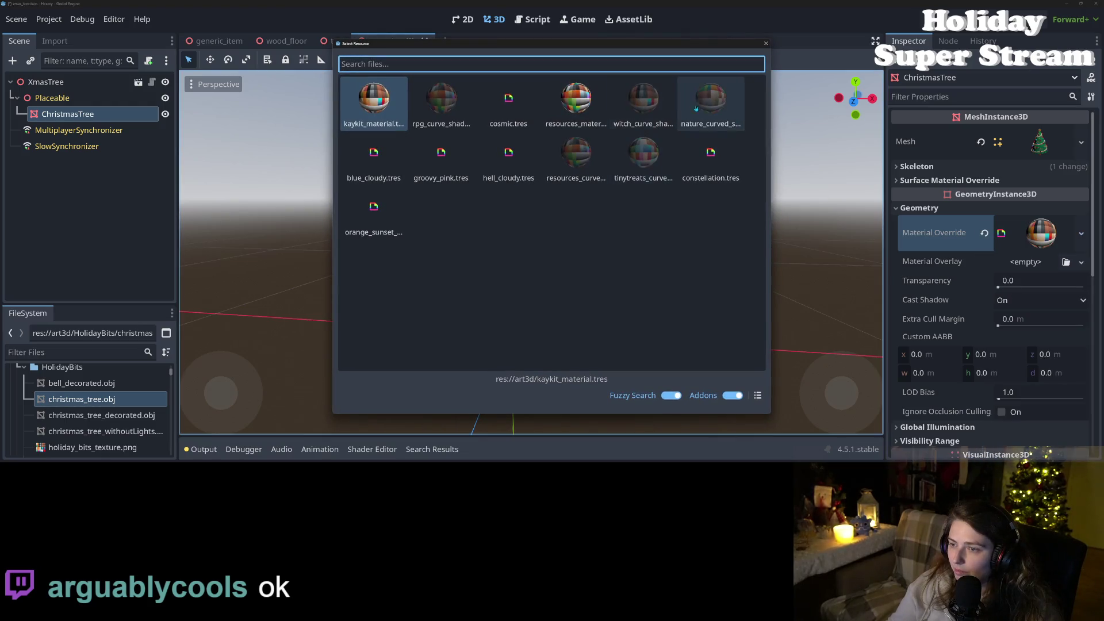
{"action": "double_click", "coordinate": [702, 104]}
{"action": "scroll", "coordinate": [654, 307], "scroll_direction": "up", "scroll_amount": 5}
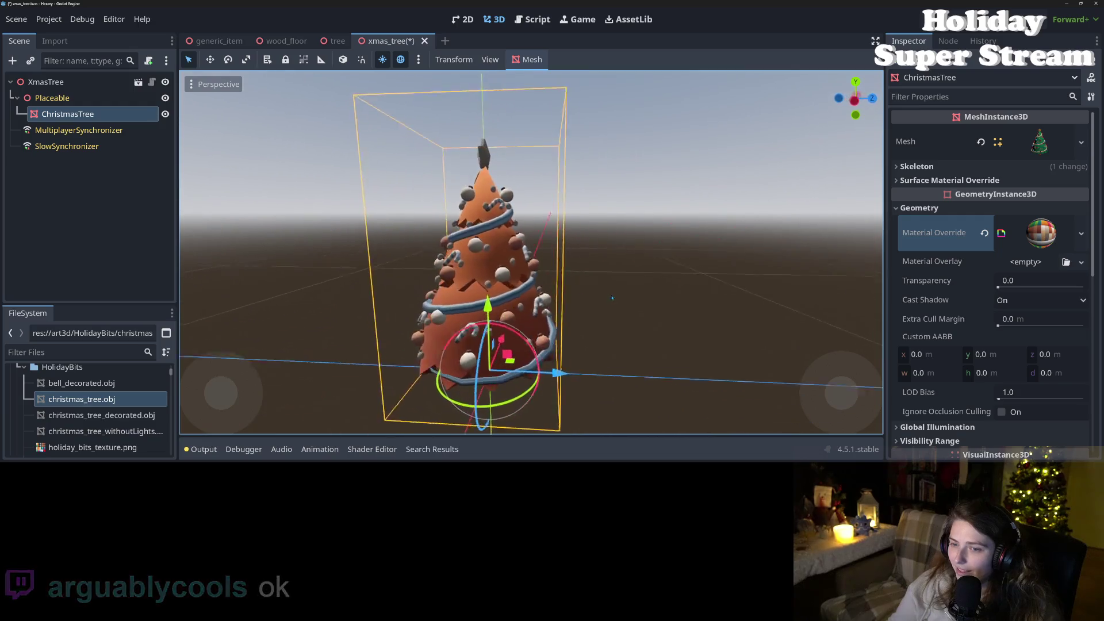
{"action": "mouse_move", "coordinate": [713, 296]}
{"action": "left_mouse_down"}
{"action": "mouse_move", "coordinate": [627, 278]}
{"action": "mouse_move", "coordinate": [334, 266]}
{"action": "mouse_move", "coordinate": [584, 345]}
{"action": "mouse_move", "coordinate": [590, 261]}
{"action": "mouse_move", "coordinate": [555, 296]}
{"action": "mouse_move", "coordinate": [560, 309]}
{"action": "left_mouse_up"}
{"action": "scroll", "coordinate": [585, 345], "scroll_direction": "up", "scroll_amount": 5}
{"action": "scroll", "coordinate": [591, 262], "scroll_direction": "down", "scroll_amount": 5}
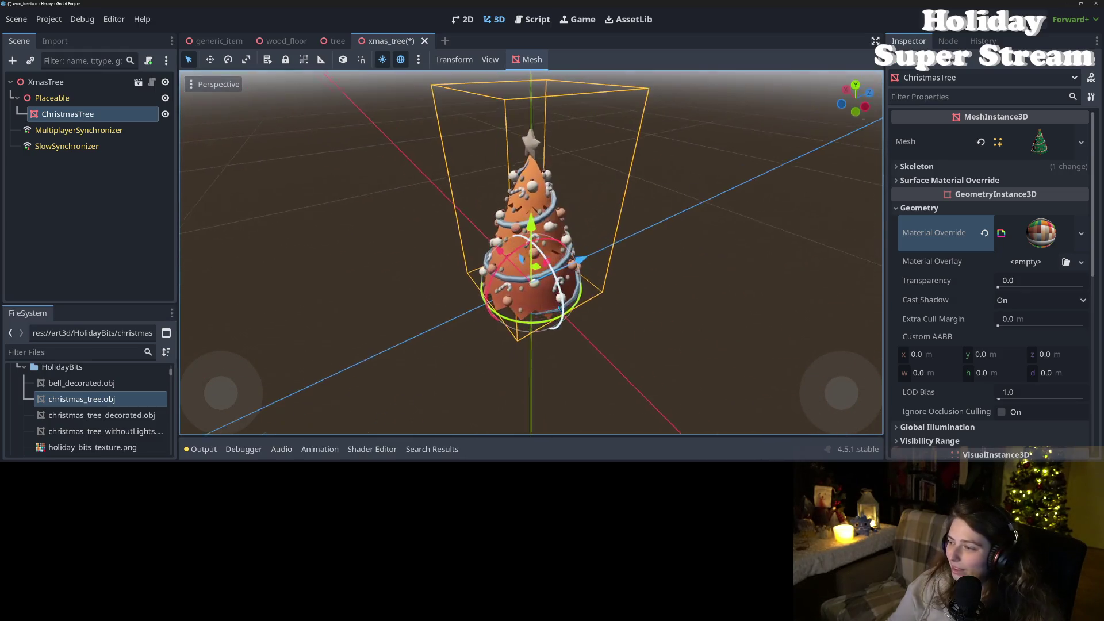
Step: Try several more materials from the quick-load list as the Material Override
{"action": "left_click", "coordinate": [1082, 235]}
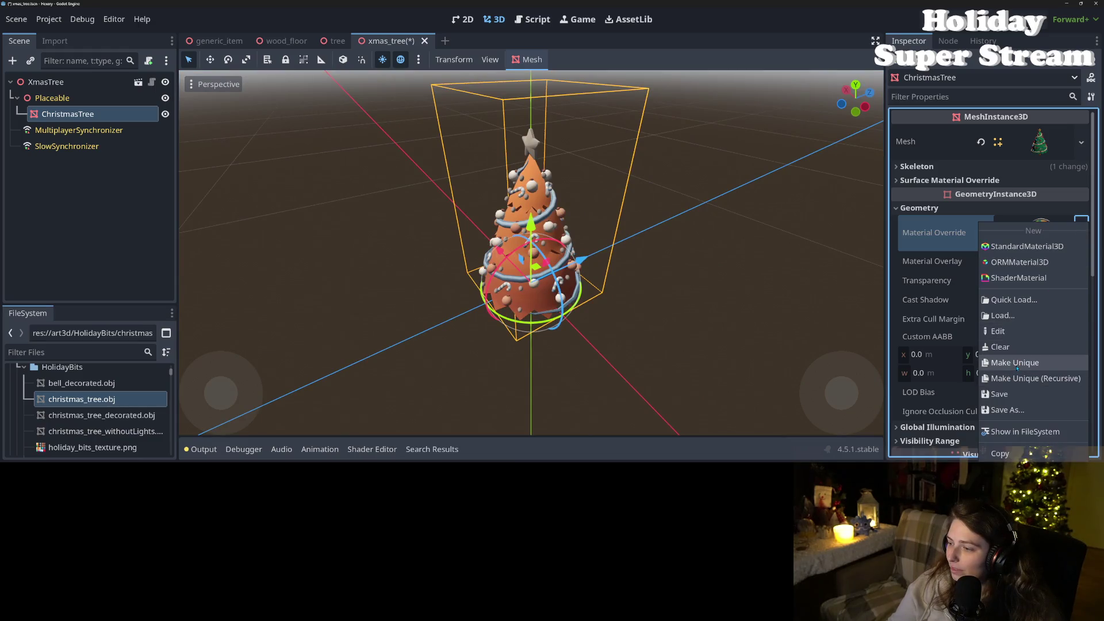
{"action": "left_click", "coordinate": [1014, 300]}
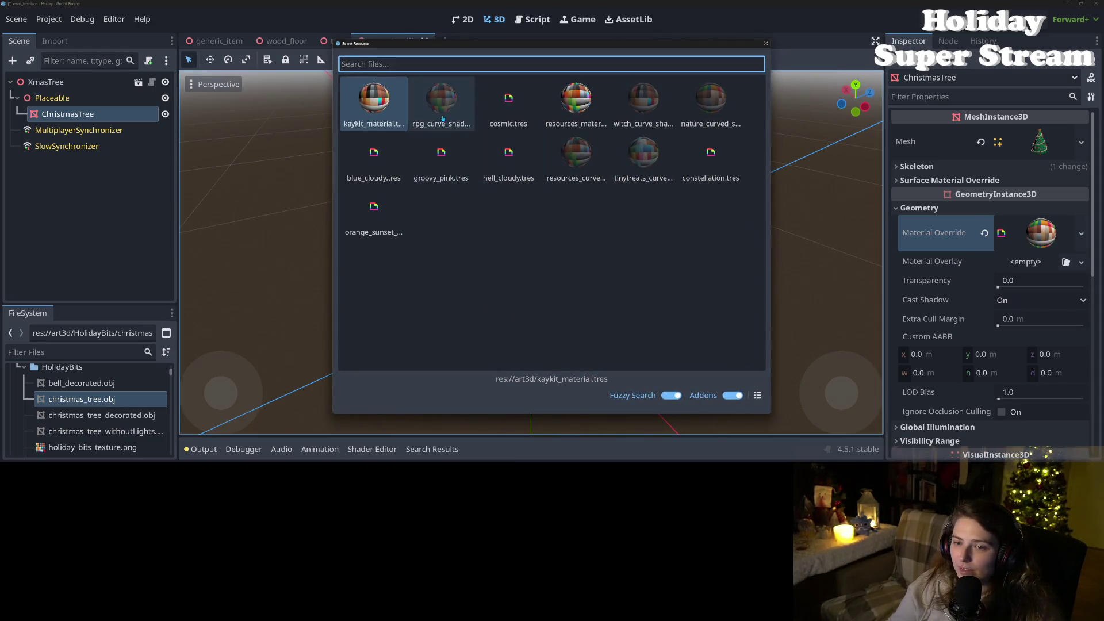
{"action": "key", "text": "Return"}
{"action": "left_click_drag", "start_coordinate": [561, 299], "coordinate": [572, 296]}
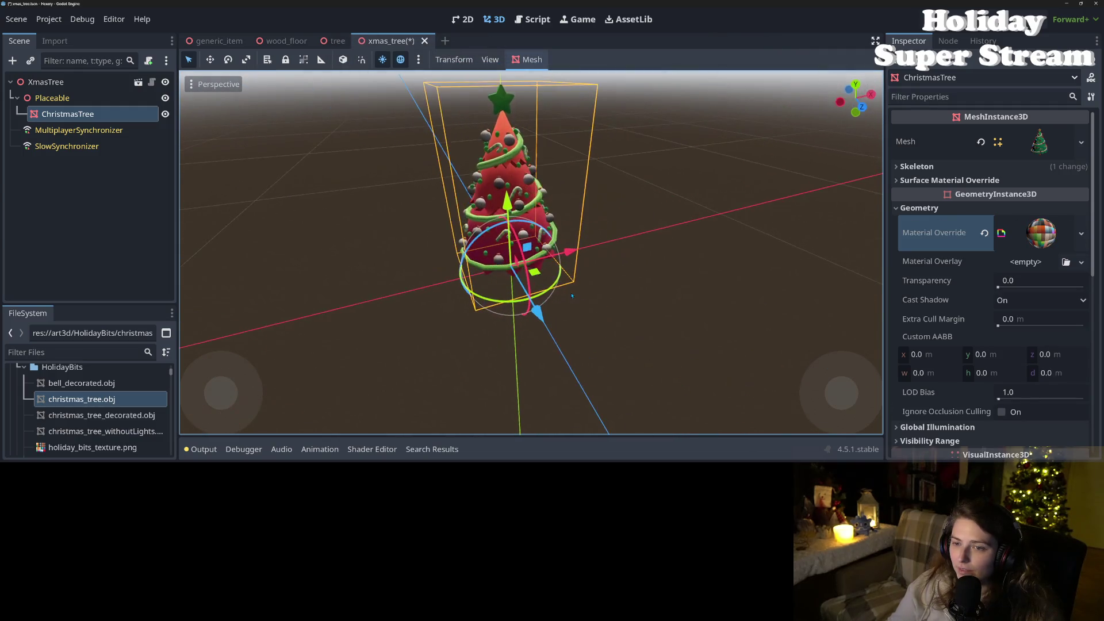
{"action": "left_click", "coordinate": [1082, 233]}
{"action": "left_click", "coordinate": [1014, 300]}
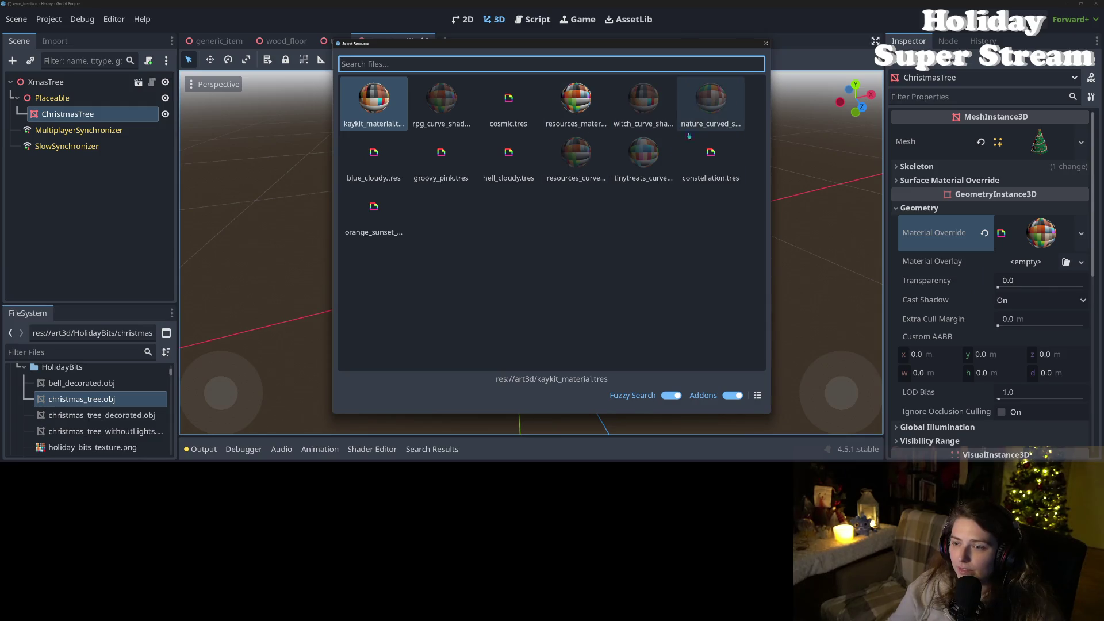
{"action": "left_click", "coordinate": [644, 145]}
{"action": "mouse_move", "coordinate": [645, 145]}
{"action": "left_mouse_down"}
{"action": "mouse_move", "coordinate": [453, 228]}
{"action": "mouse_move", "coordinate": [747, 276]}
{"action": "left_mouse_up"}
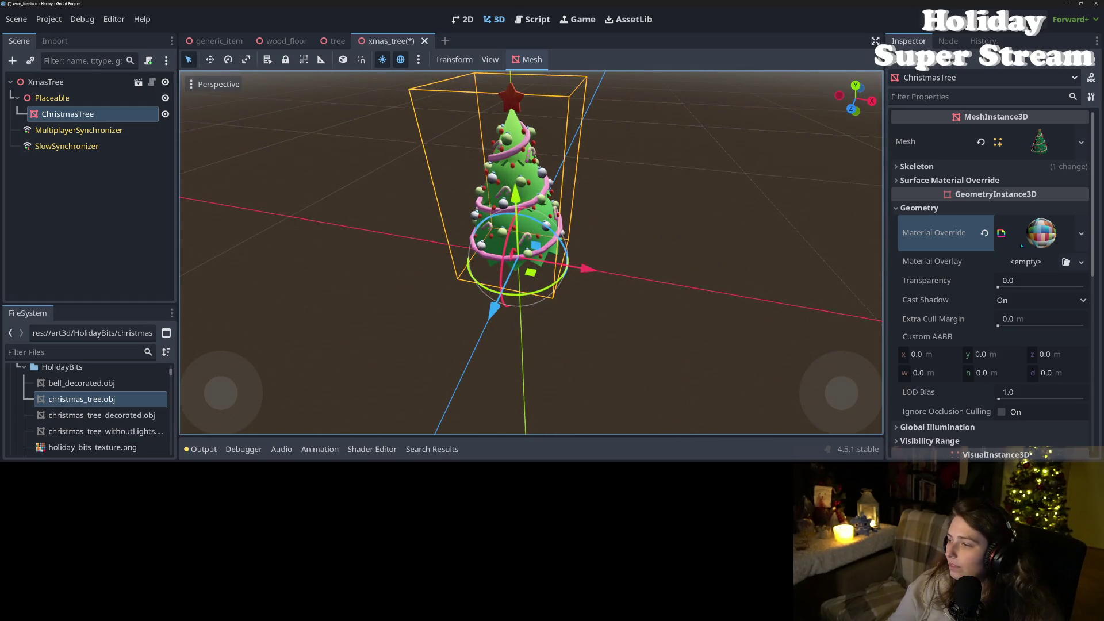
{"action": "left_click", "coordinate": [1081, 232]}
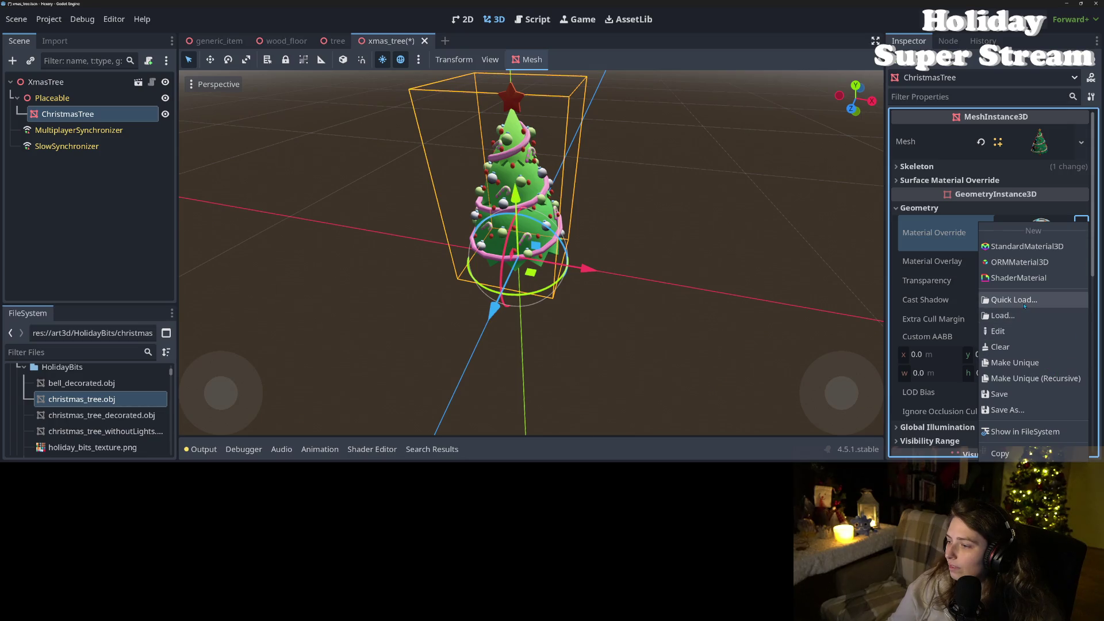
{"action": "left_click", "coordinate": [1014, 300]}
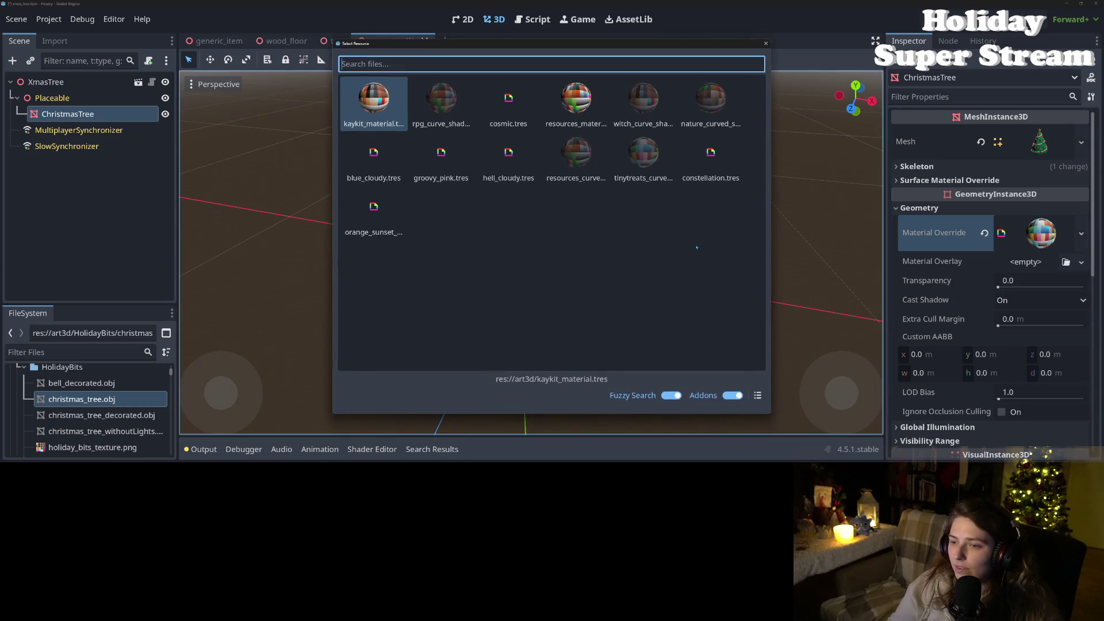
{"action": "double_click", "coordinate": [574, 157]}
{"action": "left_click_drag", "start_coordinate": [735, 305], "coordinate": [690, 259]}
Step: Apply nature_curved, then a new ShaderMaterial, and finally clear Material Override to empty
{"action": "left_click", "coordinate": [1081, 234]}
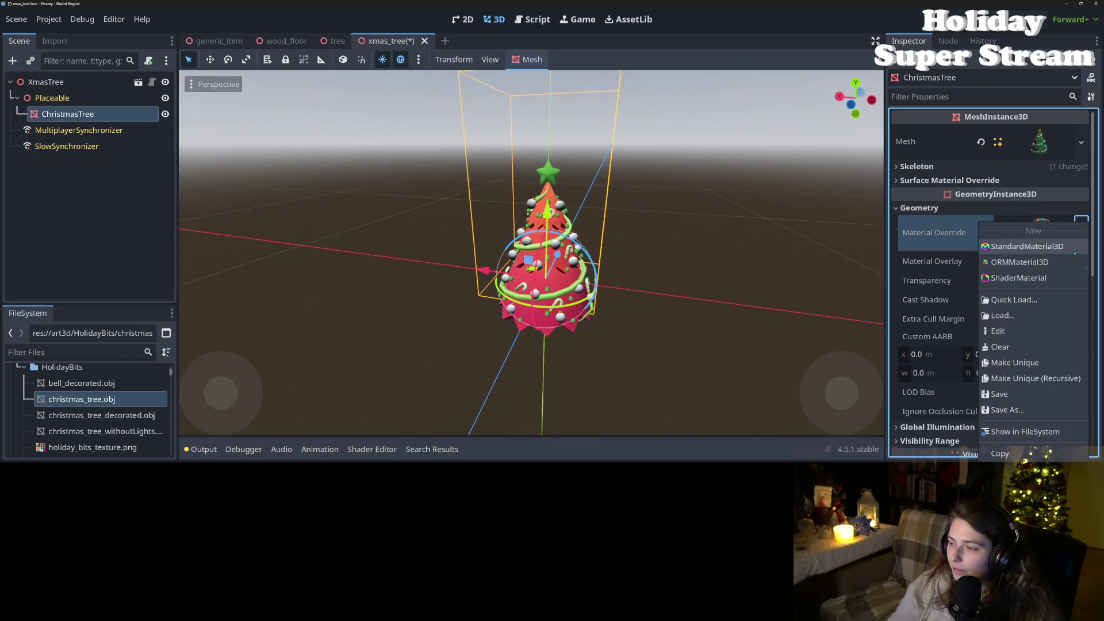
{"action": "left_click", "coordinate": [1015, 300]}
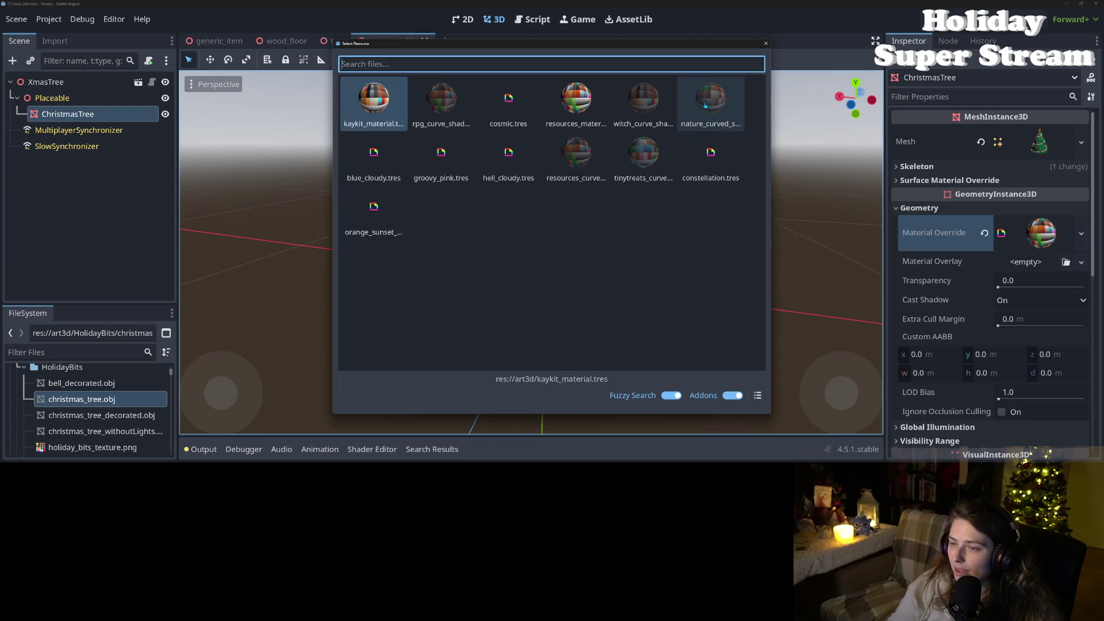
{"action": "double_click", "coordinate": [705, 105]}
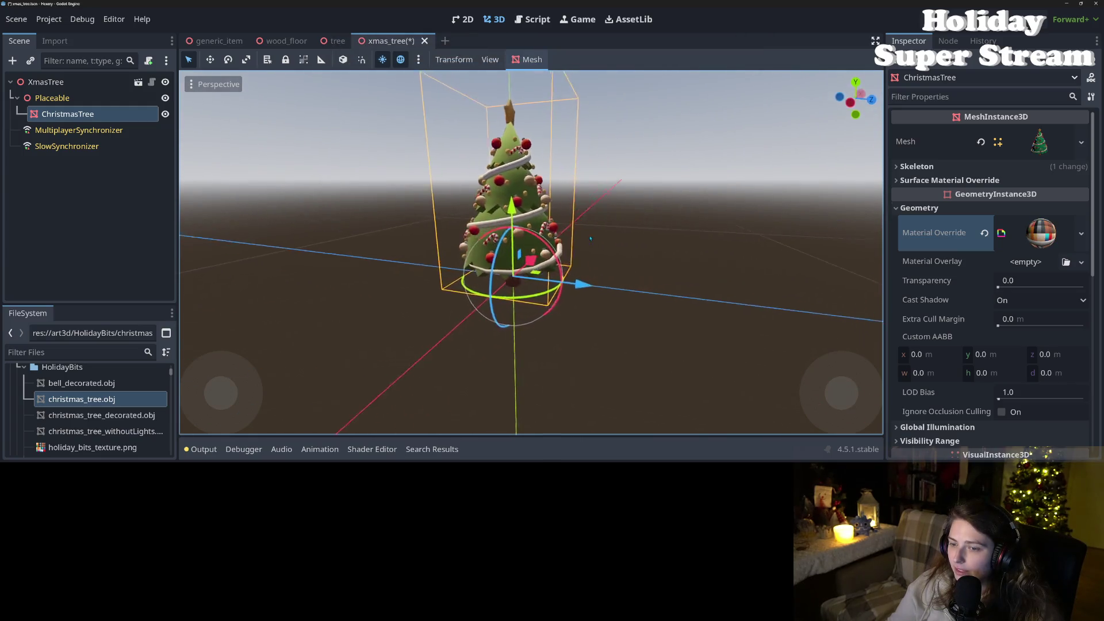
{"action": "scroll", "coordinate": [532, 202], "scroll_direction": "up", "scroll_amount": 5}
{"action": "scroll", "coordinate": [531, 202], "scroll_direction": "up", "scroll_amount": 4}
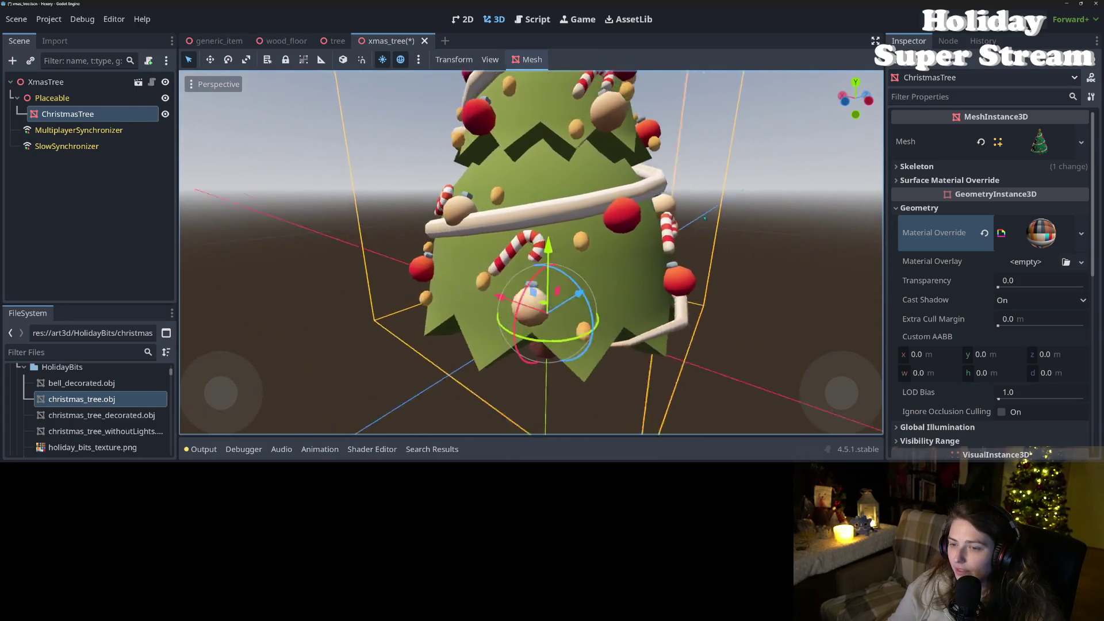
{"action": "scroll", "coordinate": [705, 218], "scroll_direction": "down", "scroll_amount": 5}
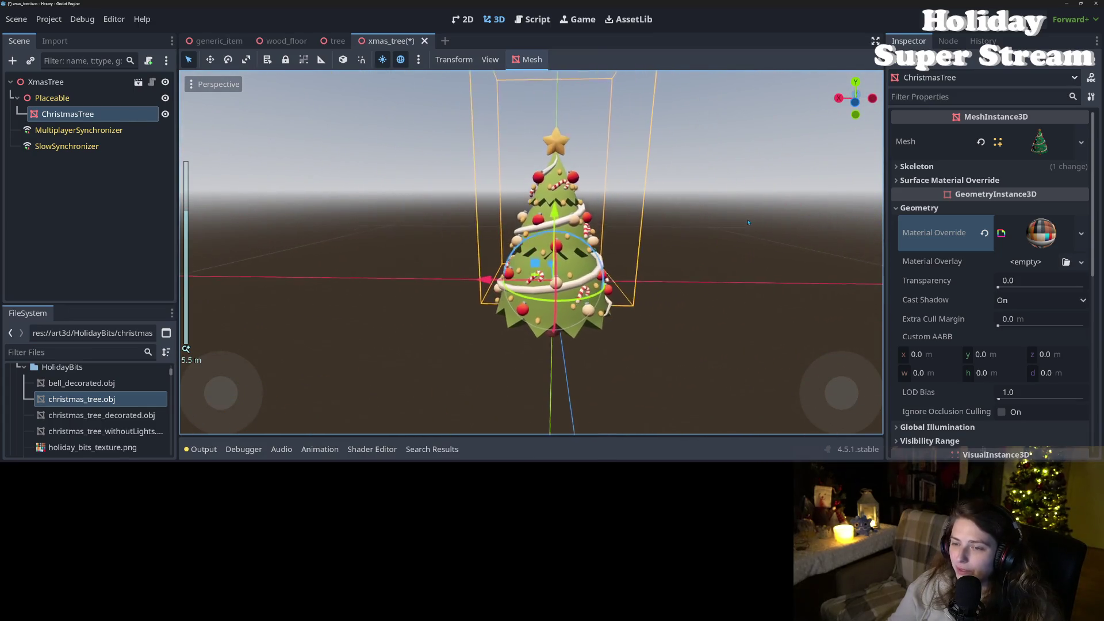
{"action": "scroll", "coordinate": [747, 256], "scroll_direction": "up", "scroll_amount": 3}
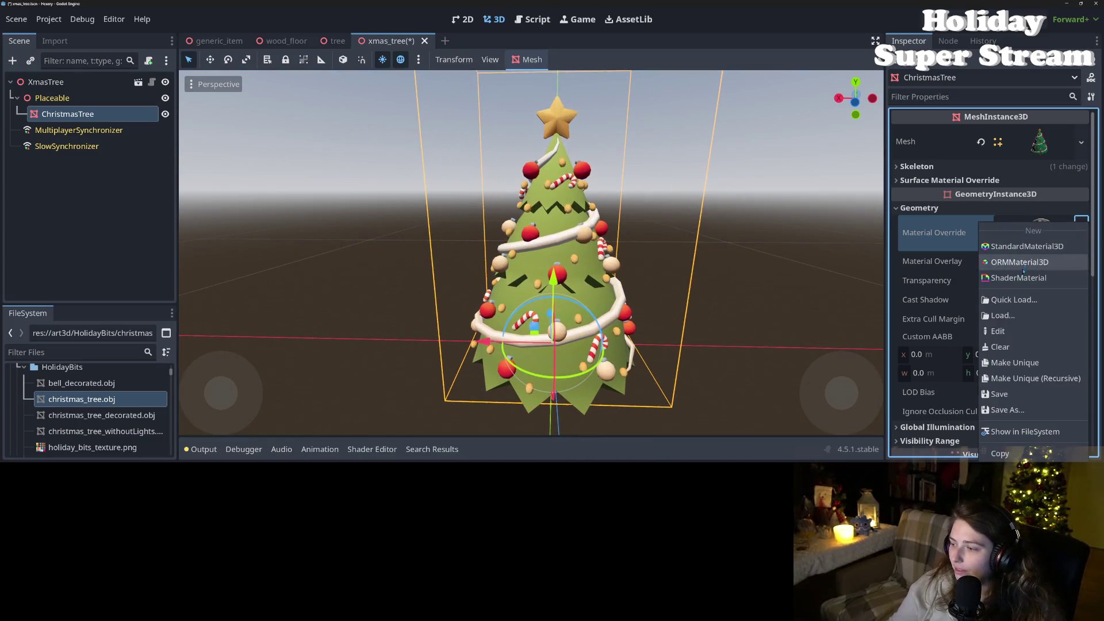
{"action": "left_click", "coordinate": [1018, 278]}
{"action": "left_click", "coordinate": [984, 233]}
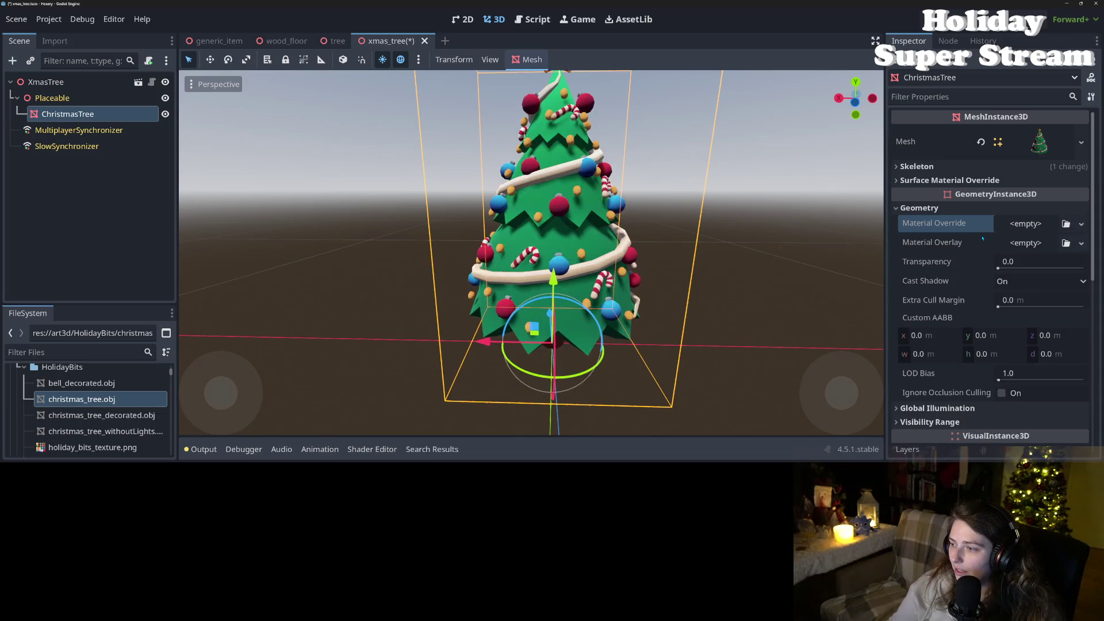
Step: Try a new StandardMaterial3D as Material Override, then clear it again
{"action": "left_click", "coordinate": [1081, 223]}
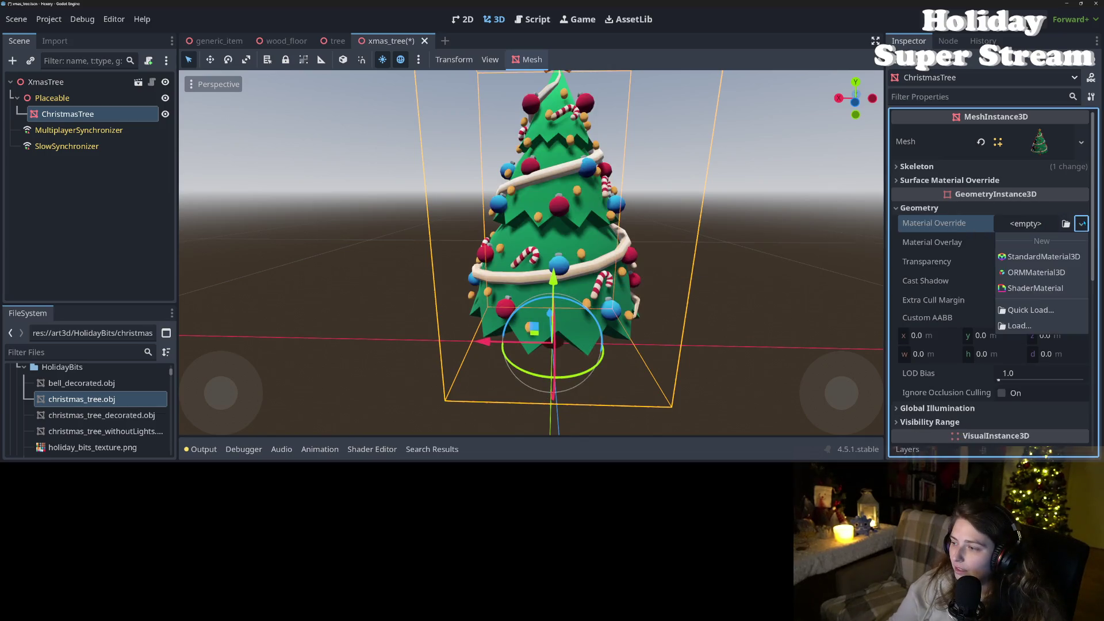
{"action": "left_click", "coordinate": [1042, 258]}
{"action": "left_click", "coordinate": [1038, 236]}
{"action": "scroll", "coordinate": [1039, 236], "scroll_direction": "down", "scroll_amount": 2}
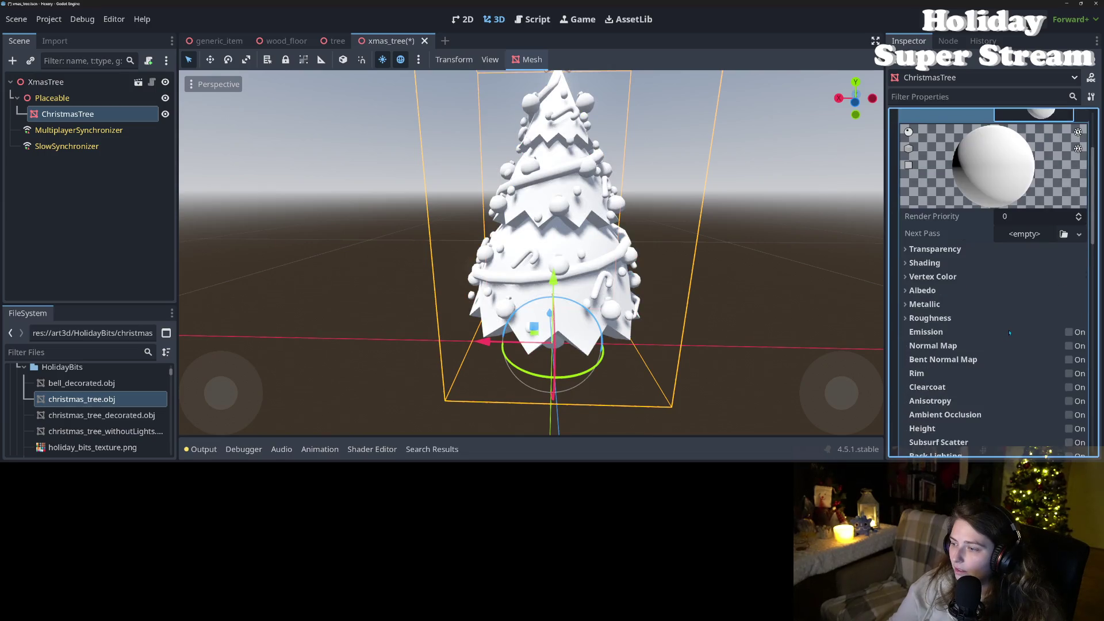
{"action": "scroll", "coordinate": [1039, 236], "scroll_direction": "up", "scroll_amount": 2}
{"action": "left_click", "coordinate": [985, 233]}
Step: Load kaykit_material as the tree's Material Override and make it unique
{"action": "left_click", "coordinate": [1081, 224]}
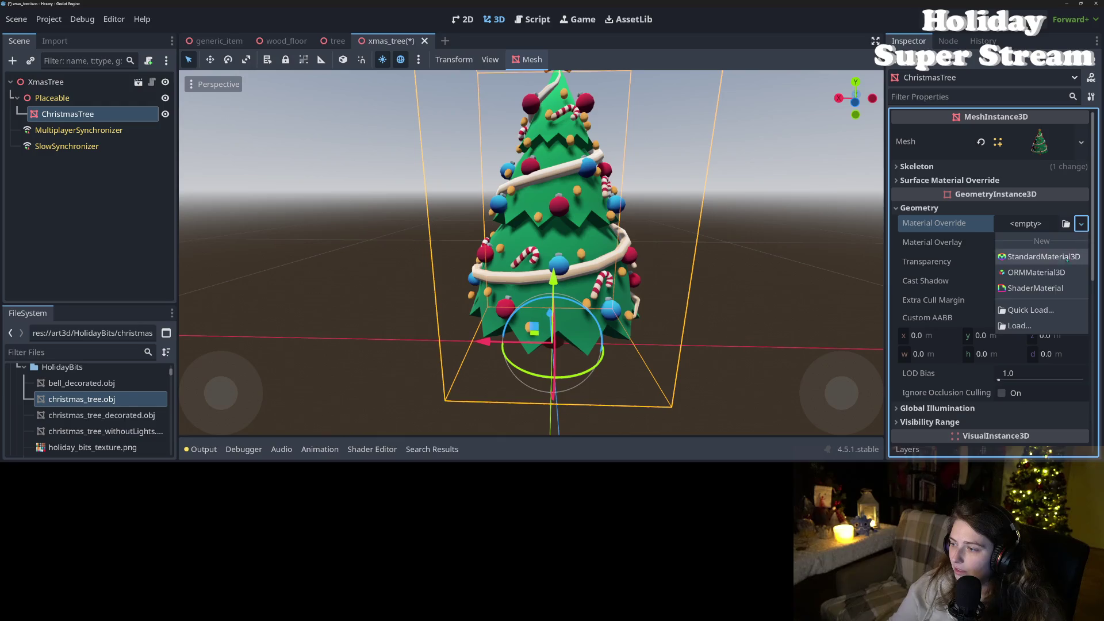
{"action": "left_click", "coordinate": [1042, 311]}
{"action": "key", "text": "Return"}
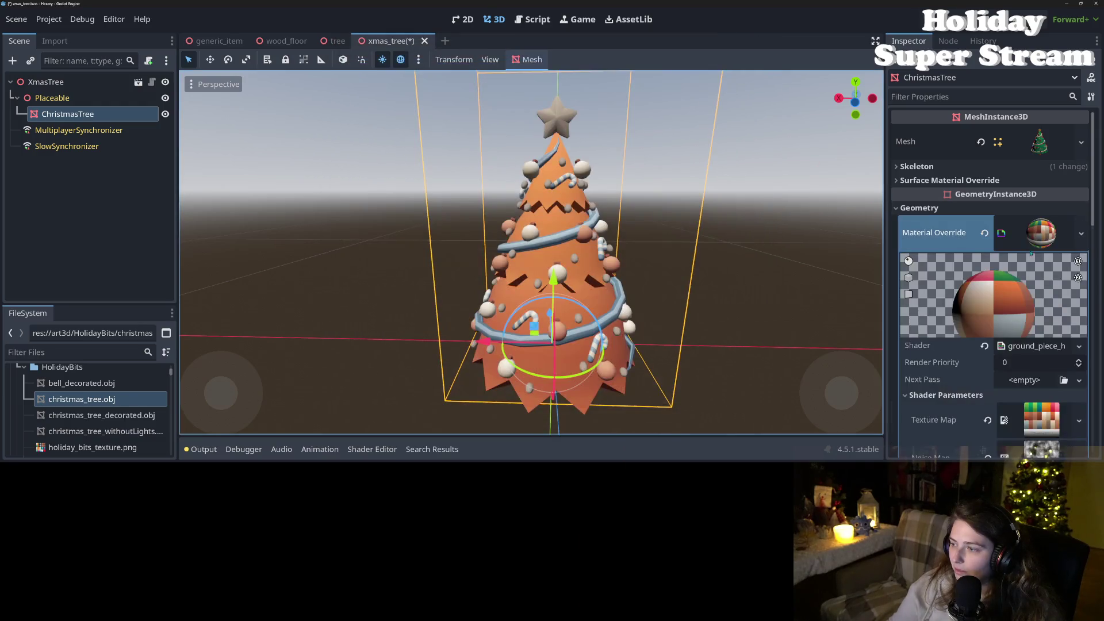
{"action": "left_click", "coordinate": [1084, 238]}
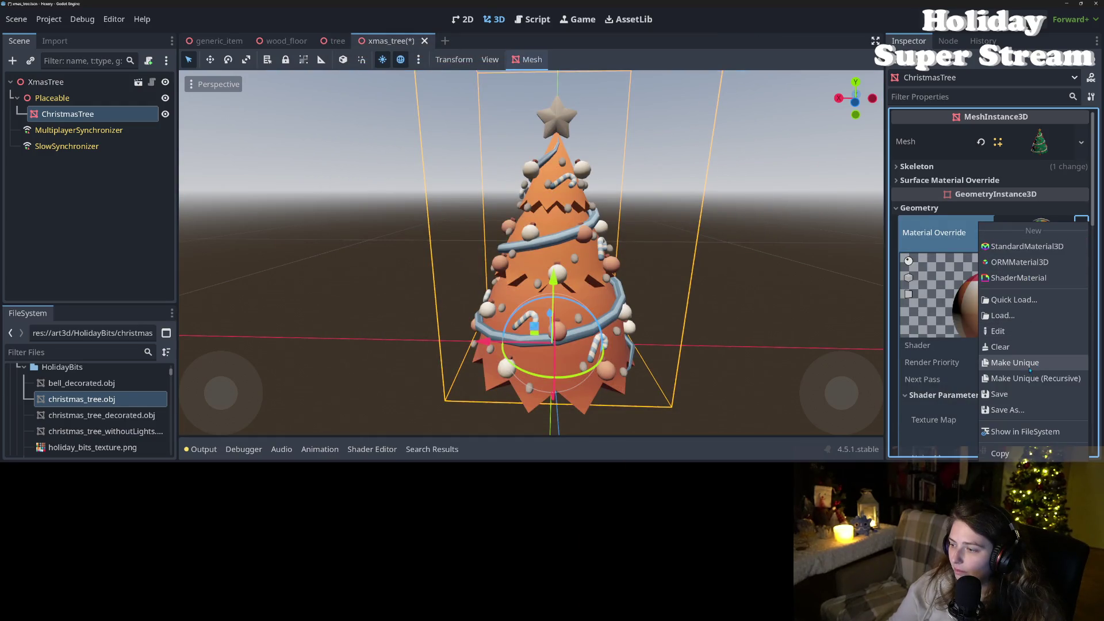
{"action": "left_click", "coordinate": [1012, 364]}
Step: Set the material's Texture Map shader parameter to the colourful palette texture
{"action": "scroll", "coordinate": [955, 315], "scroll_direction": "down", "scroll_amount": 4}
{"action": "left_click", "coordinate": [966, 180]}
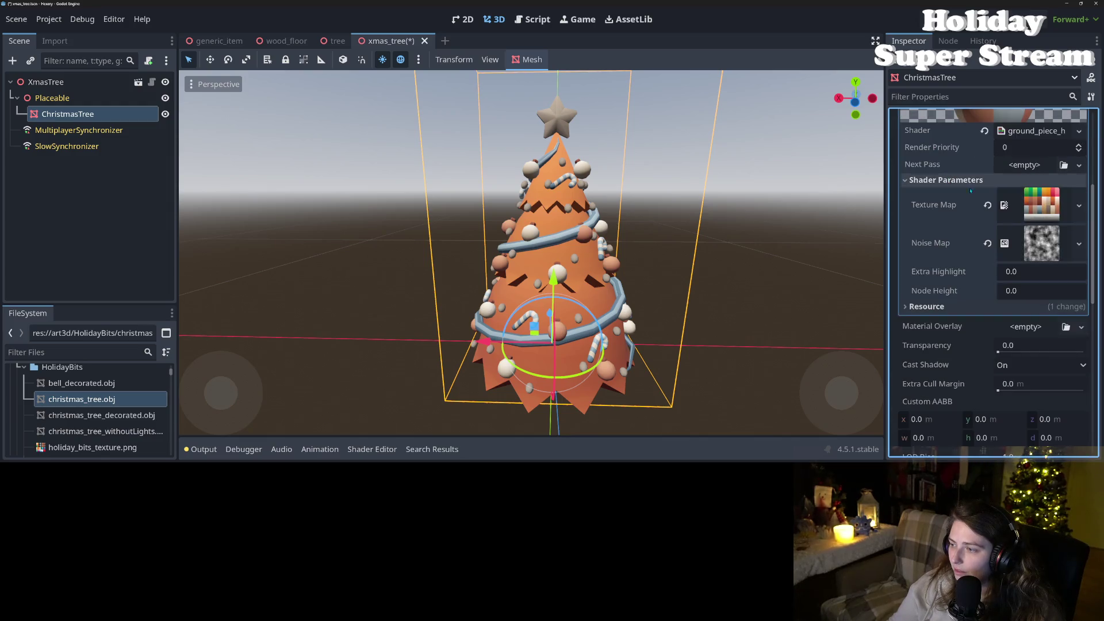
{"action": "left_click", "coordinate": [988, 205]}
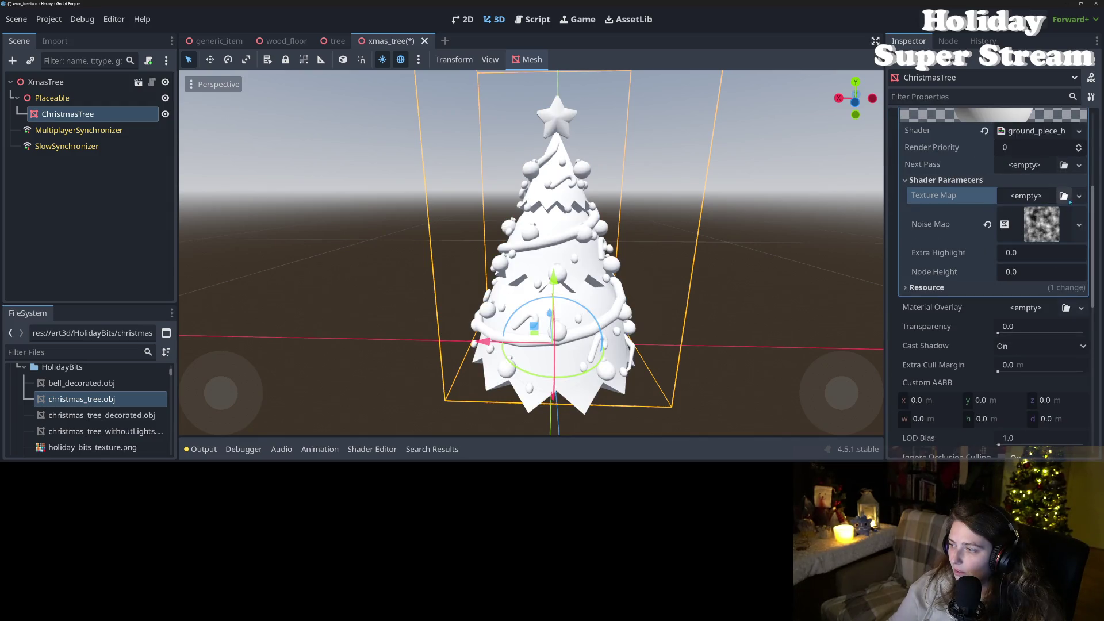
{"action": "left_click", "coordinate": [1064, 196]}
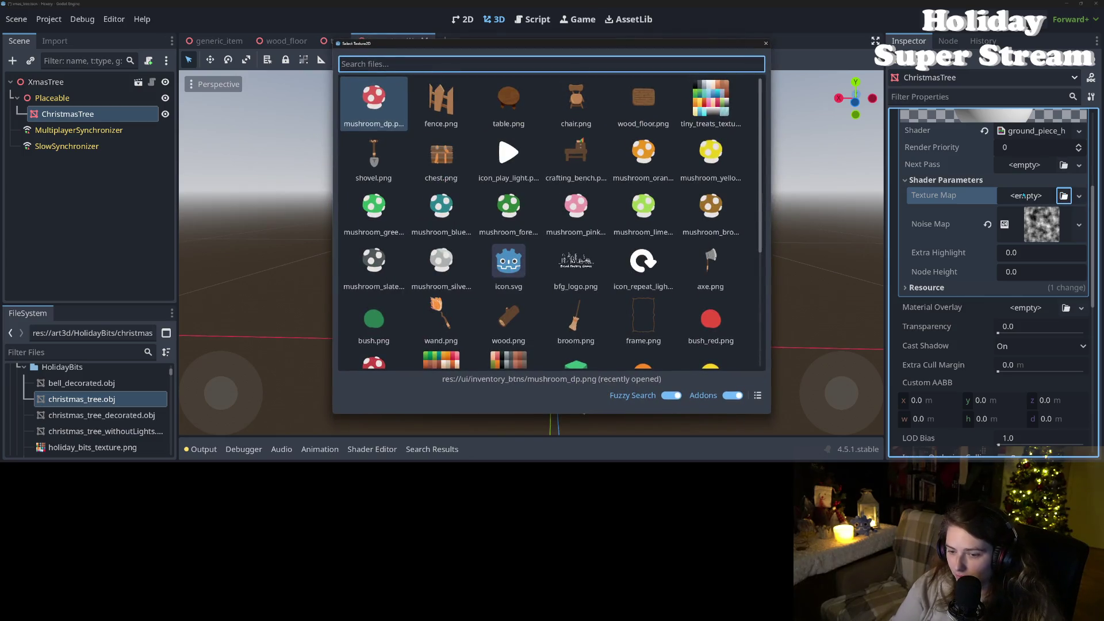
{"action": "scroll", "coordinate": [509, 233], "scroll_direction": "down", "scroll_amount": 4}
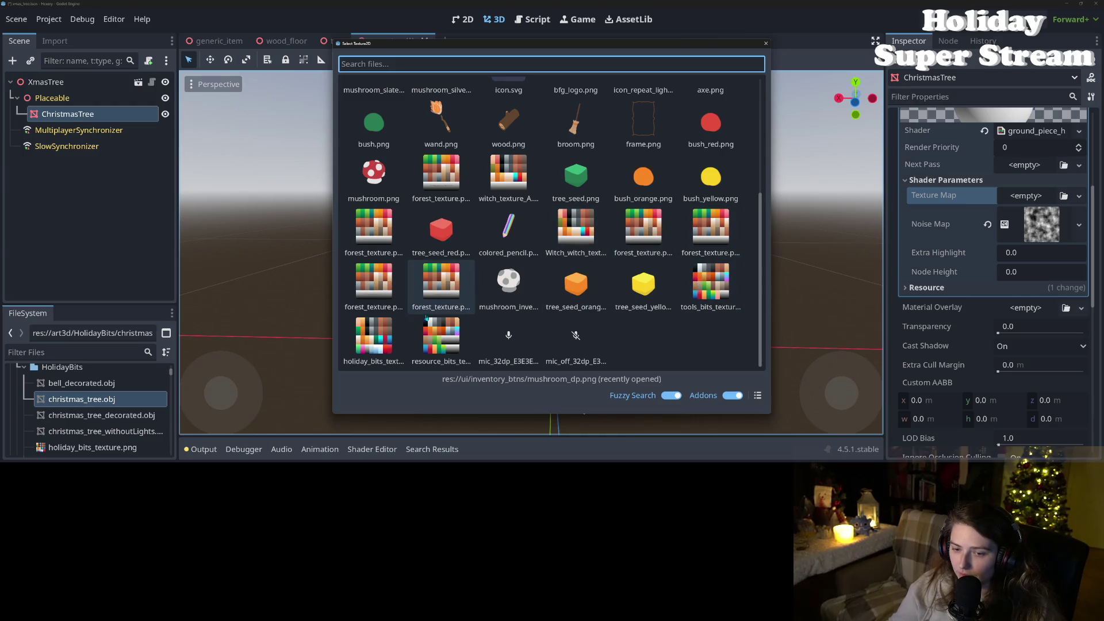
{"action": "double_click", "coordinate": [374, 336]}
{"action": "scroll", "coordinate": [609, 341], "scroll_direction": "down", "scroll_amount": 3}
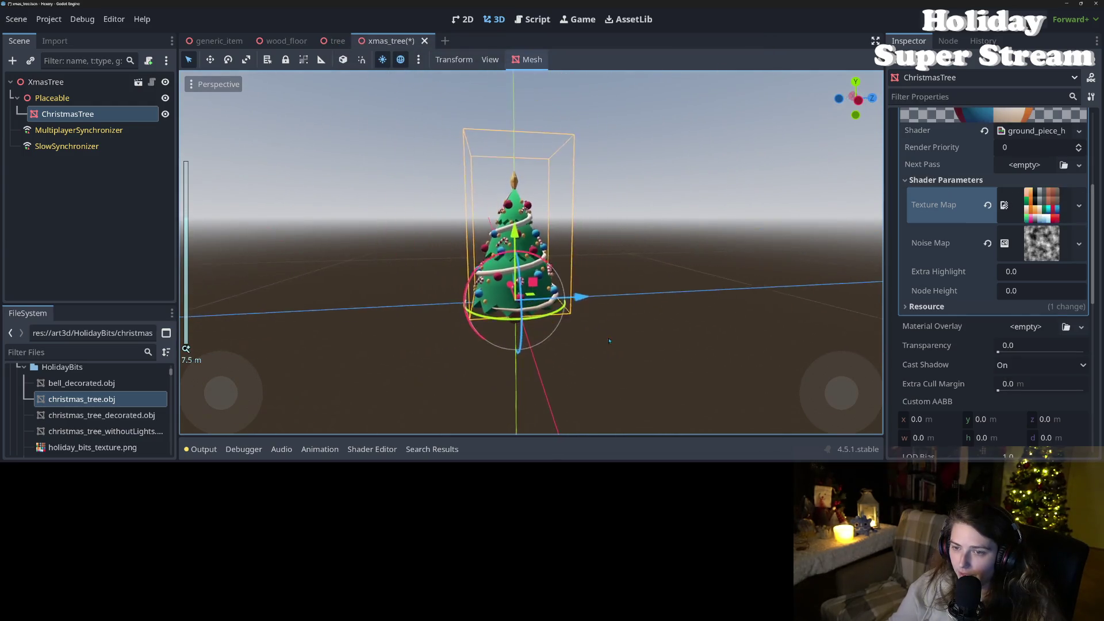
{"action": "mouse_move", "coordinate": [609, 340]}
{"action": "left_mouse_down"}
{"action": "mouse_move", "coordinate": [542, 340]}
{"action": "mouse_move", "coordinate": [526, 324]}
{"action": "mouse_move", "coordinate": [704, 356]}
{"action": "mouse_move", "coordinate": [583, 337]}
{"action": "left_mouse_up"}
{"action": "left_click", "coordinate": [337, 40]}
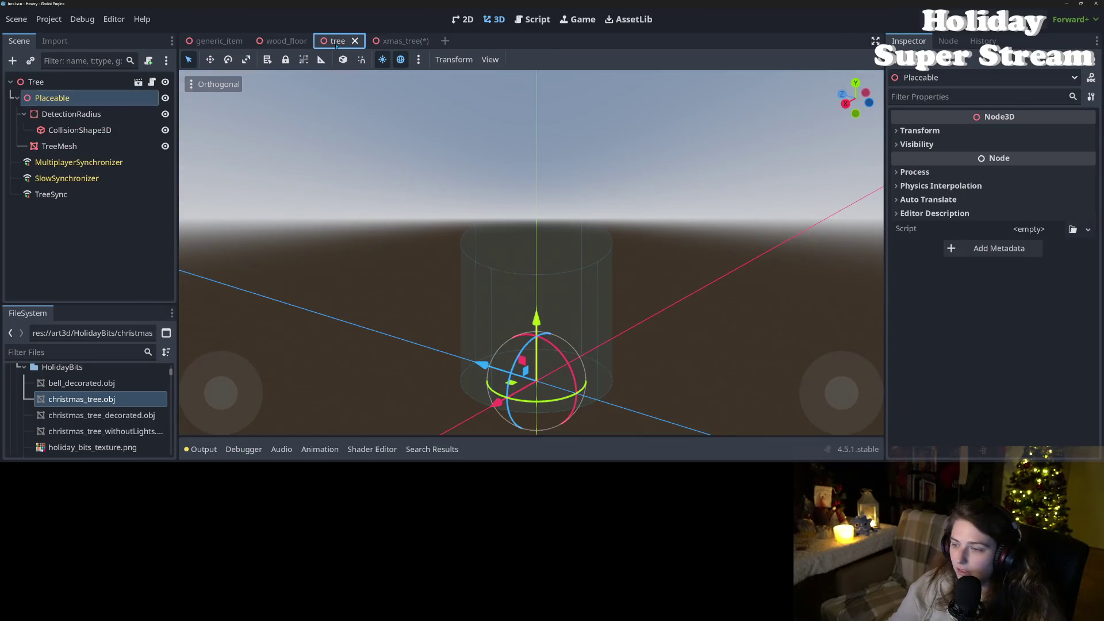
Step: Set the tree material's Node Height shader parameter to 2.5 and save xmas_tree
{"action": "left_click", "coordinate": [58, 147]}
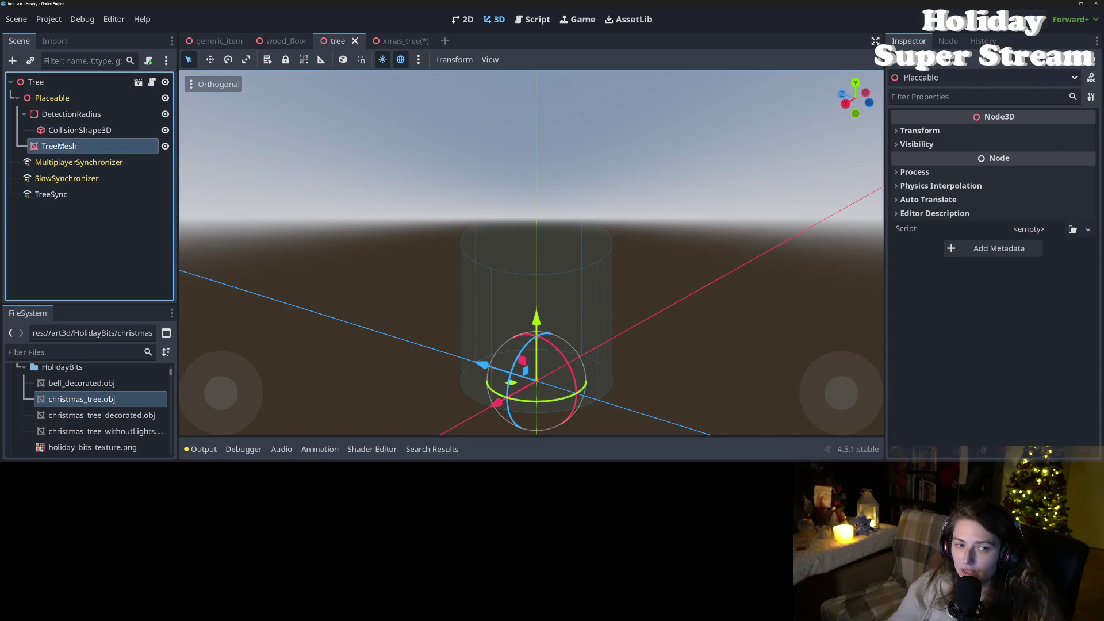
{"action": "left_click", "coordinate": [405, 40]}
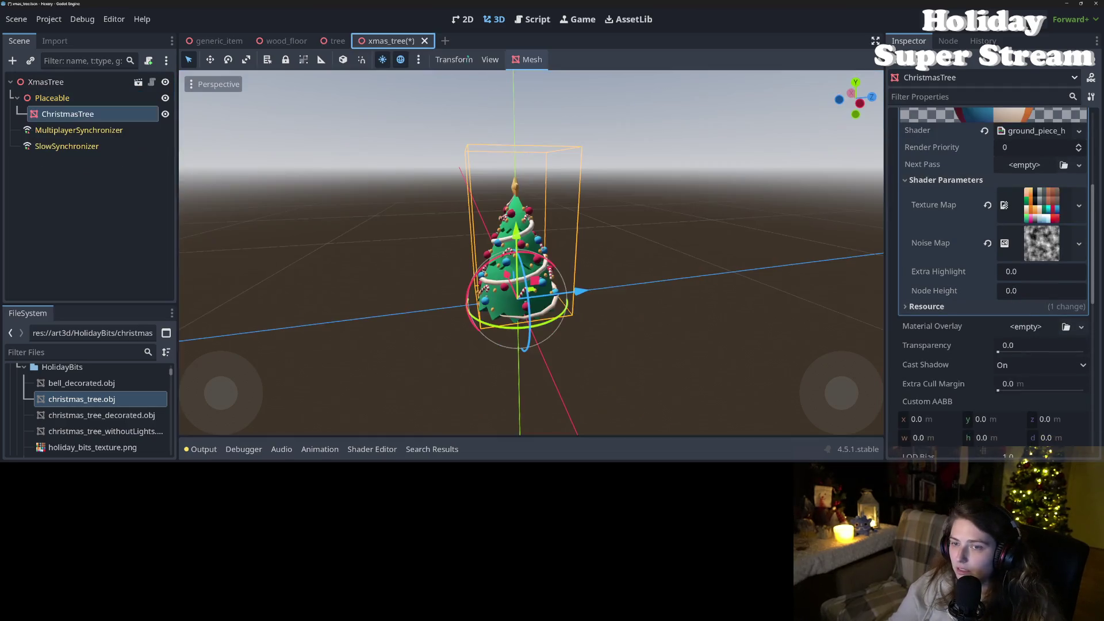
{"action": "left_click", "coordinate": [1042, 292]}
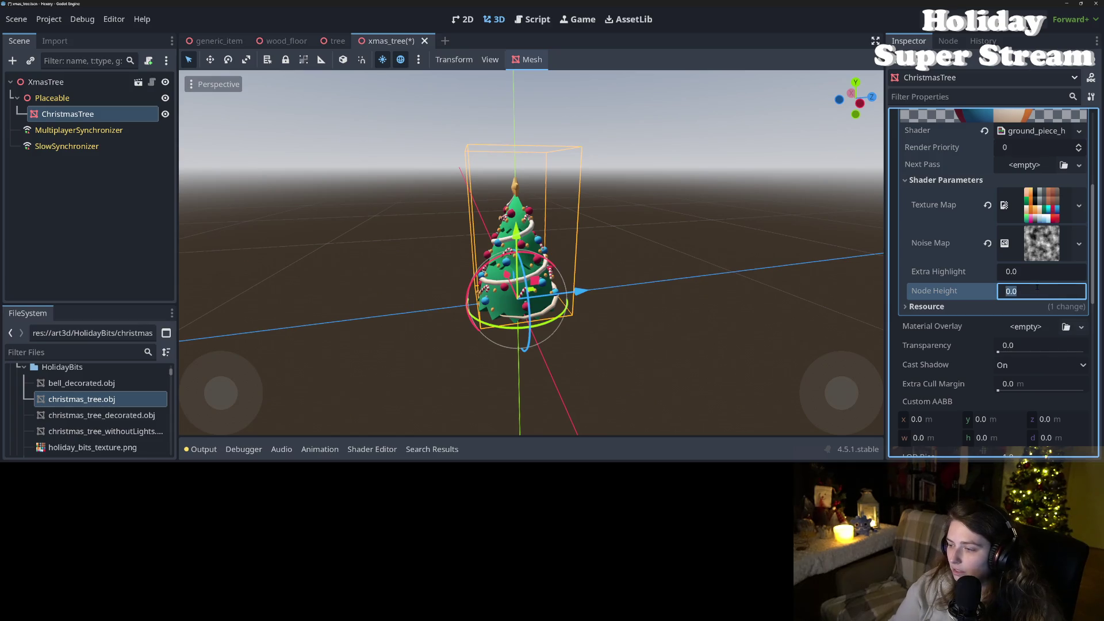
{"action": "type", "text": "2.5"}
{"action": "key", "text": "ctrl+s"}
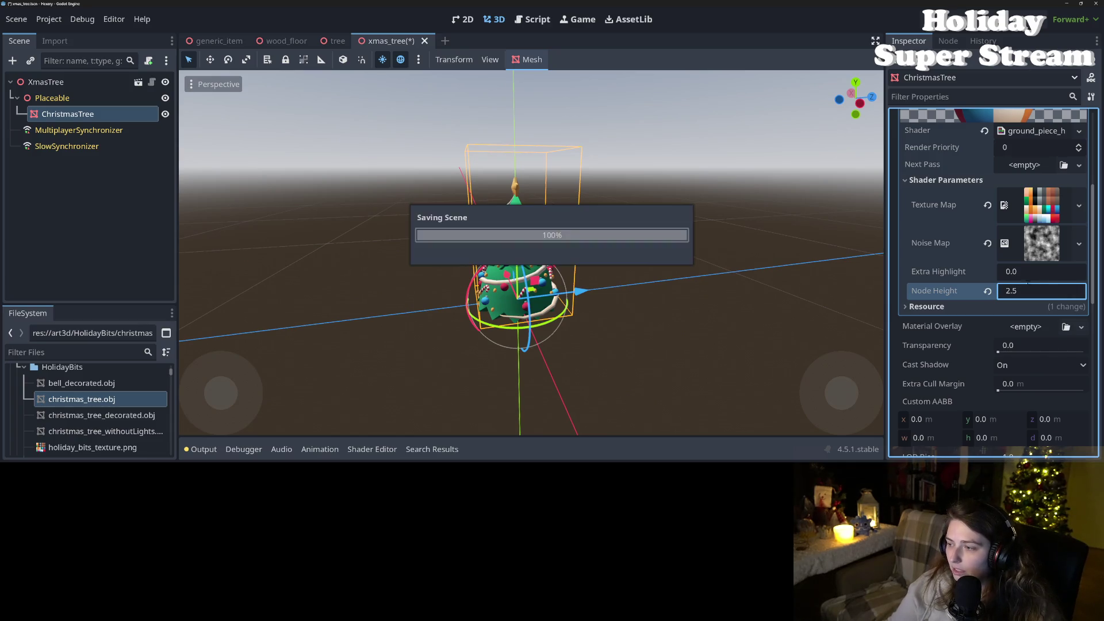
{"action": "mouse_move", "coordinate": [527, 335]}
{"action": "left_mouse_down"}
{"action": "mouse_move", "coordinate": [839, 345]}
{"action": "mouse_move", "coordinate": [391, 304]}
{"action": "left_mouse_up"}
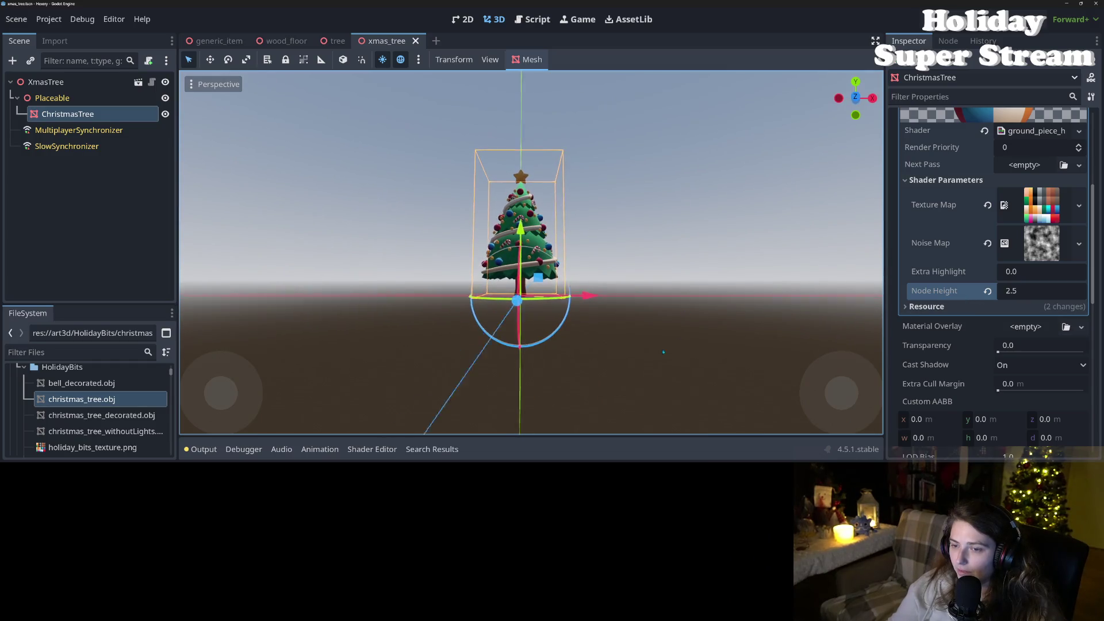
Step: Copy DetectionRadius from the tree scene, paste it under Placeable in xmas_tree, and save
{"action": "left_click_drag", "start_coordinate": [662, 347], "coordinate": [673, 404]}
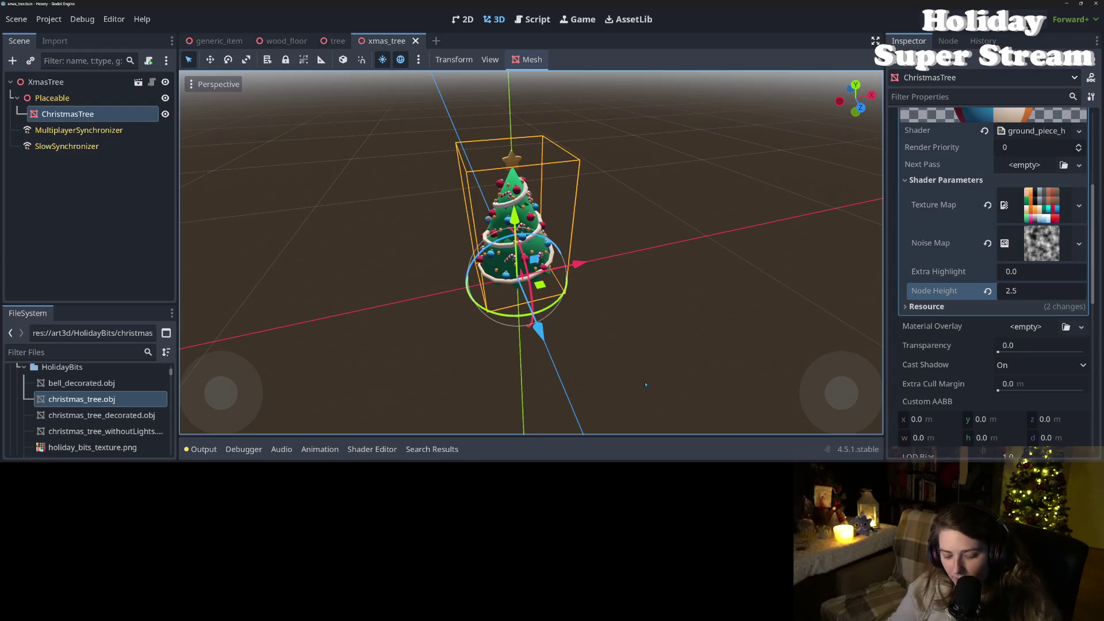
{"action": "key", "text": "KP_1"}
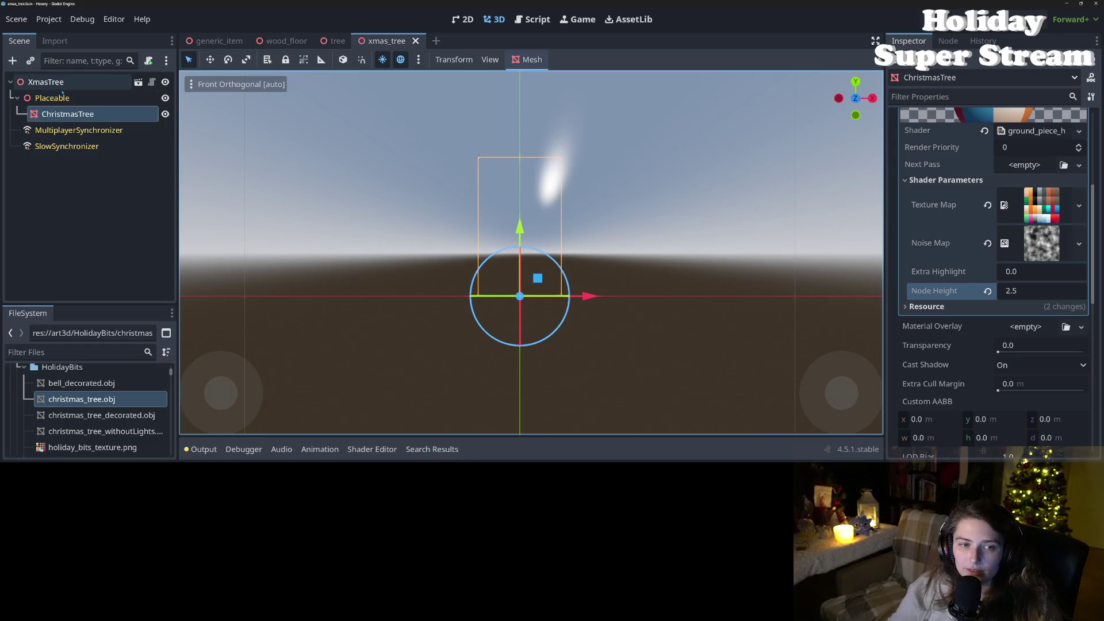
{"action": "right_click", "coordinate": [54, 98]}
{"action": "left_click", "coordinate": [86, 104]}
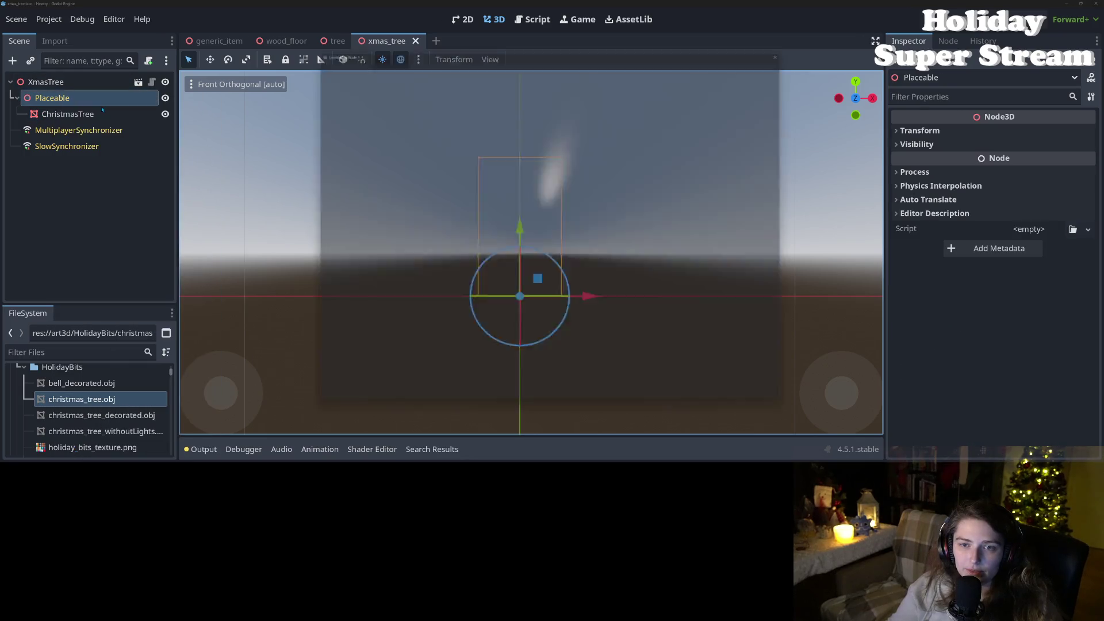
{"action": "left_click", "coordinate": [644, 402]}
{"action": "left_click", "coordinate": [334, 40]}
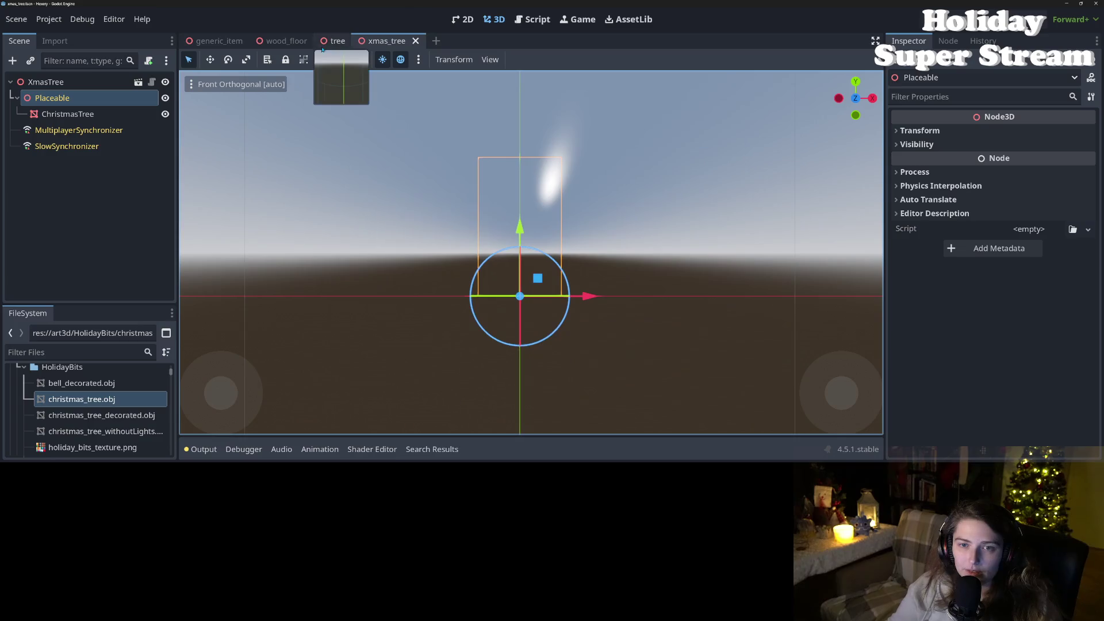
{"action": "left_click", "coordinate": [106, 115]}
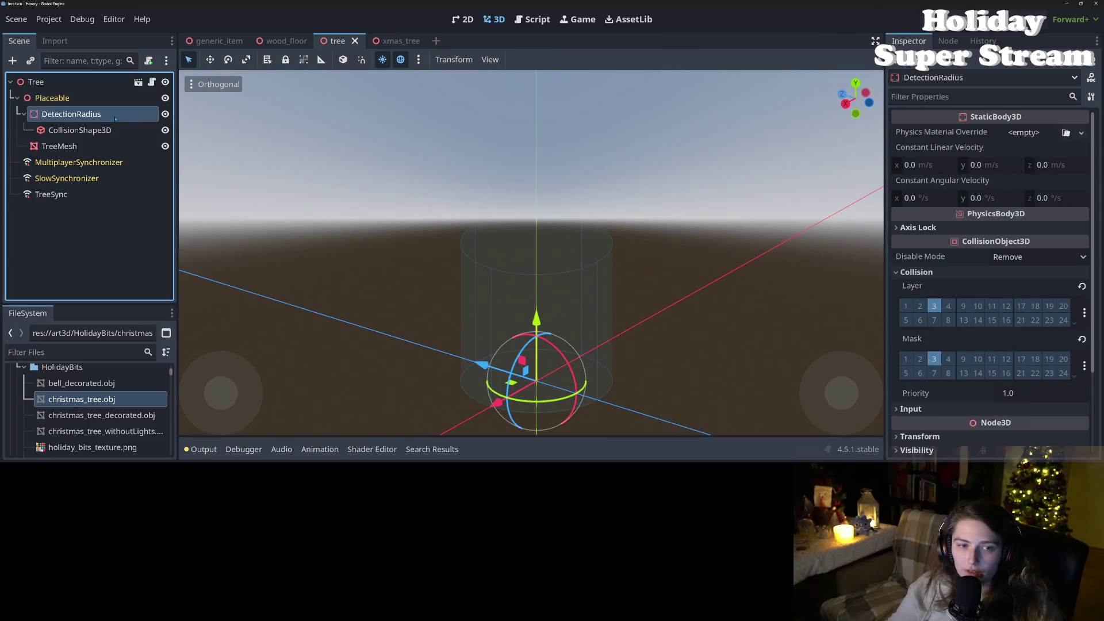
{"action": "left_click", "coordinate": [382, 46]}
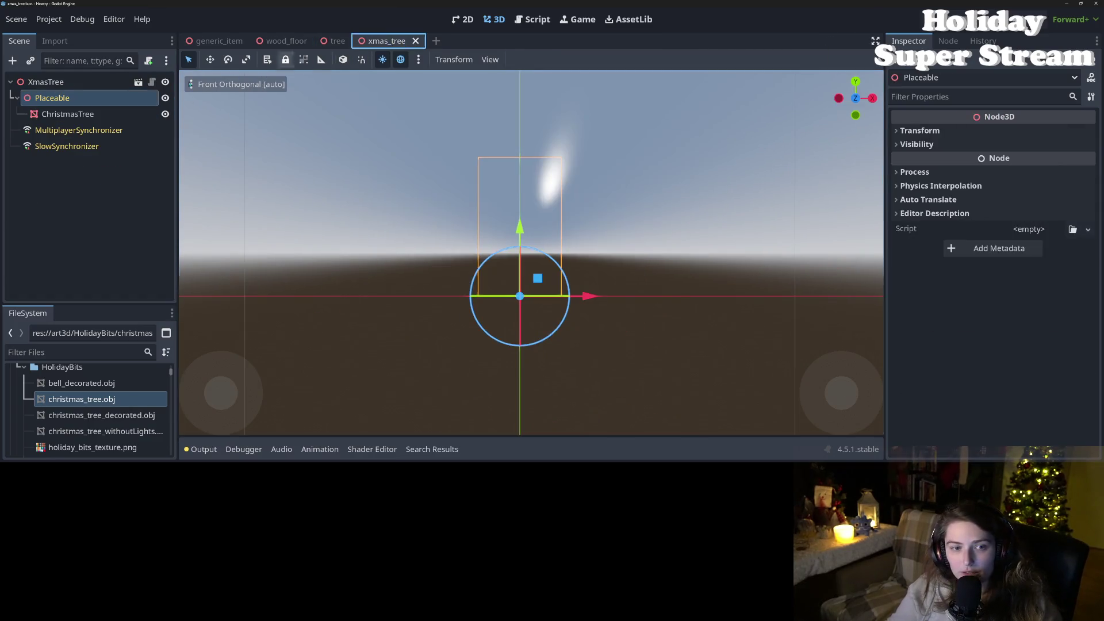
{"action": "key", "text": "ctrl+v"}
{"action": "mouse_move", "coordinate": [354, 294]}
{"action": "left_mouse_down"}
{"action": "mouse_move", "coordinate": [387, 312]}
{"action": "mouse_move", "coordinate": [501, 268]}
{"action": "mouse_move", "coordinate": [446, 261]}
{"action": "mouse_move", "coordinate": [610, 301]}
{"action": "mouse_move", "coordinate": [413, 146]}
{"action": "left_mouse_up"}
{"action": "key", "text": "ctrl+s"}
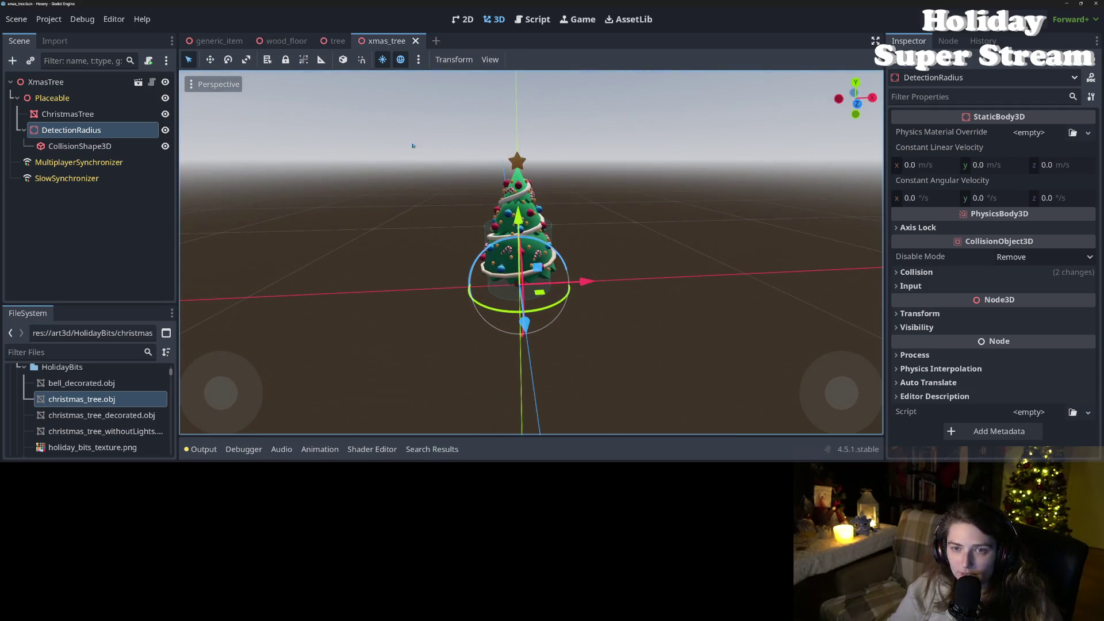
{"action": "left_click", "coordinate": [519, 22]}
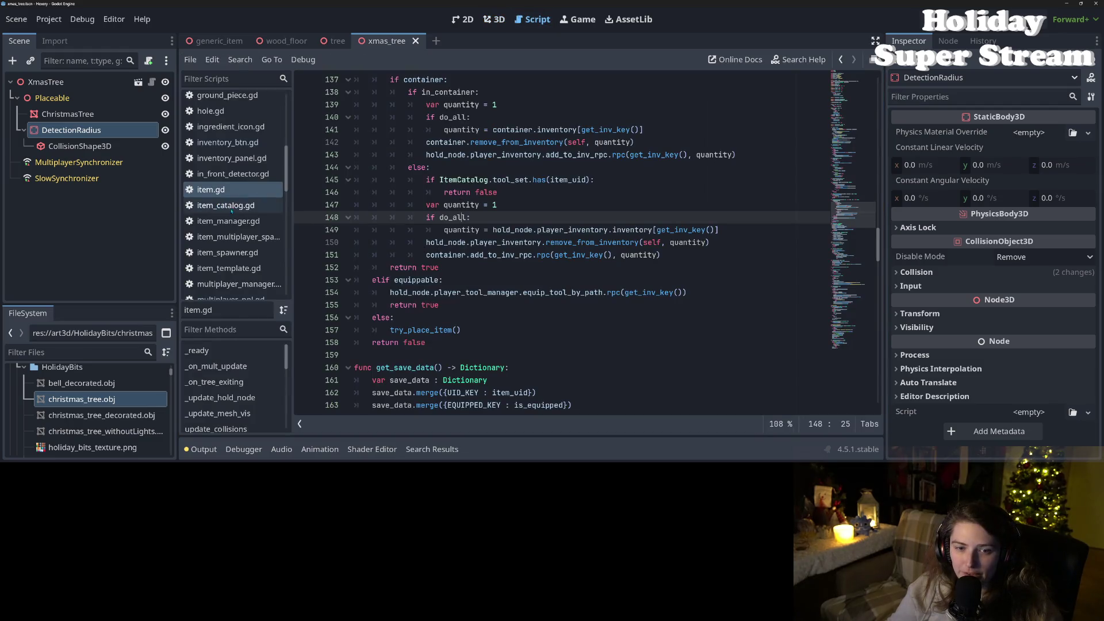
{"action": "left_click", "coordinate": [225, 205]}
{"action": "scroll", "coordinate": [515, 318], "scroll_direction": "down", "scroll_amount": 20}
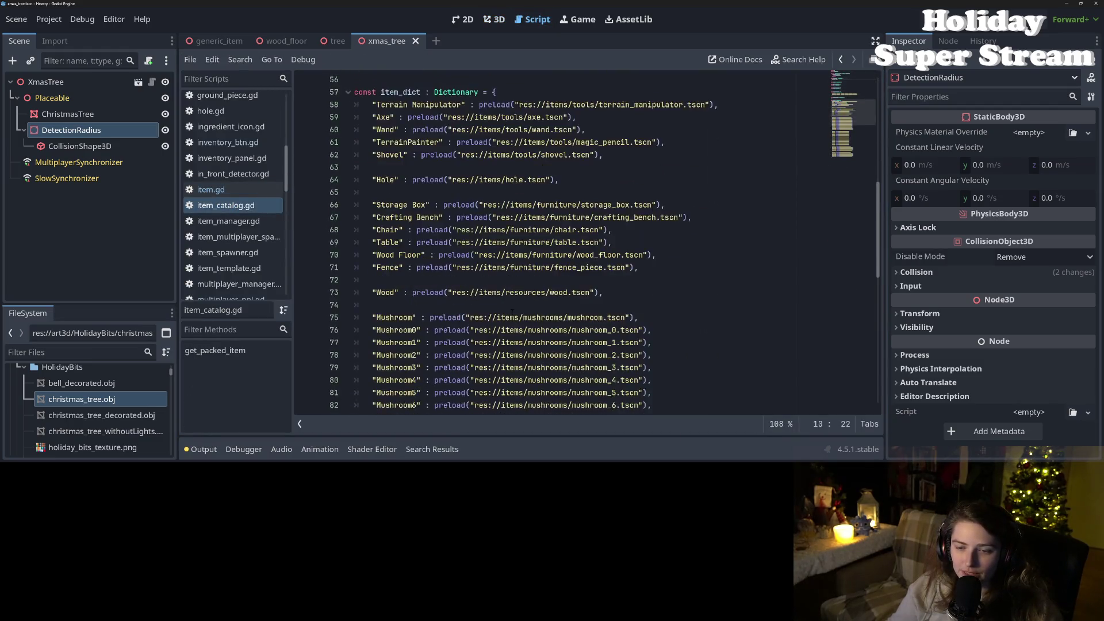
{"action": "scroll", "coordinate": [512, 305], "scroll_direction": "down", "scroll_amount": 4}
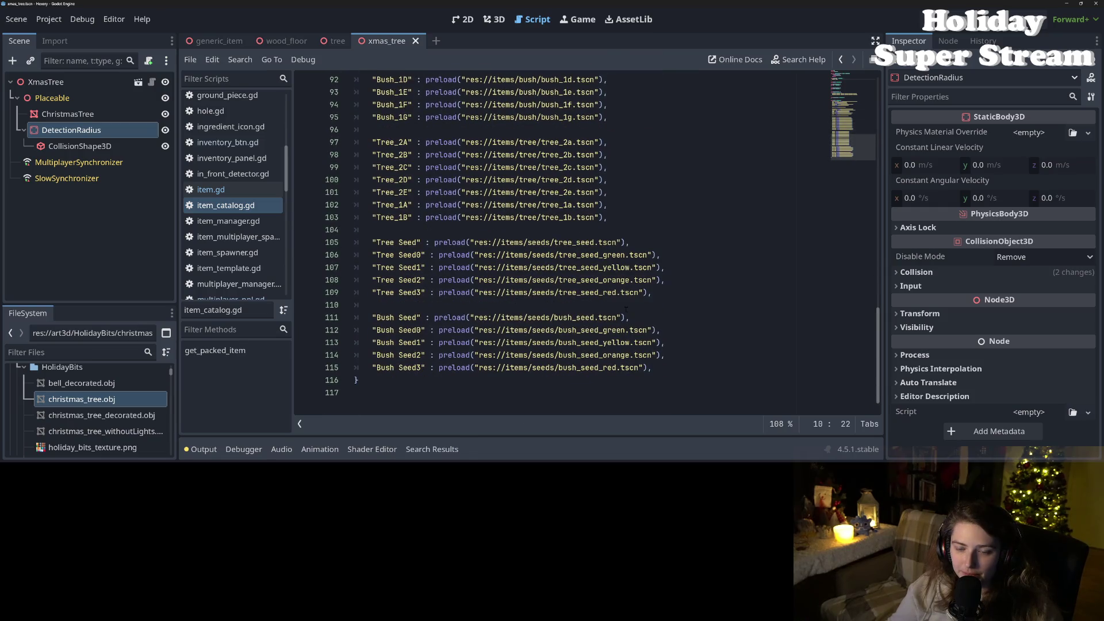
{"action": "left_click", "coordinate": [670, 292]}
{"action": "scroll", "coordinate": [673, 297], "scroll_direction": "up", "scroll_amount": 8}
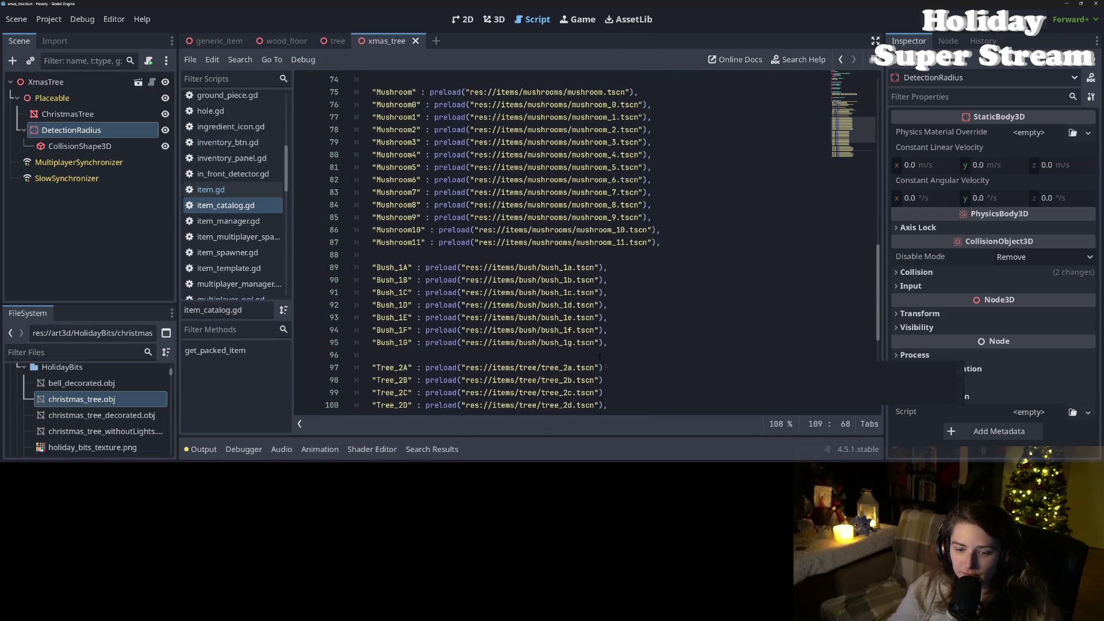
{"action": "scroll", "coordinate": [586, 242], "scroll_direction": "up", "scroll_amount": 8}
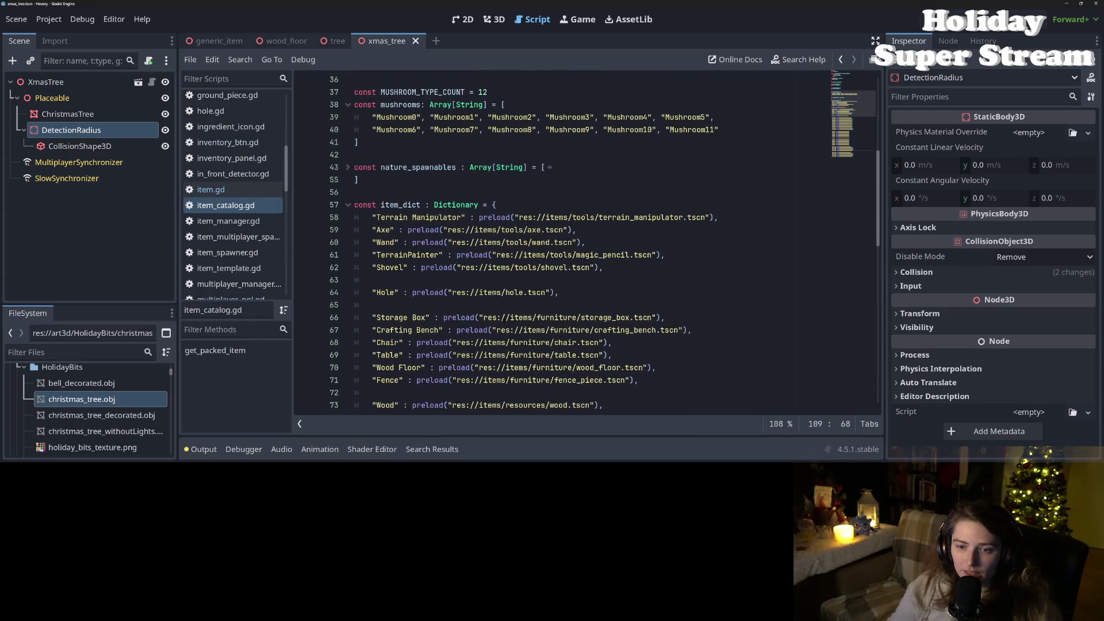
{"action": "scroll", "coordinate": [587, 241], "scroll_direction": "down", "scroll_amount": 3}
{"action": "scroll", "coordinate": [447, 308], "scroll_direction": "down", "scroll_amount": 2}
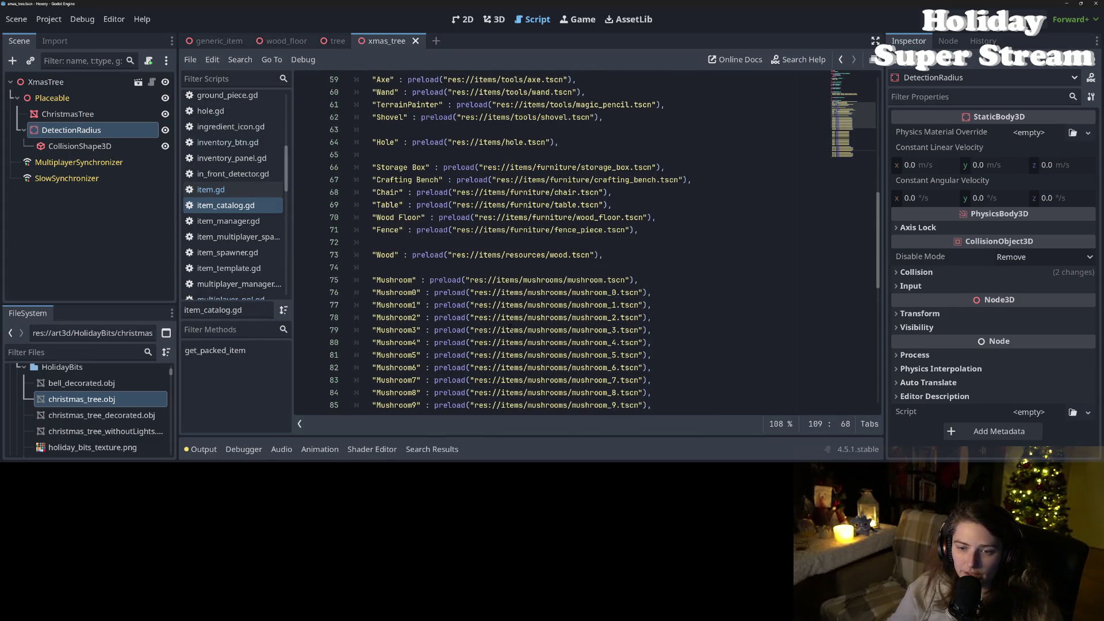
{"action": "left_click", "coordinate": [670, 208]}
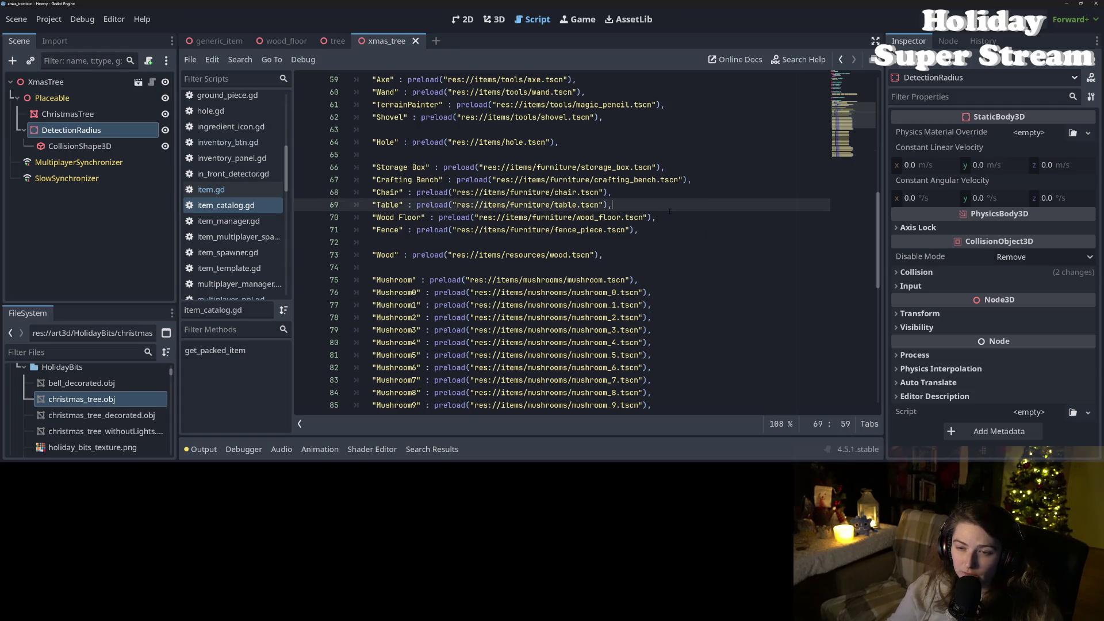
Step: Add "Xmas Tree" : preload("res://items/furniture/xmas_tree.tscn") after Table, save, and select the key name
{"action": "key", "text": "Return"}
{"action": "type", "text": "\""}
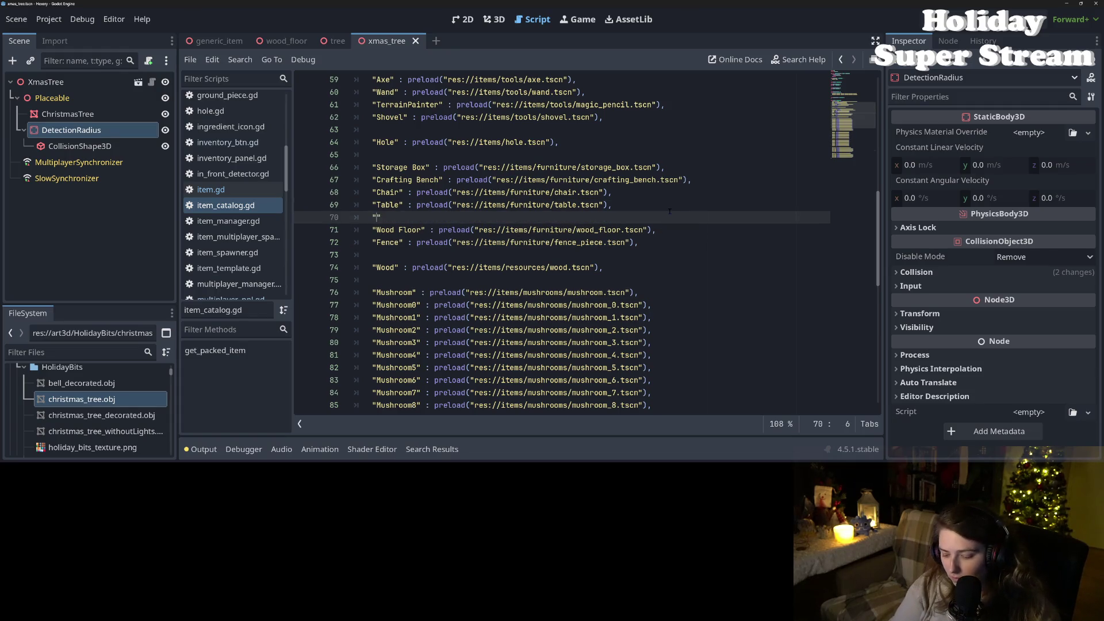
{"action": "type", "text": "Xmas"}
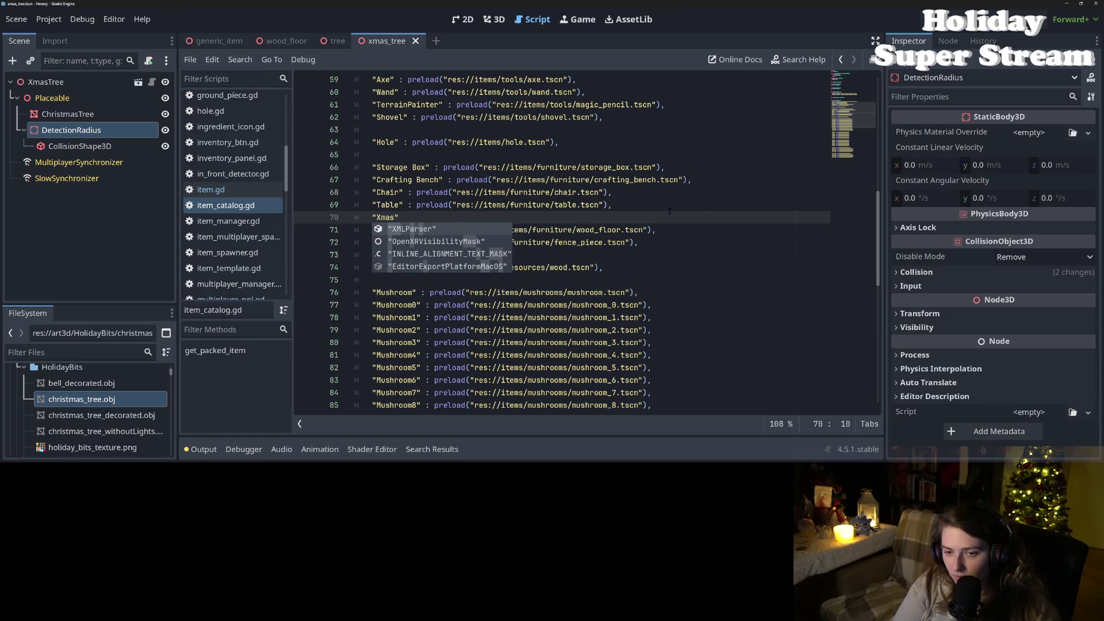
{"action": "type", "text": " Tr"}
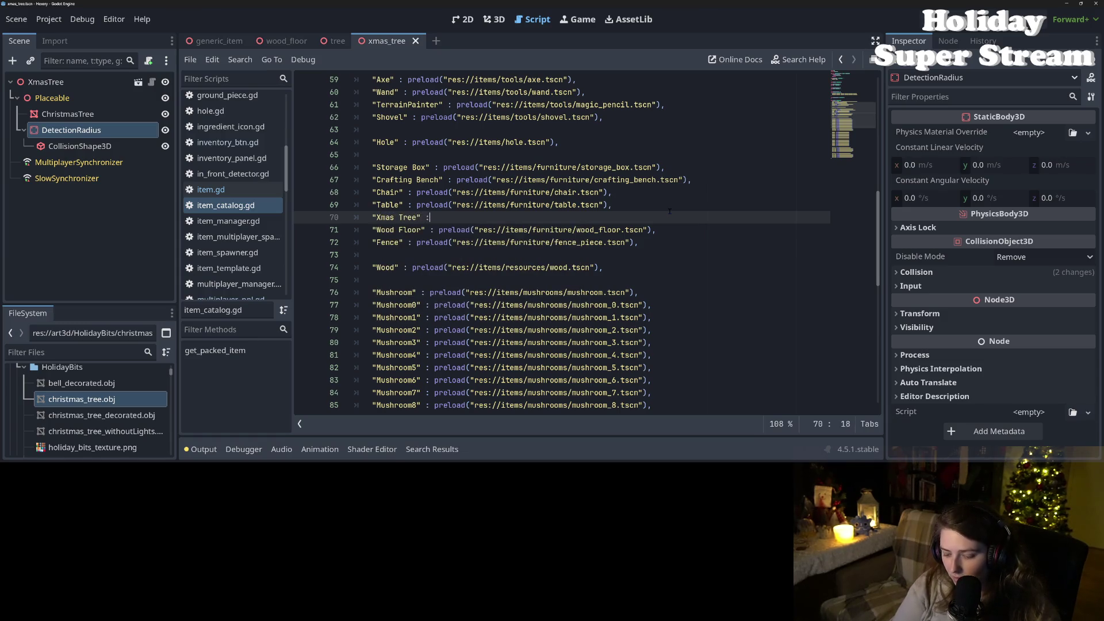
{"action": "type", "text": "e"}
{"action": "key", "text": "Return"}
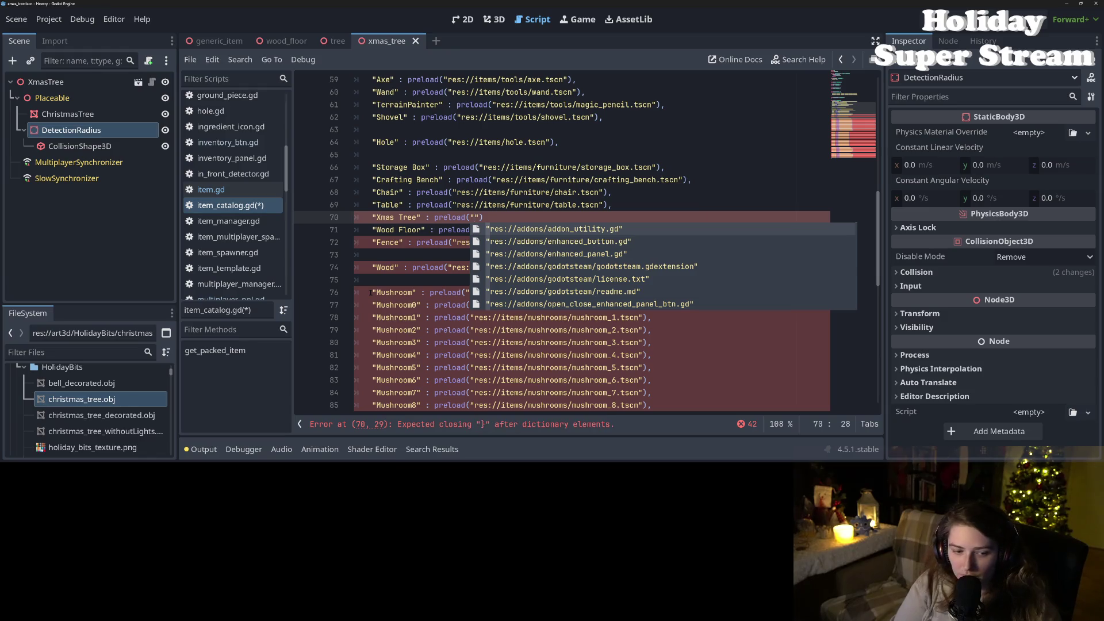
{"action": "type", "text": "xmas"}
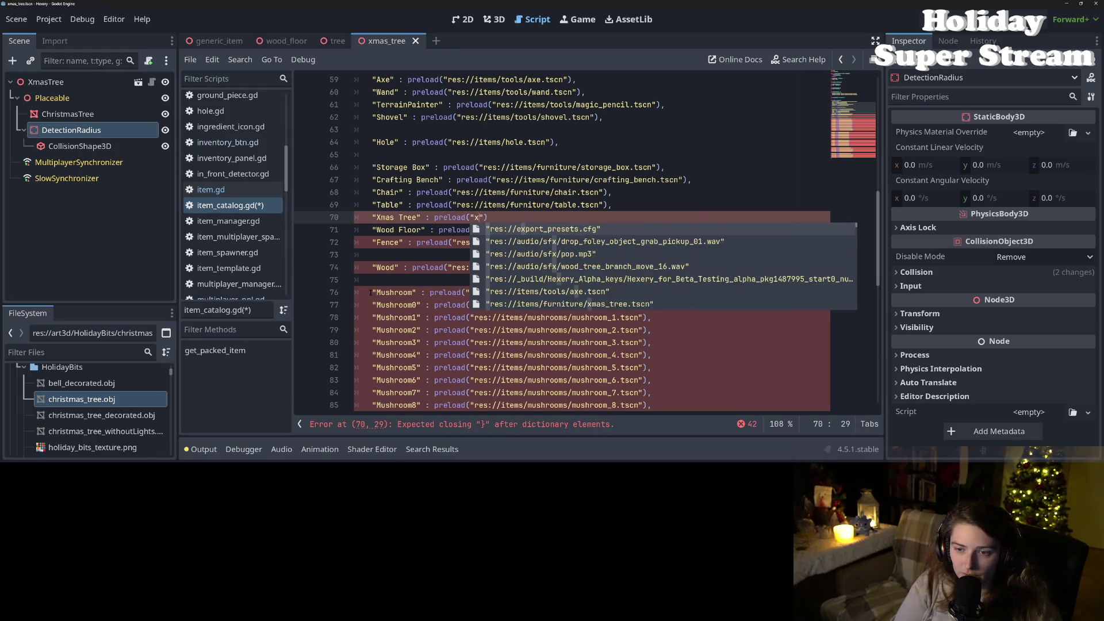
{"action": "key", "text": "Return"}
{"action": "key", "text": "ctrl+s"}
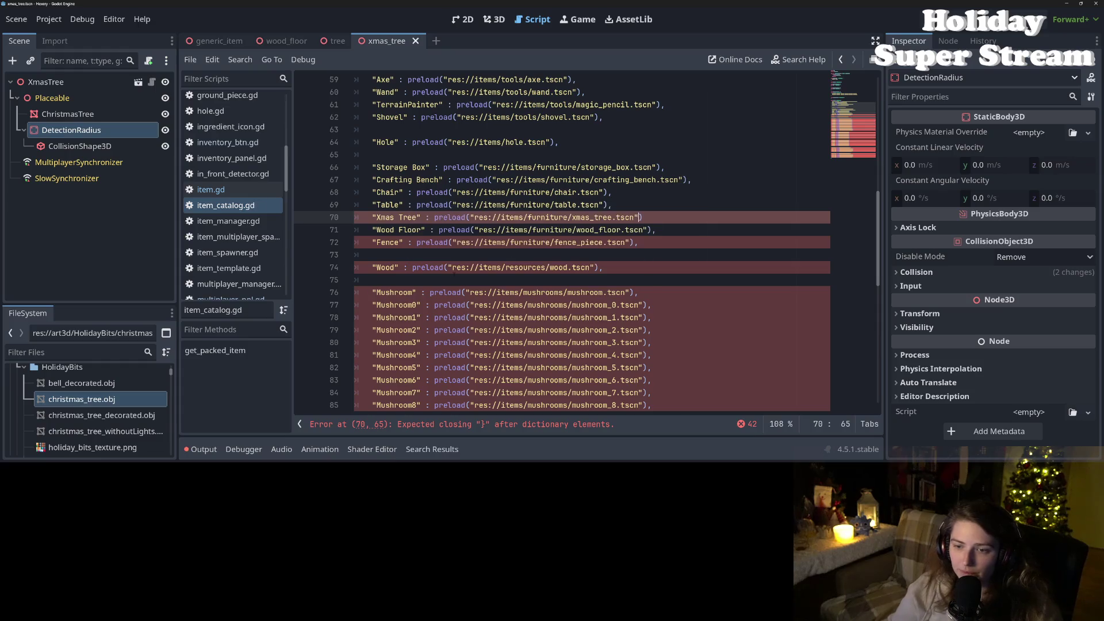
{"action": "type", "text": ","}
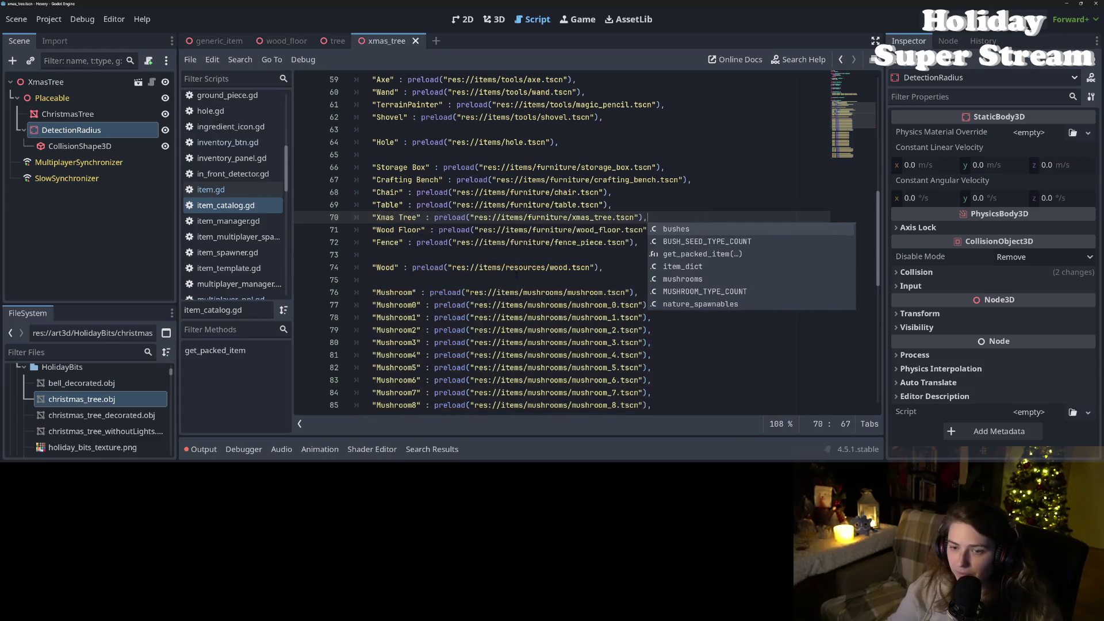
{"action": "left_click", "coordinate": [512, 254]}
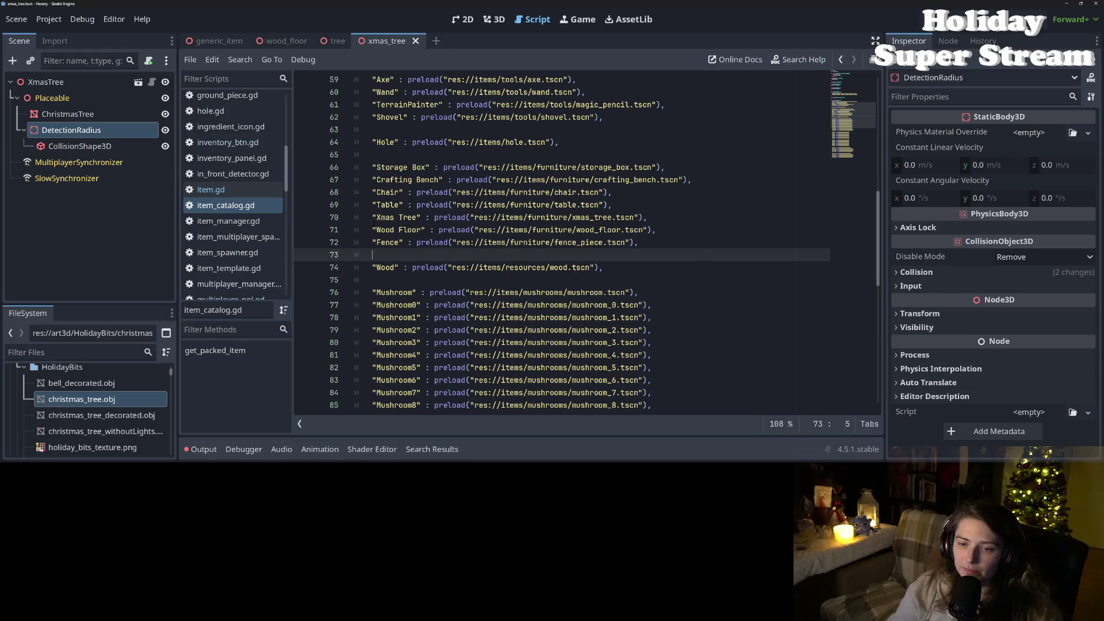
{"action": "left_click_drag", "start_coordinate": [371, 216], "coordinate": [429, 218]}
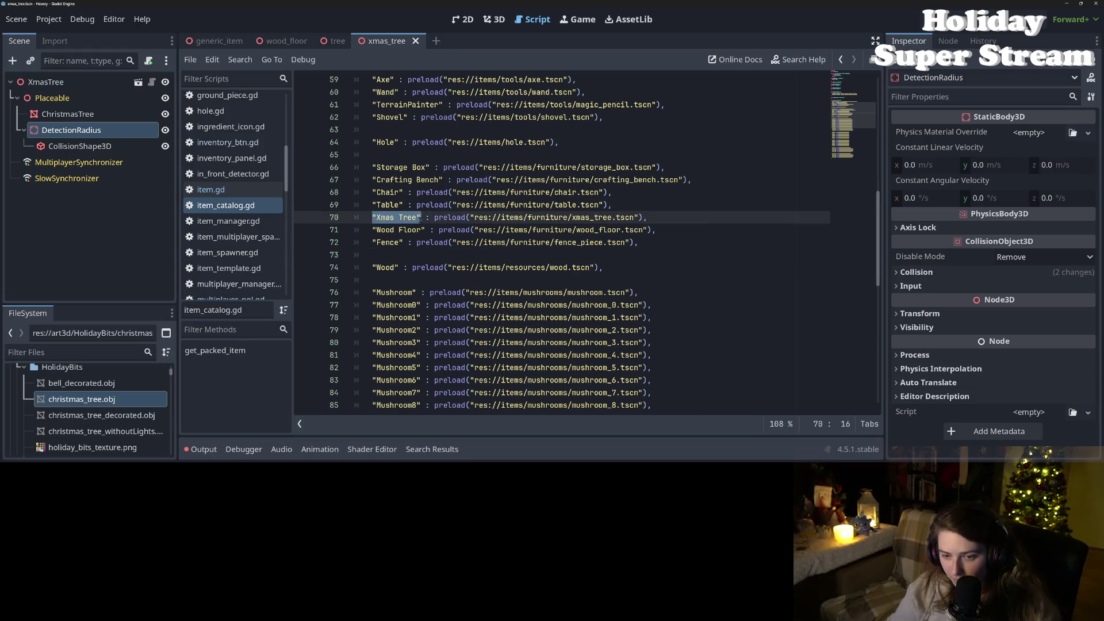
{"action": "scroll", "coordinate": [235, 210], "scroll_direction": "up", "scroll_amount": 5}
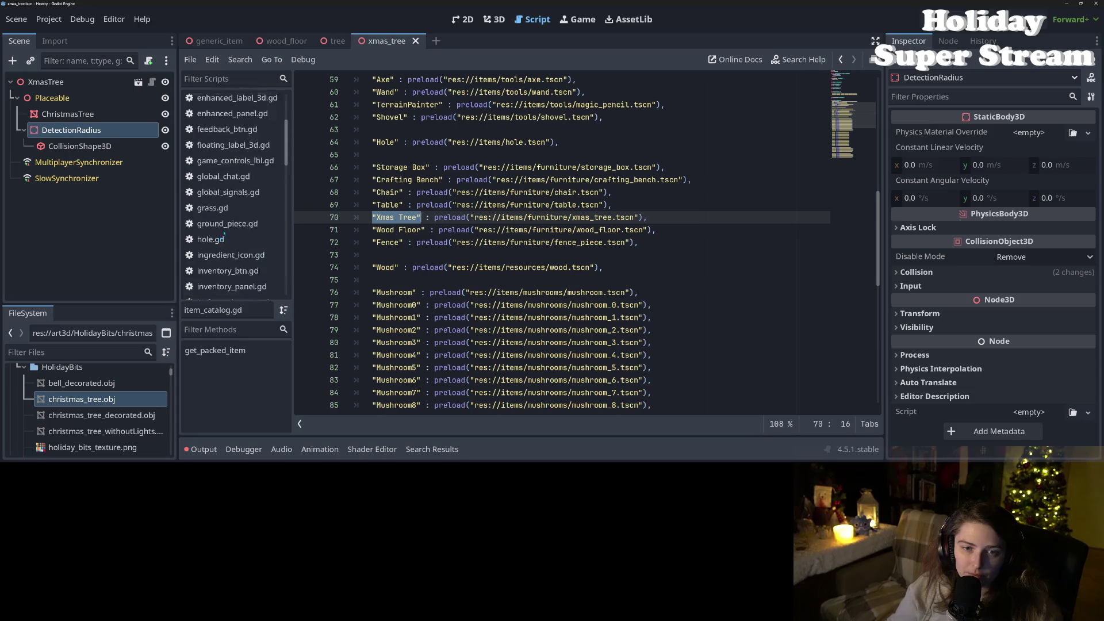
Step: In crafting_data.gd, start a new recipe dictionary after Fence and copy Fence's ingredient and craft-type lines
{"action": "left_click", "coordinate": [230, 153]}
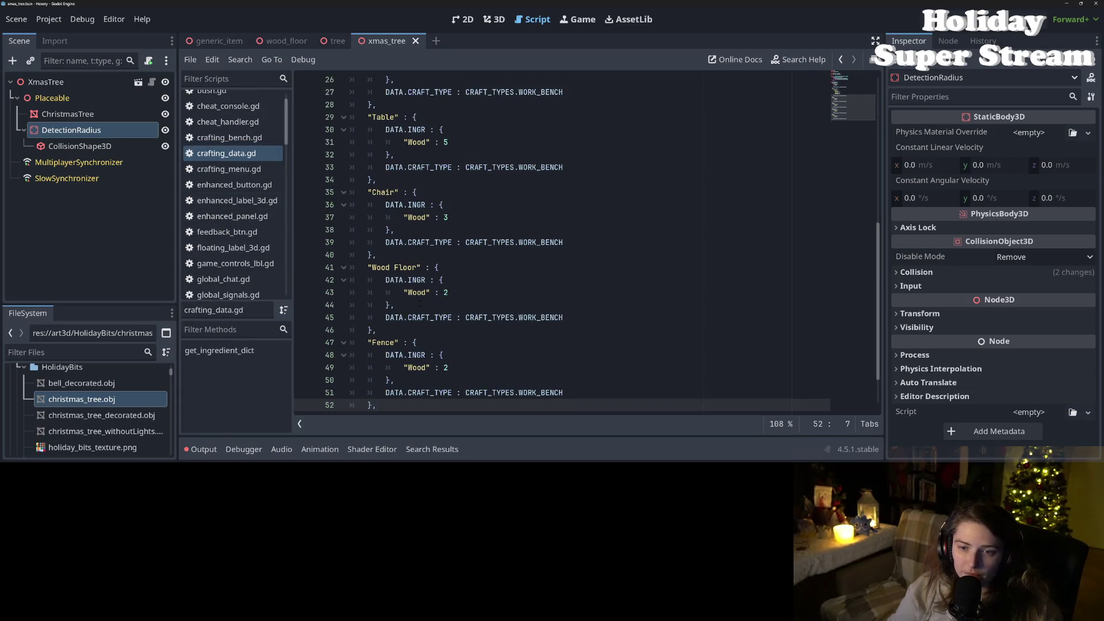
{"action": "scroll", "coordinate": [419, 302], "scroll_direction": "down", "scroll_amount": 2}
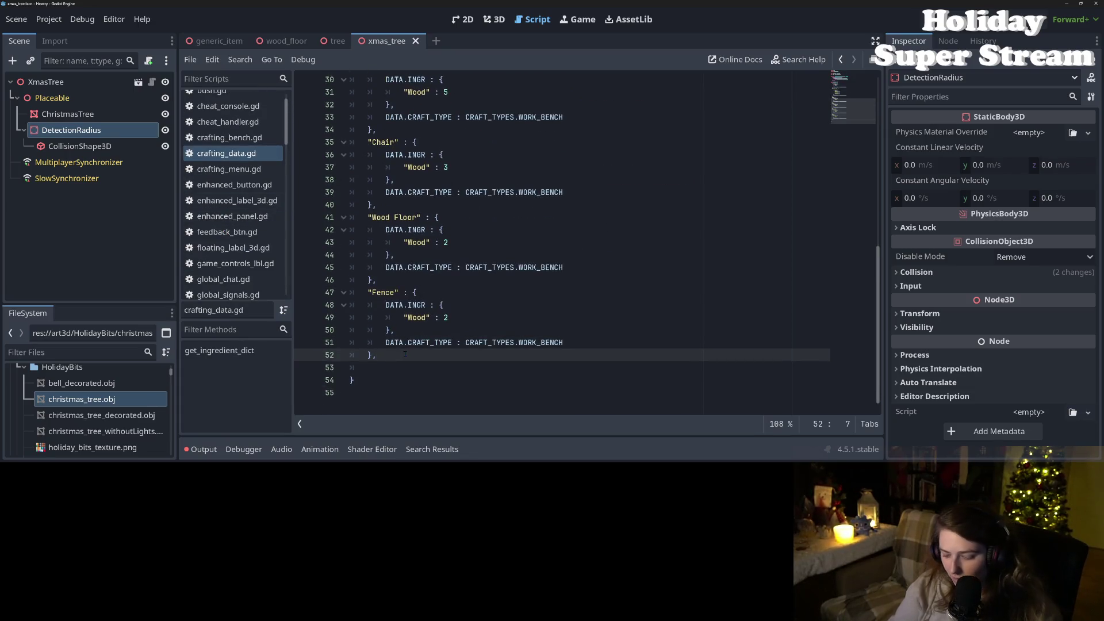
{"action": "key", "text": "Return"}
{"action": "type", "text": "\"Xmas Tree\" :"}
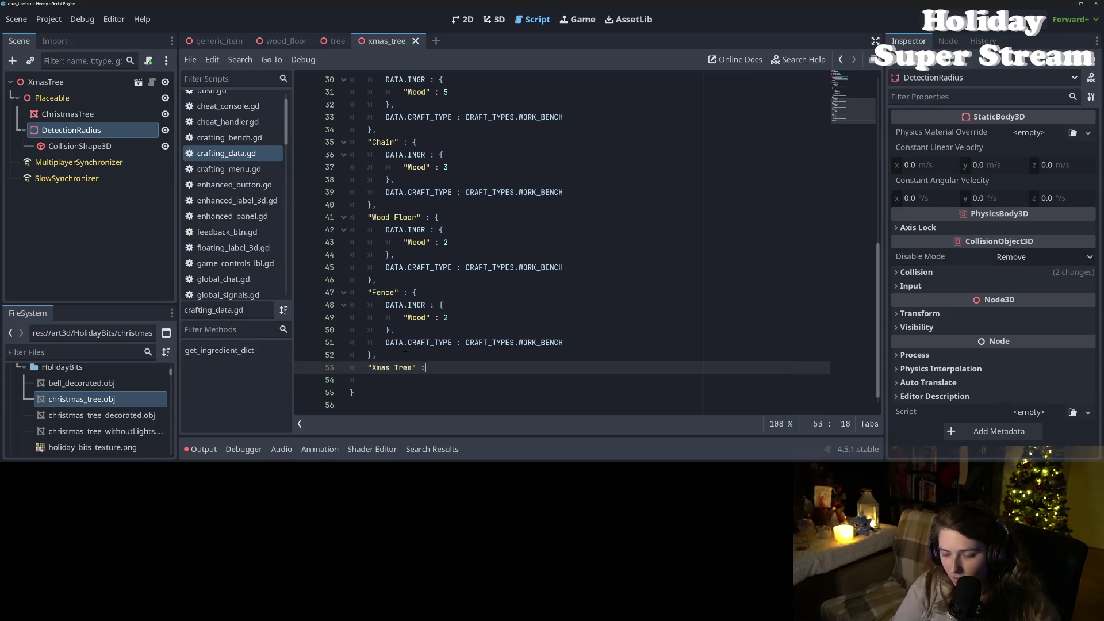
{"action": "type", "text": "{"}
{"action": "key", "text": "Return"}
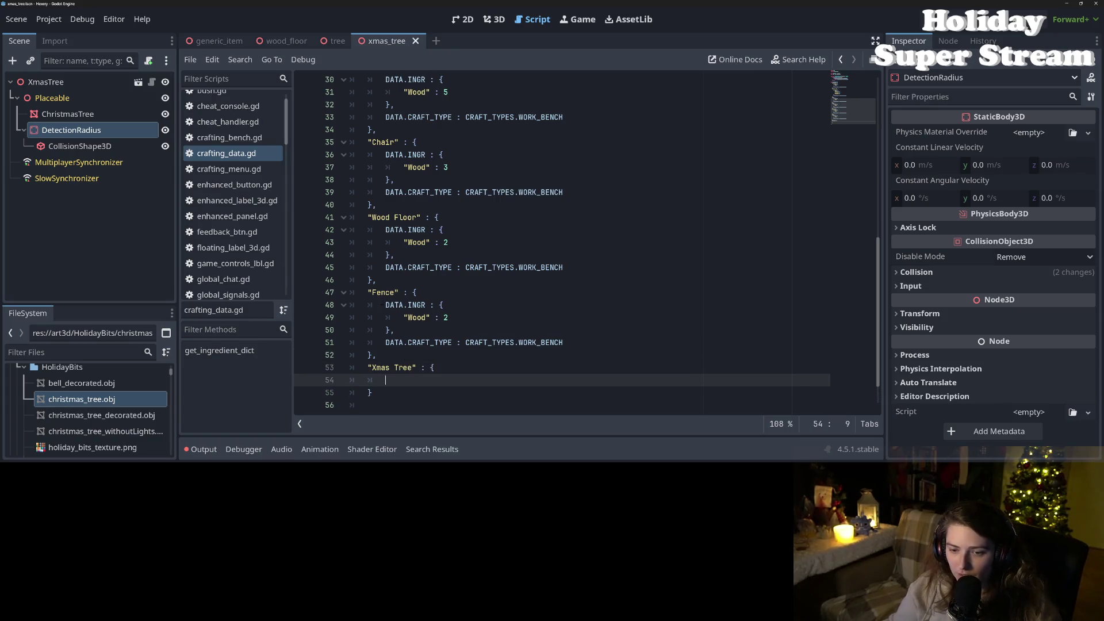
{"action": "mouse_move", "coordinate": [384, 304]}
{"action": "left_mouse_down"}
{"action": "mouse_move", "coordinate": [525, 343]}
{"action": "mouse_move", "coordinate": [451, 318]}
{"action": "mouse_move", "coordinate": [579, 344]}
{"action": "left_mouse_up"}
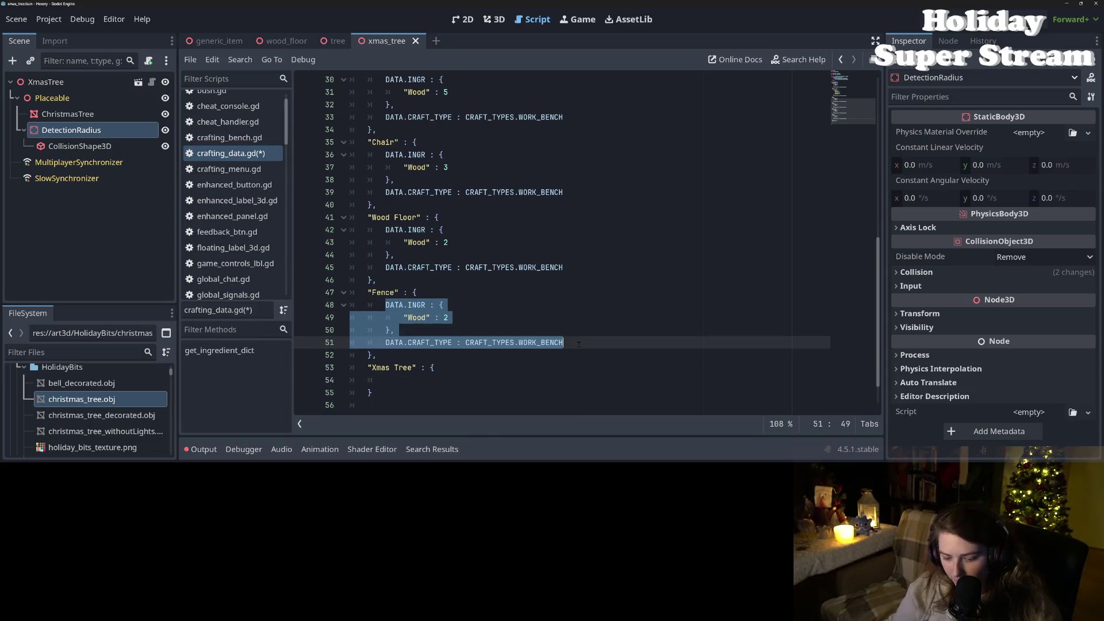
{"action": "key", "text": "ctrl+c"}
Step: Paste the Fence recipe body into Xmas Tree, set Wood to 3, and begin another ingredient line
{"action": "left_click", "coordinate": [476, 380]}
{"action": "key", "text": "ctrl+v"}
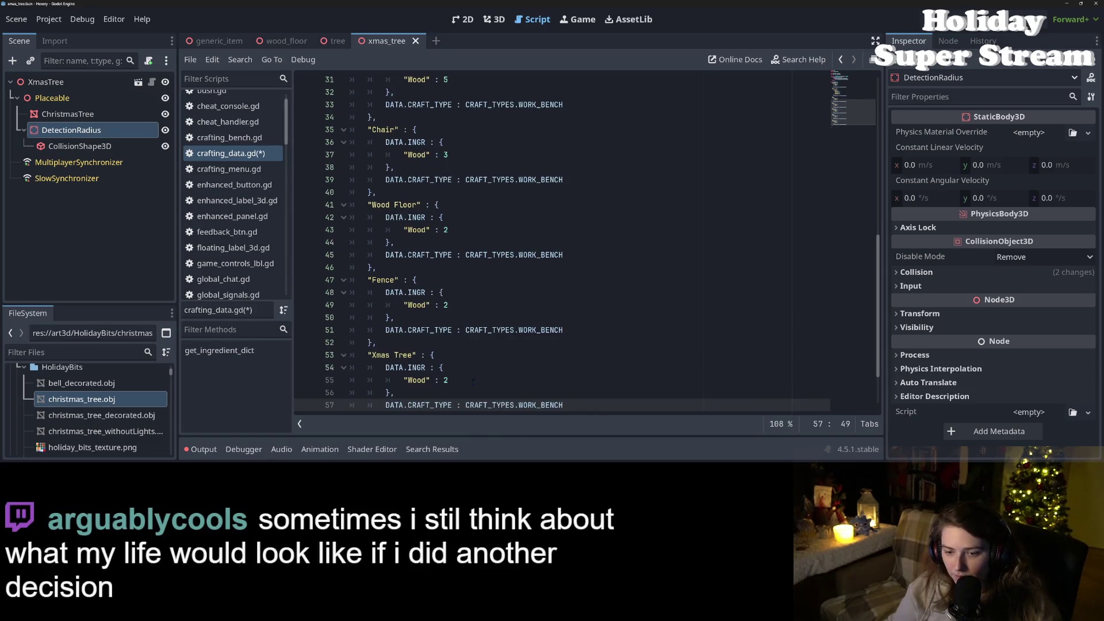
{"action": "scroll", "coordinate": [473, 381], "scroll_direction": "down", "scroll_amount": 2}
{"action": "scroll", "coordinate": [460, 374], "scroll_direction": "up", "scroll_amount": 1}
{"action": "left_click", "coordinate": [427, 366]}
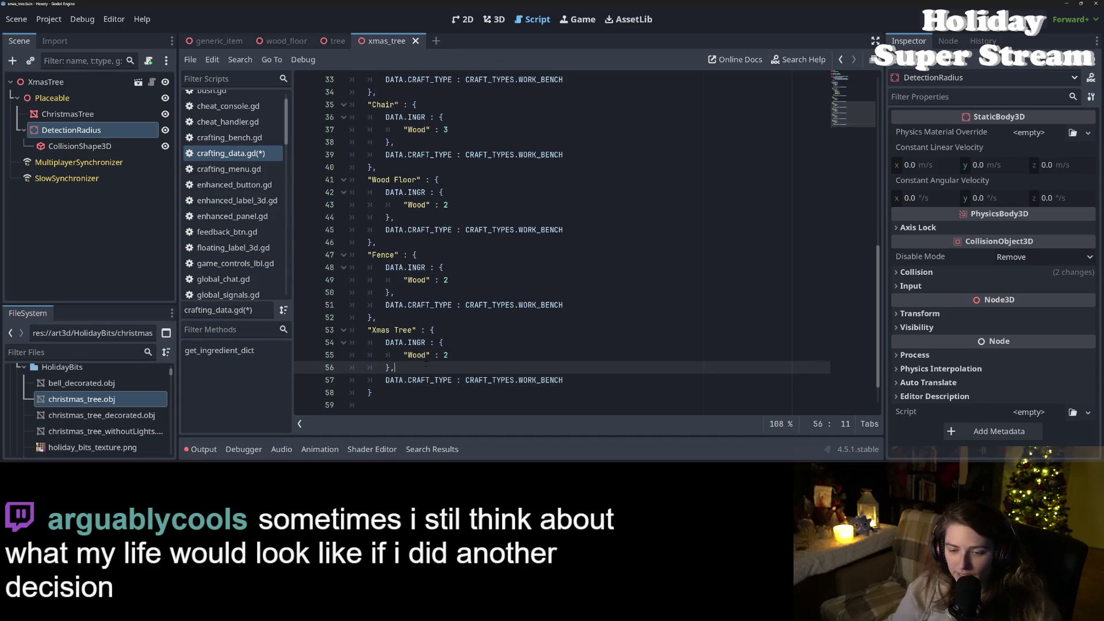
{"action": "left_click", "coordinate": [481, 357]}
{"action": "type", "text": "3"}
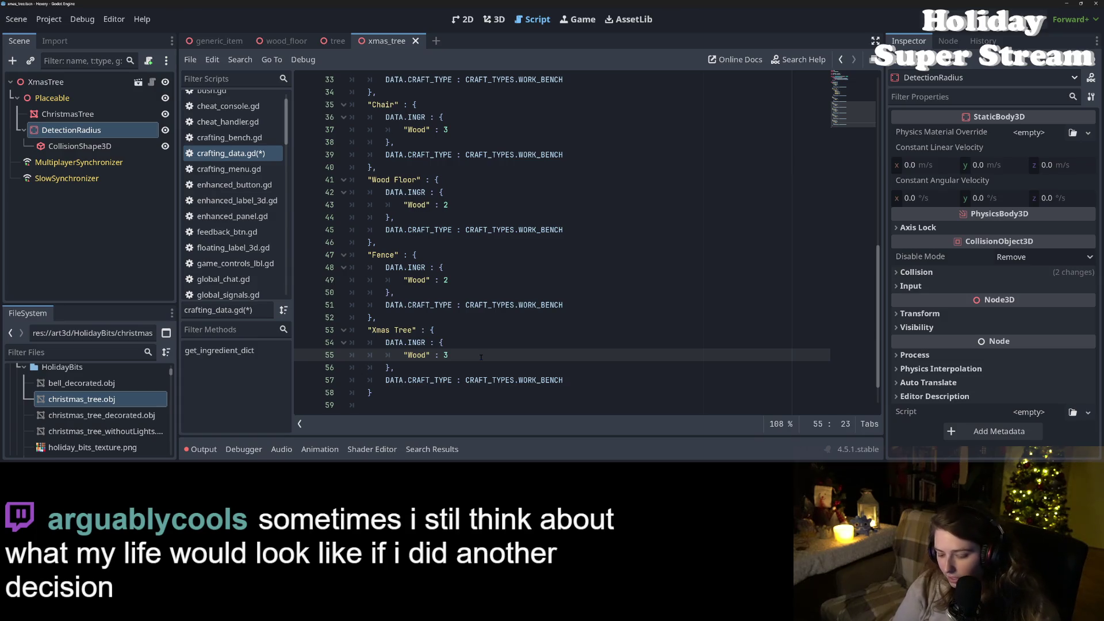
{"action": "type", "text": ","}
{"action": "key", "text": "Return"}
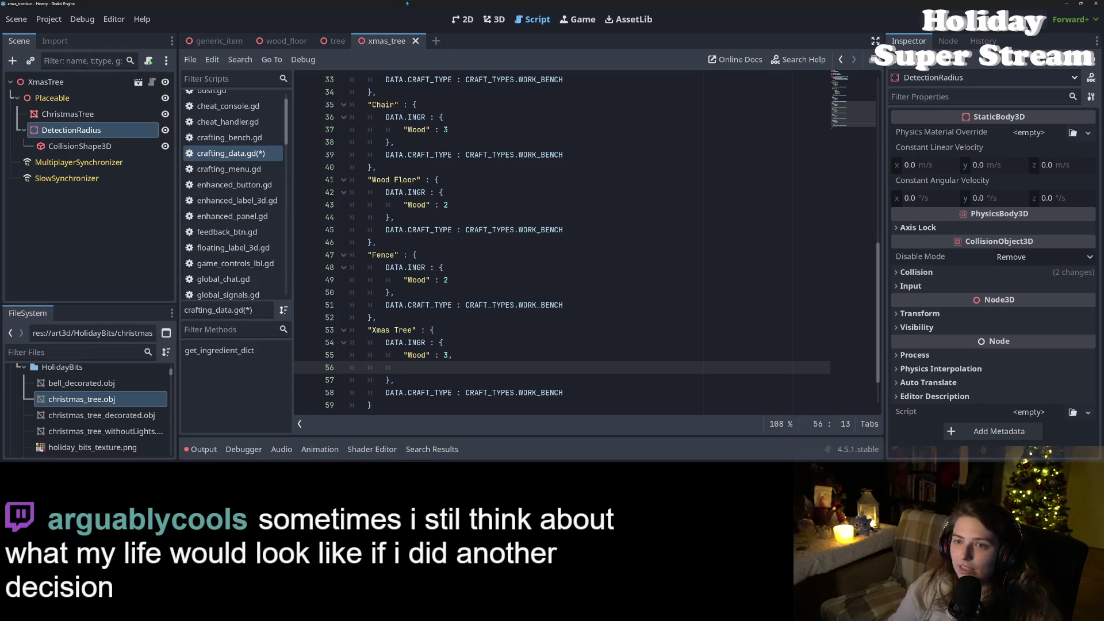
{"action": "left_click", "coordinate": [495, 20]}
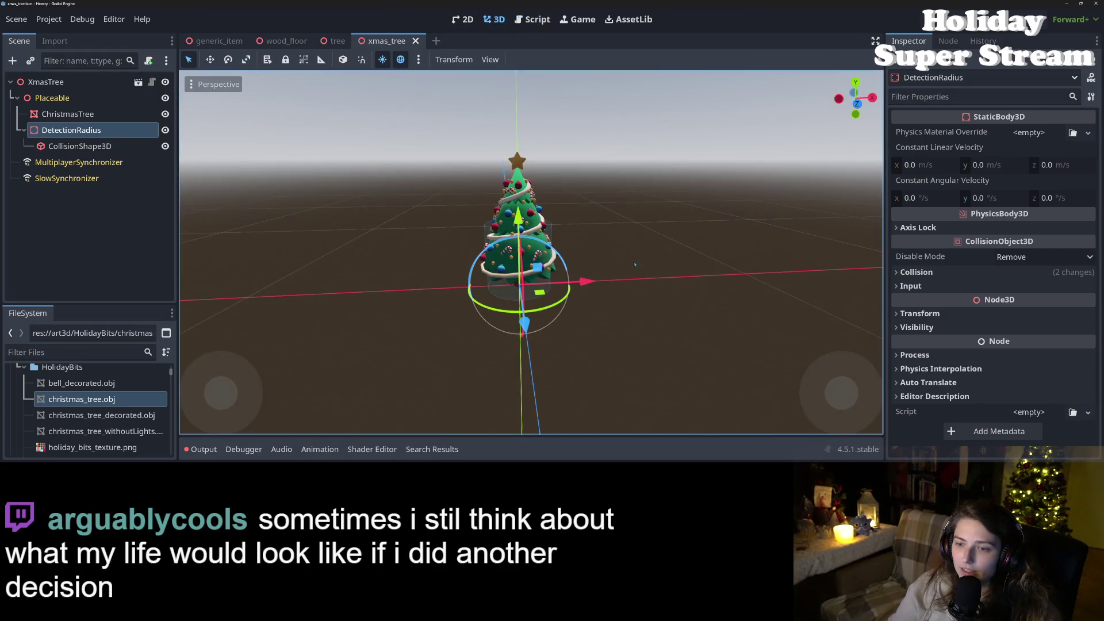
{"action": "scroll", "coordinate": [630, 269], "scroll_direction": "up", "scroll_amount": 5}
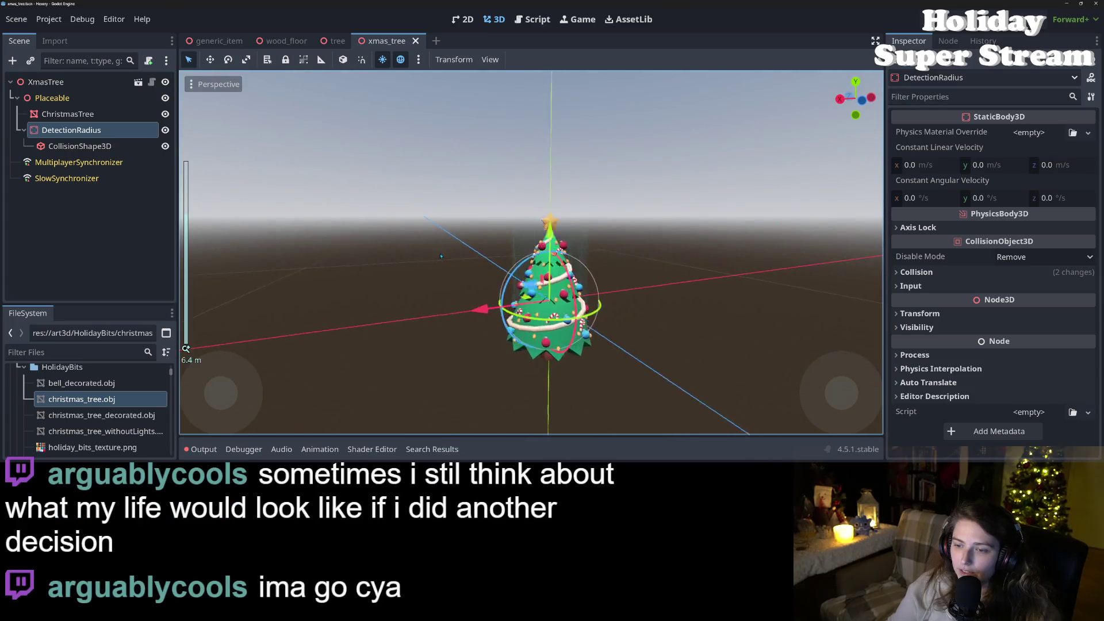
{"action": "mouse_move", "coordinate": [630, 268]}
{"action": "left_mouse_down"}
{"action": "mouse_move", "coordinate": [770, 298]}
{"action": "mouse_move", "coordinate": [408, 284]}
{"action": "mouse_move", "coordinate": [629, 305]}
{"action": "mouse_move", "coordinate": [611, 248]}
{"action": "mouse_move", "coordinate": [556, 277]}
{"action": "mouse_move", "coordinate": [642, 278]}
{"action": "left_mouse_up"}
{"action": "scroll", "coordinate": [615, 263], "scroll_direction": "down", "scroll_amount": 2}
{"action": "scroll", "coordinate": [570, 270], "scroll_direction": "up", "scroll_amount": 4}
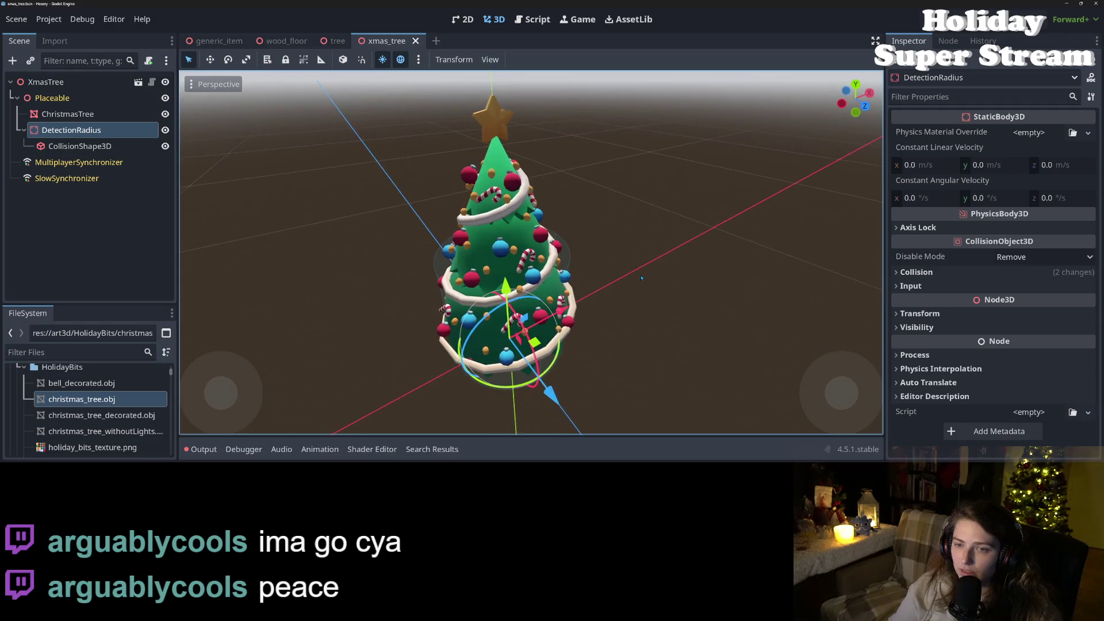
{"action": "key", "text": "ctrl+F3"}
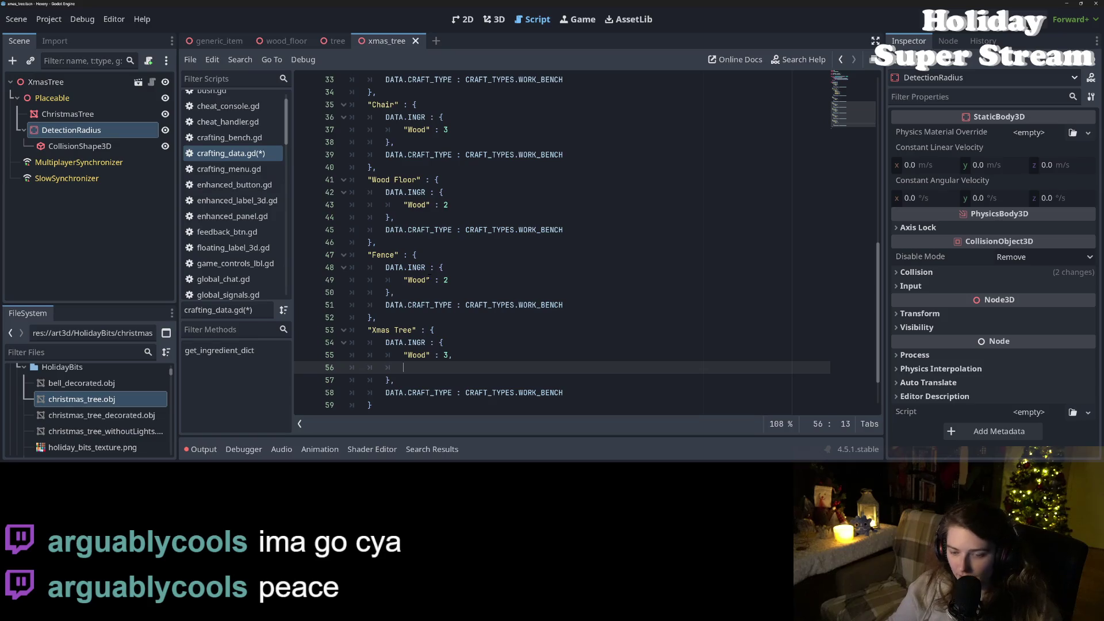
Step: Finish the 3 "Tree Seed0" ingredient and start a mushroom ingredient key below it
{"action": "type", "text": "\"Tree Seed0\" :"}
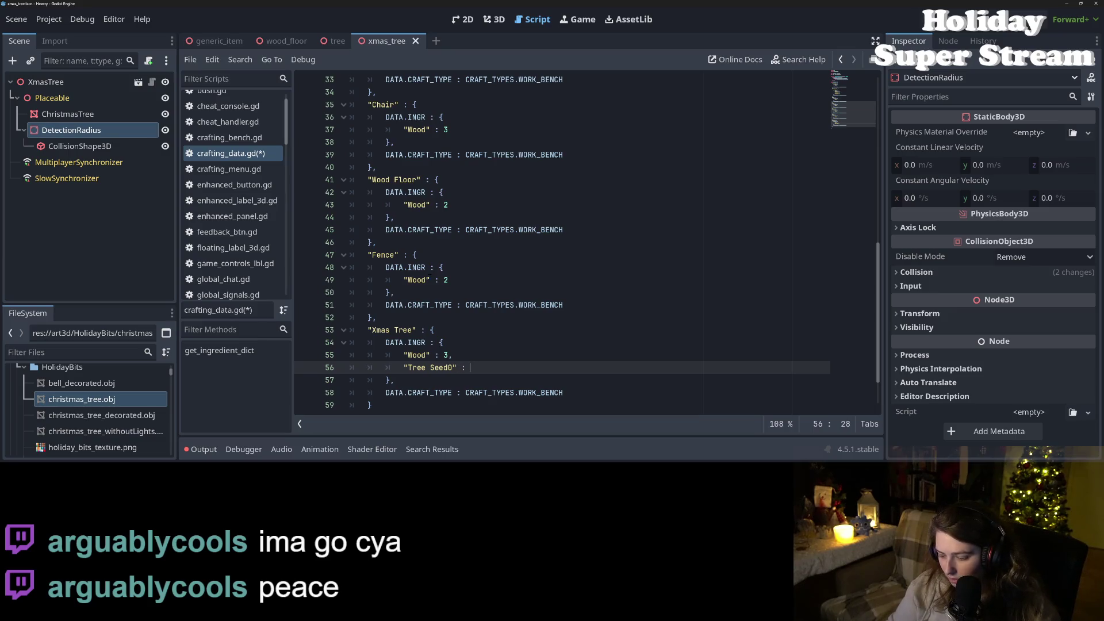
{"action": "type", "text": ","}
{"action": "key", "text": "Return"}
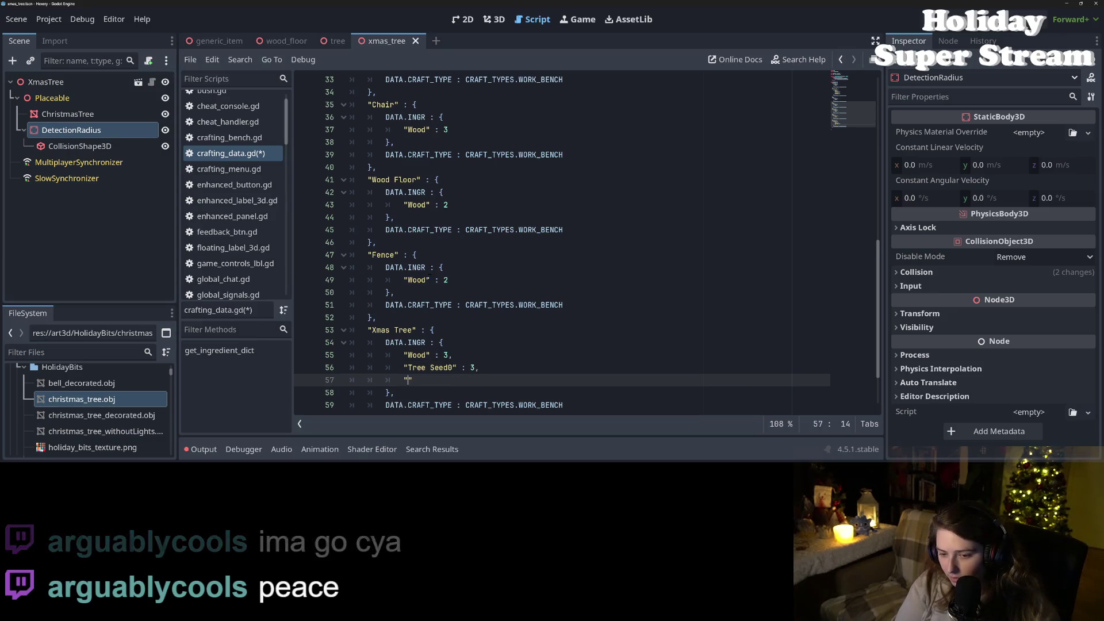
{"action": "type", "text": "\""}
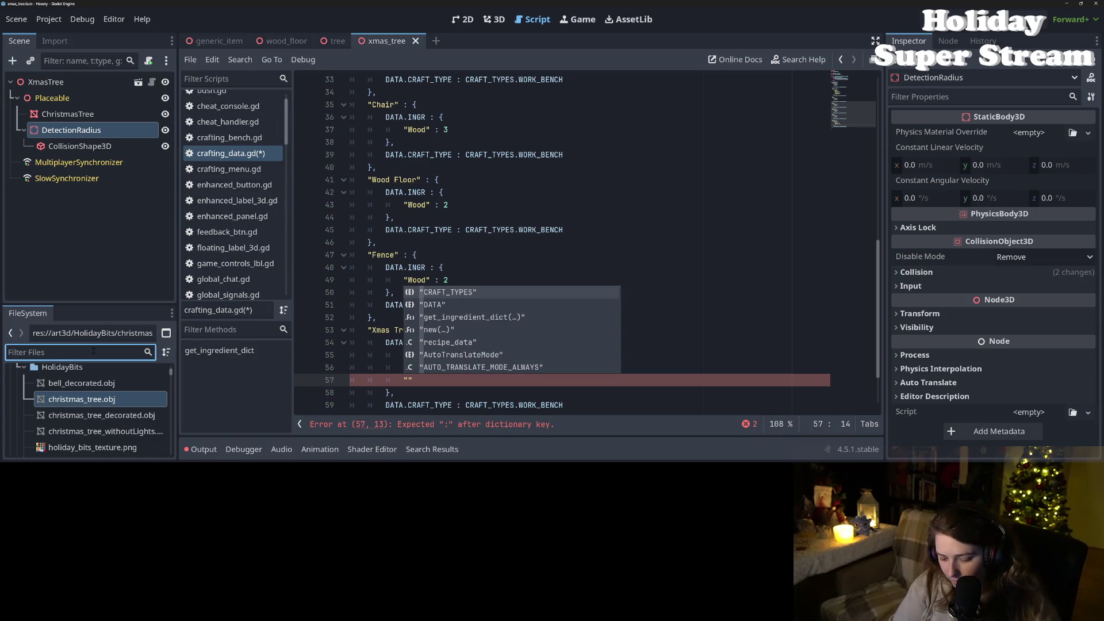
{"action": "type", "text": "mushroom"}
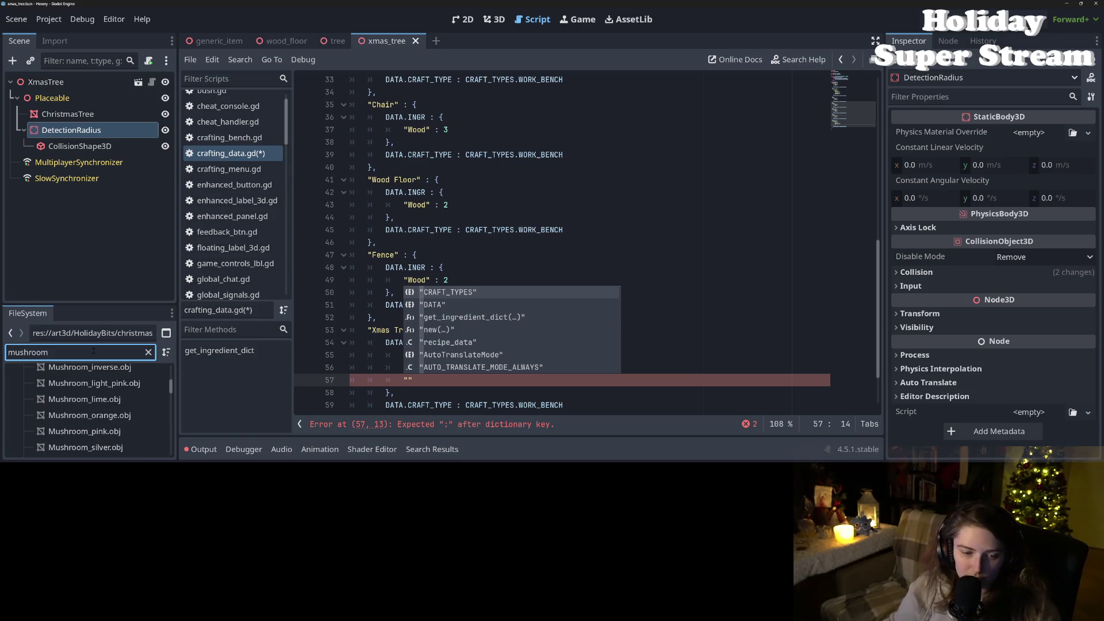
Step: Open the mushroom_0.tscn scene from the FileSystem dock
{"action": "scroll", "coordinate": [123, 402], "scroll_direction": "up", "scroll_amount": 3}
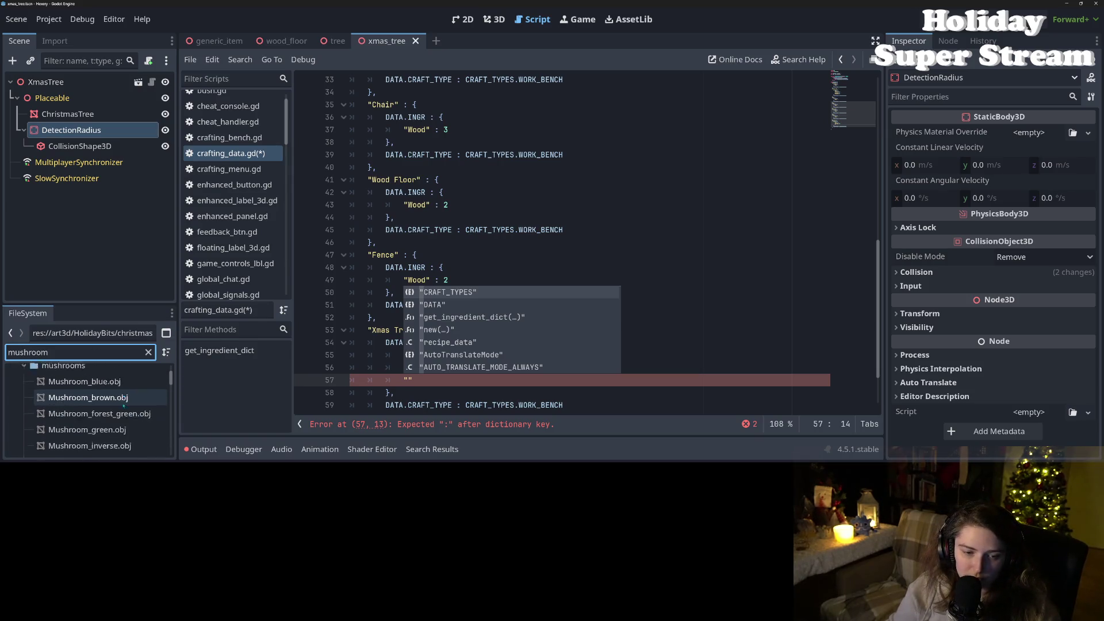
{"action": "scroll", "coordinate": [124, 405], "scroll_direction": "down", "scroll_amount": 10}
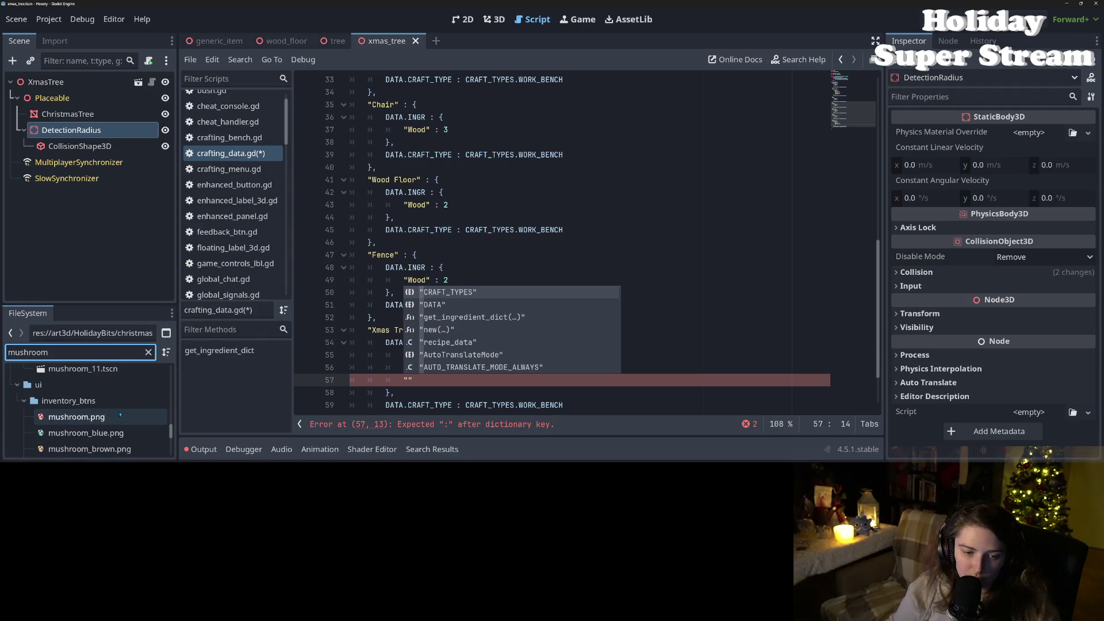
{"action": "scroll", "coordinate": [120, 415], "scroll_direction": "up", "scroll_amount": 5}
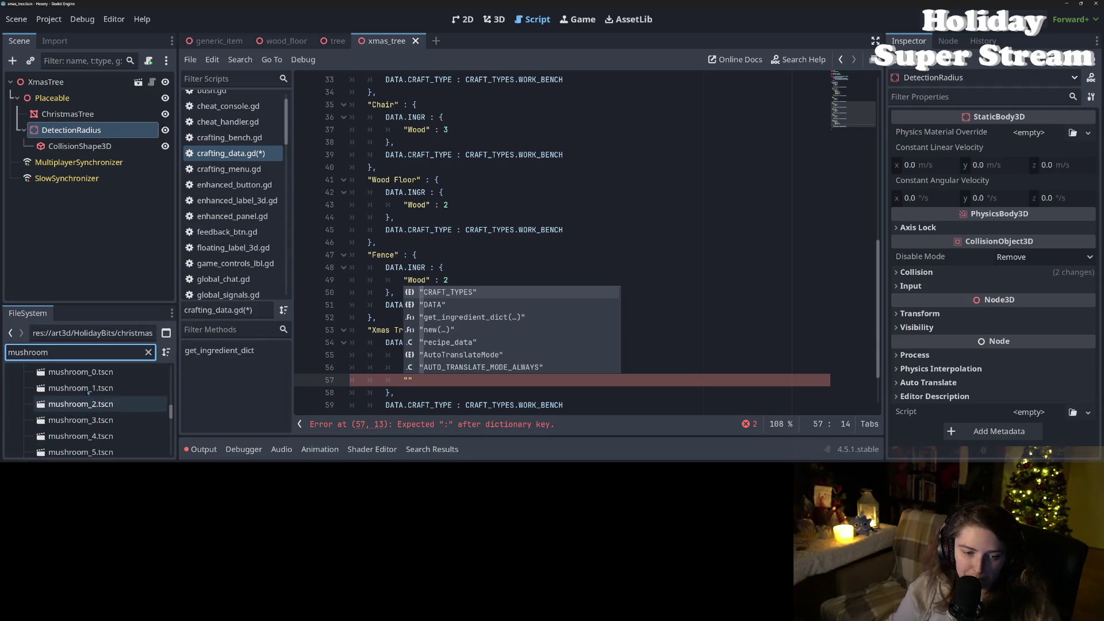
{"action": "double_click", "coordinate": [80, 372]}
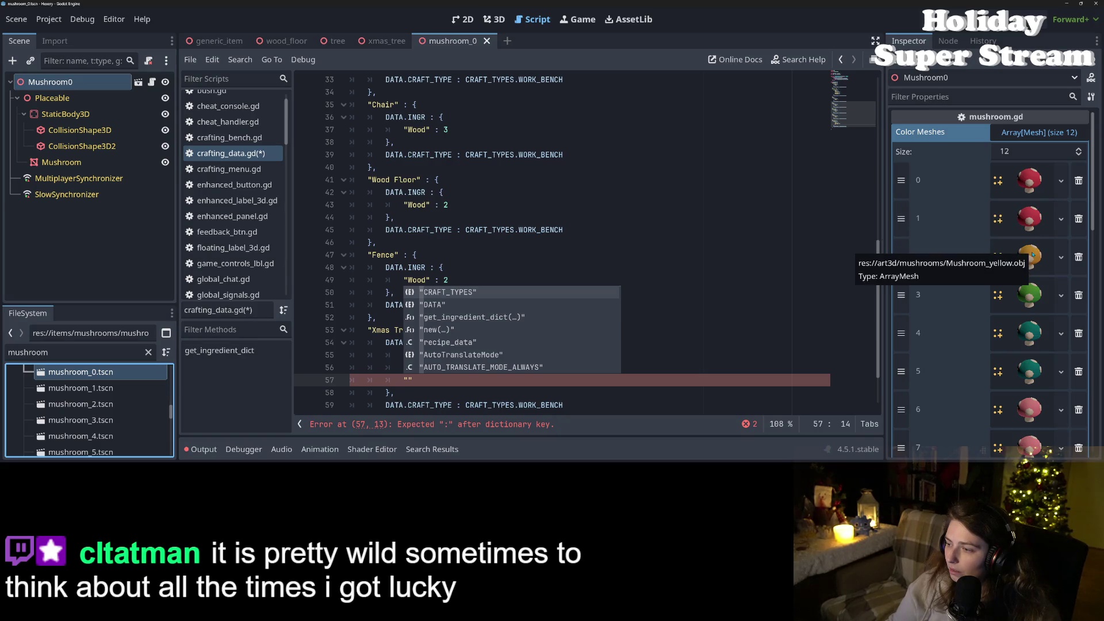
Step: Check the mushroom item in the Inspector and add "Mushroom0" : 2 to Xmas Tree's ingredients
{"action": "scroll", "coordinate": [1038, 259], "scroll_direction": "down", "scroll_amount": 4}
{"action": "scroll", "coordinate": [1040, 276], "scroll_direction": "down", "scroll_amount": 10}
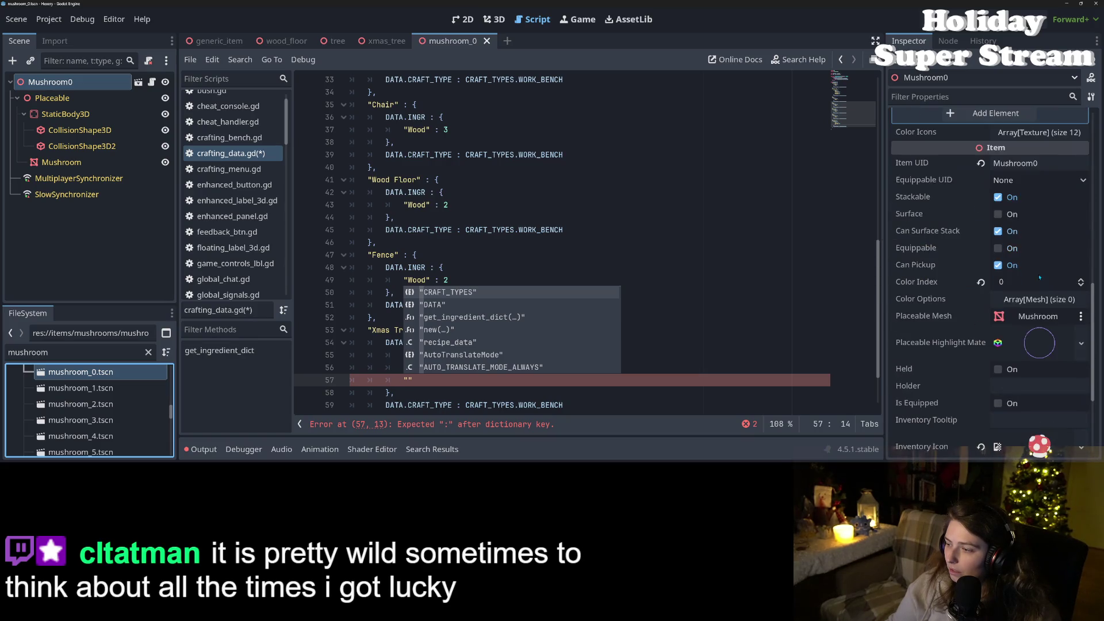
{"action": "scroll", "coordinate": [1040, 277], "scroll_direction": "up", "scroll_amount": 3}
{"action": "left_click", "coordinate": [1039, 305]}
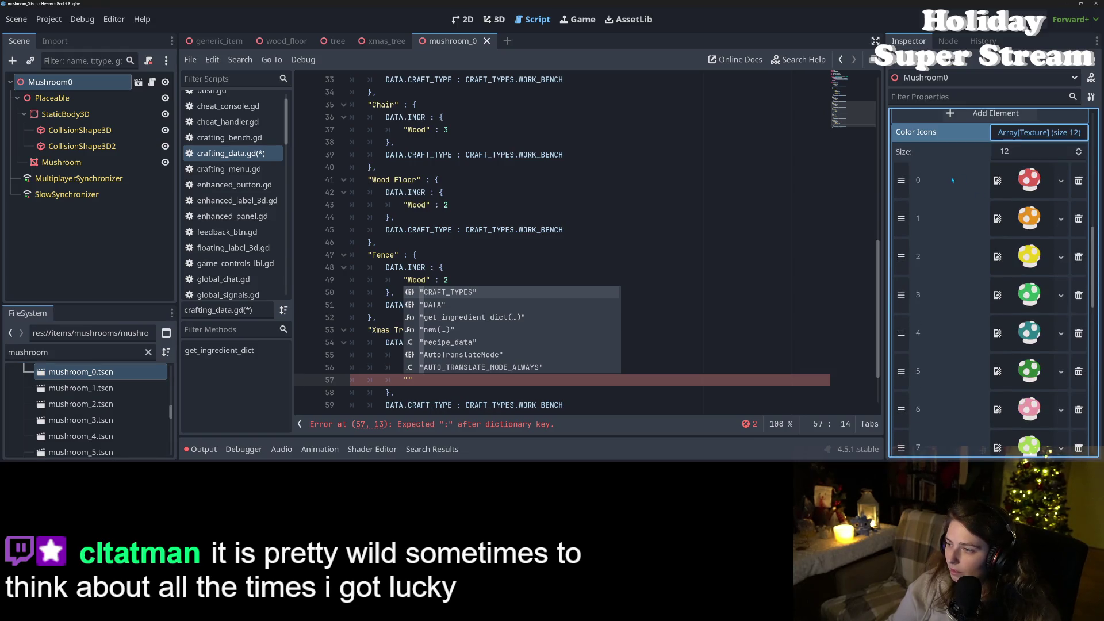
{"action": "scroll", "coordinate": [955, 194], "scroll_direction": "down", "scroll_amount": 5}
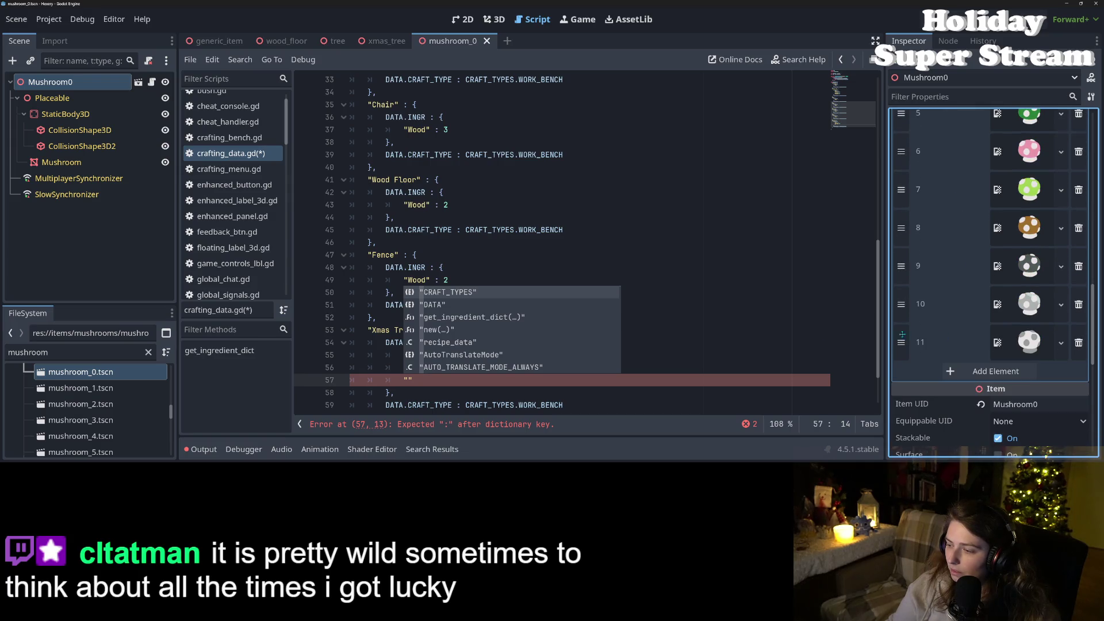
{"action": "type", "text": "Mushroom"}
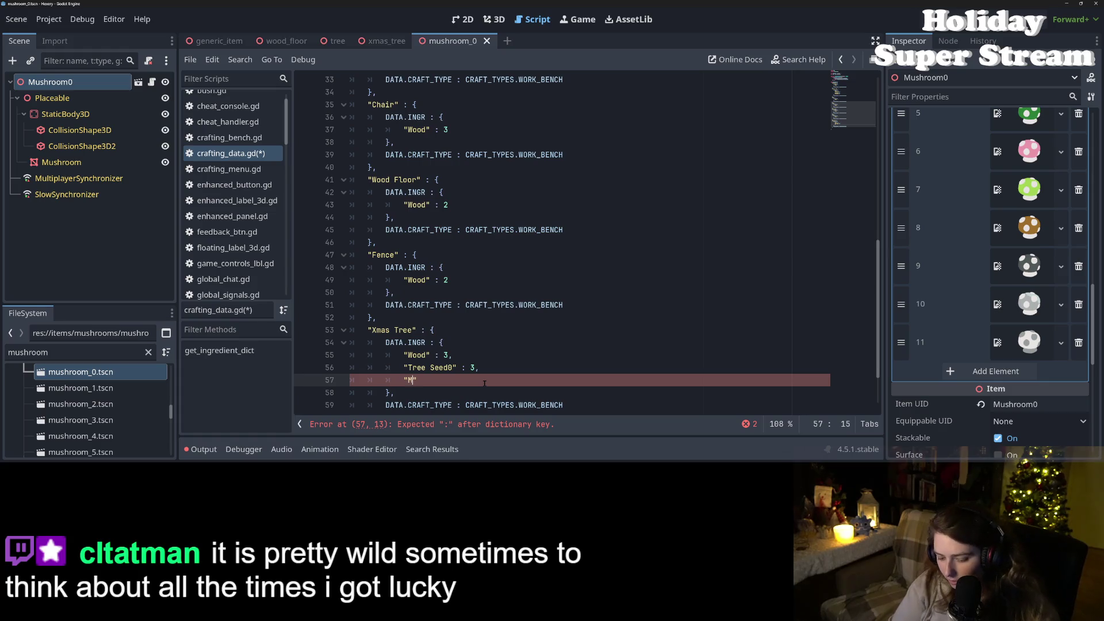
{"action": "type", "text": "0\""}
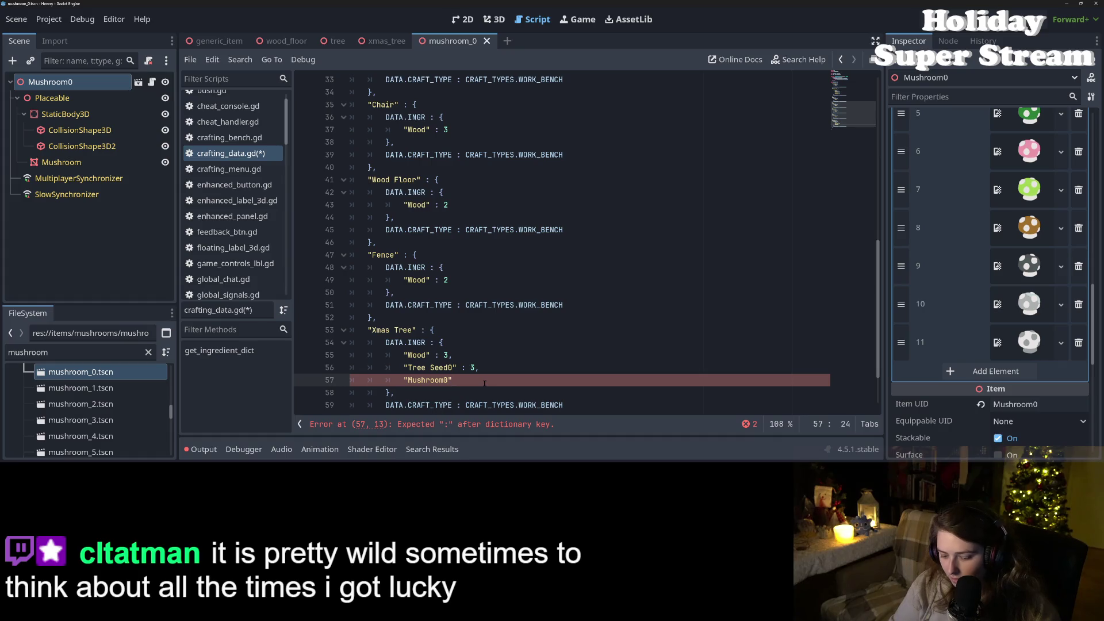
{"action": "type", "text": " :"}
{"action": "type", "text": ","}
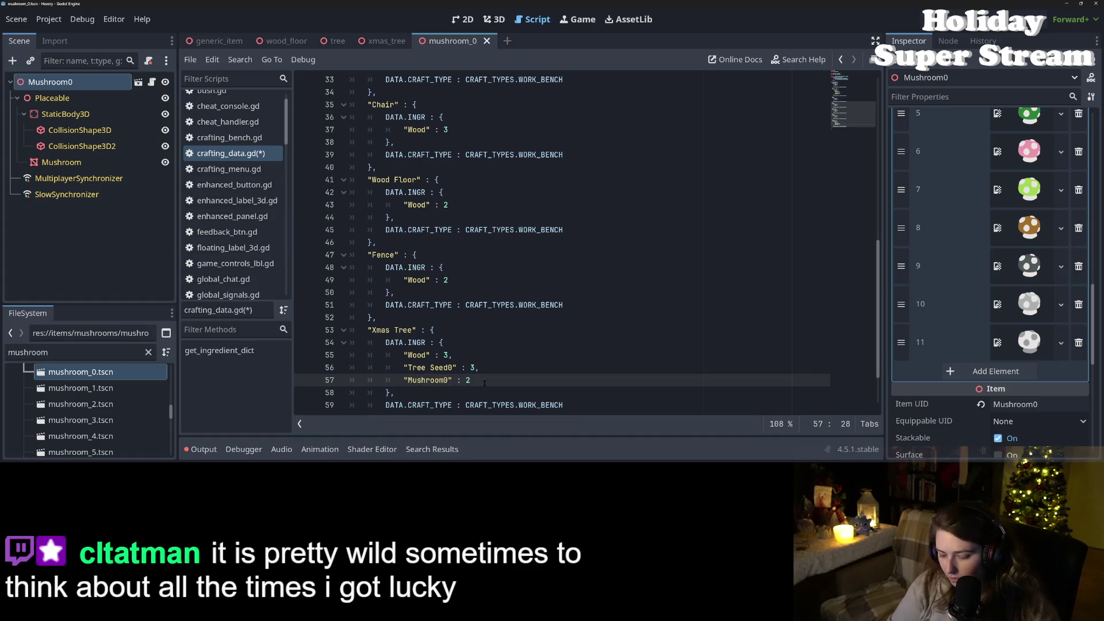
{"action": "key", "text": "Return"}
Step: Add "Mushroom2" : 1 as the next ingredient and save crafting_data.gd
{"action": "scroll", "coordinate": [947, 241], "scroll_direction": "up", "scroll_amount": 5}
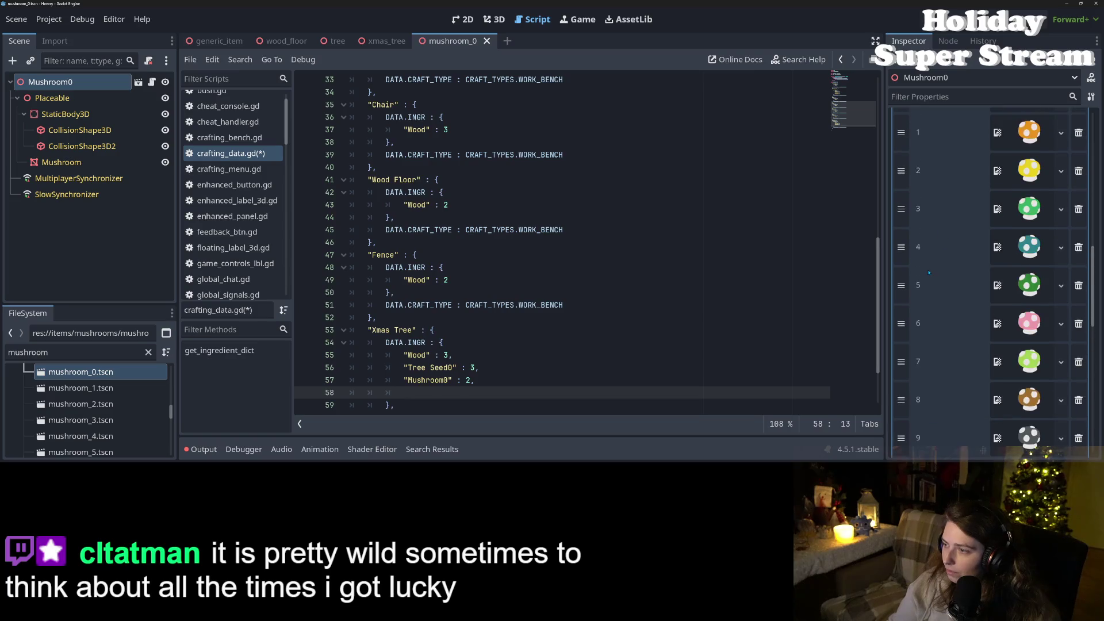
{"action": "scroll", "coordinate": [933, 301], "scroll_direction": "up", "scroll_amount": 3}
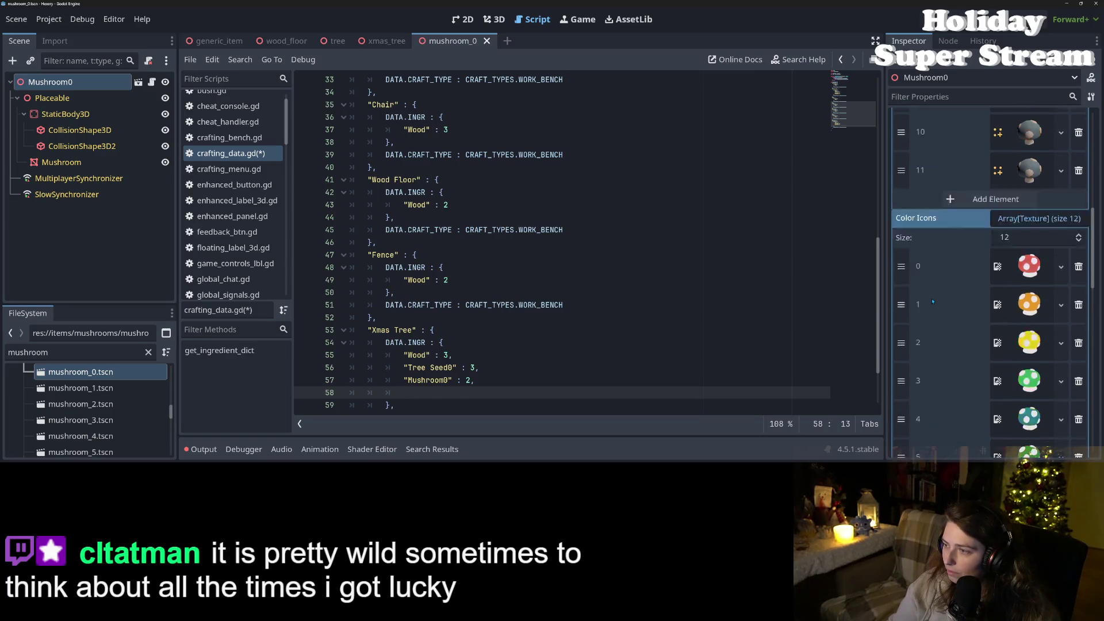
{"action": "scroll", "coordinate": [933, 301], "scroll_direction": "down", "scroll_amount": 2}
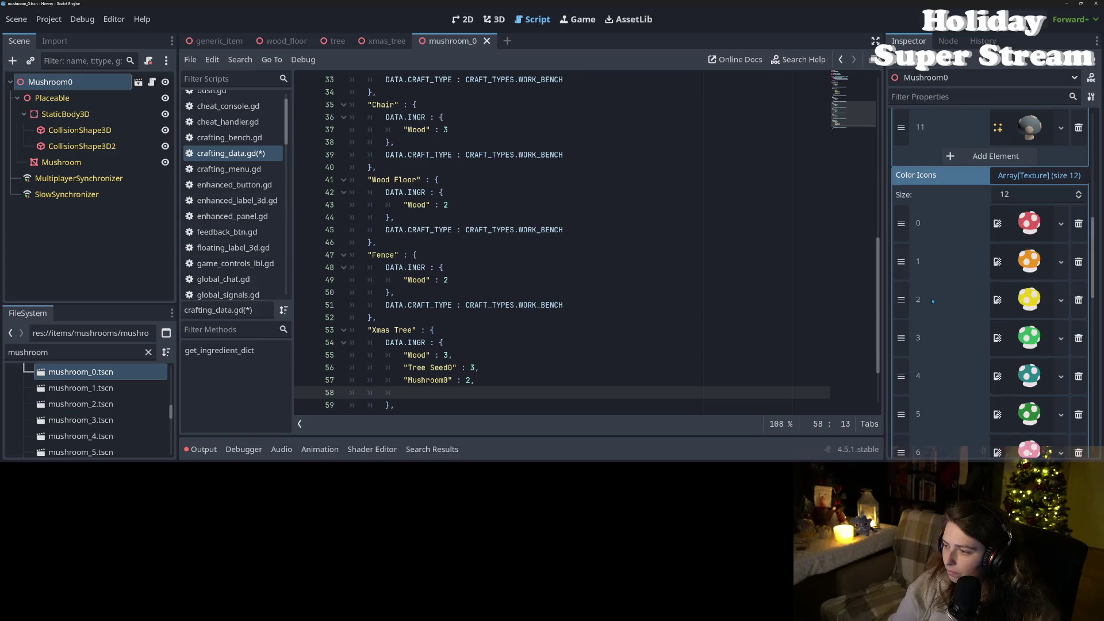
{"action": "scroll", "coordinate": [932, 300], "scroll_direction": "down", "scroll_amount": 2}
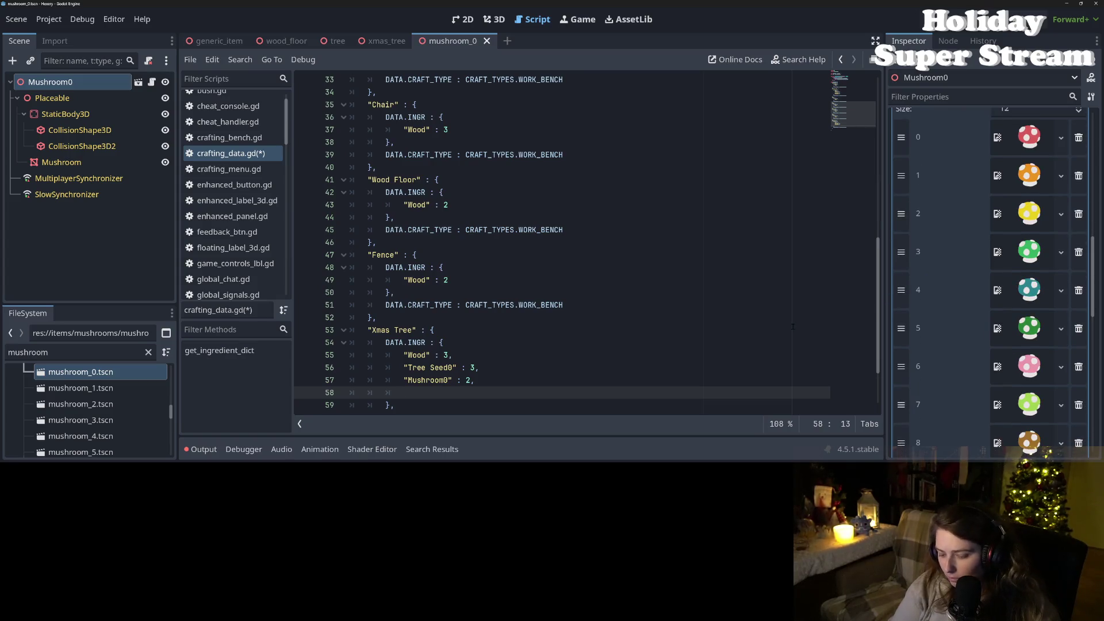
{"action": "type", "text": "\"Mushroom"}
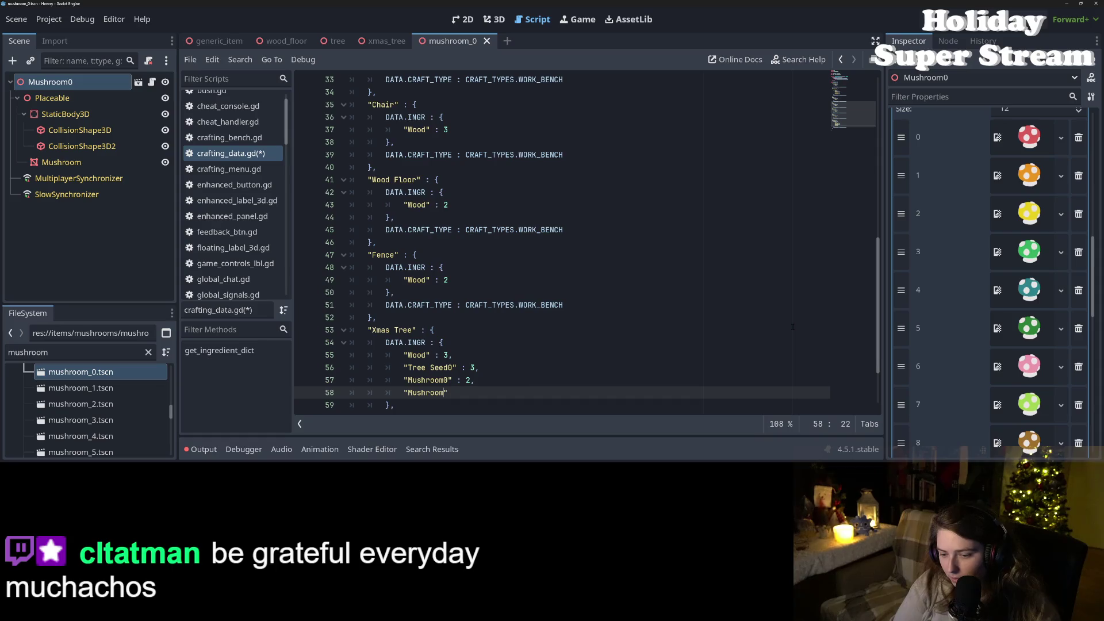
{"action": "type", "text": "2\""}
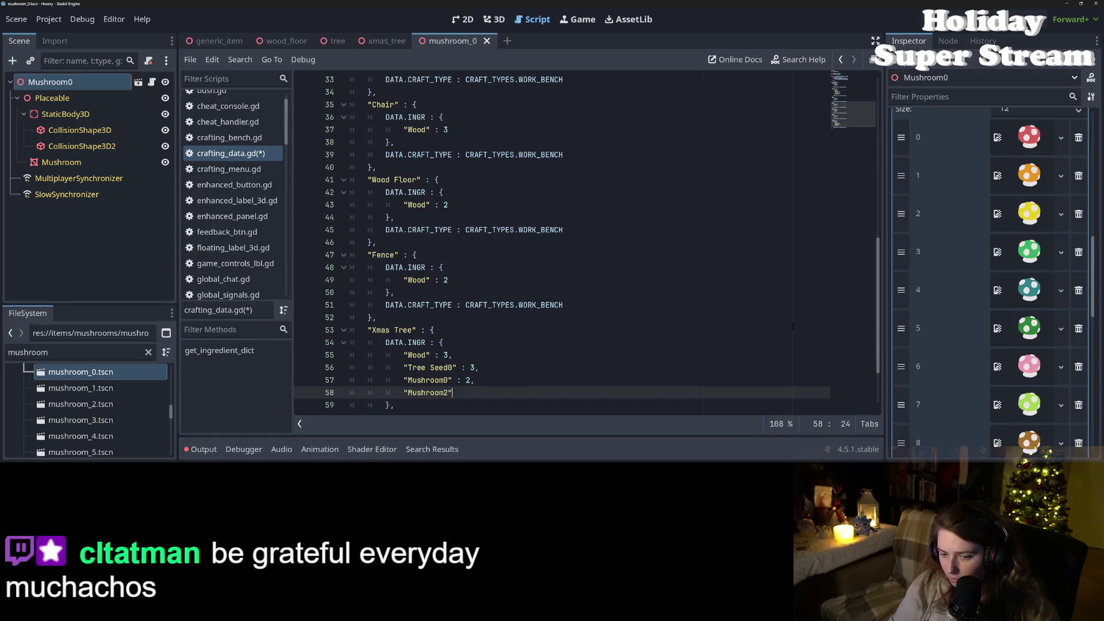
{"action": "type", "text": " : 1"}
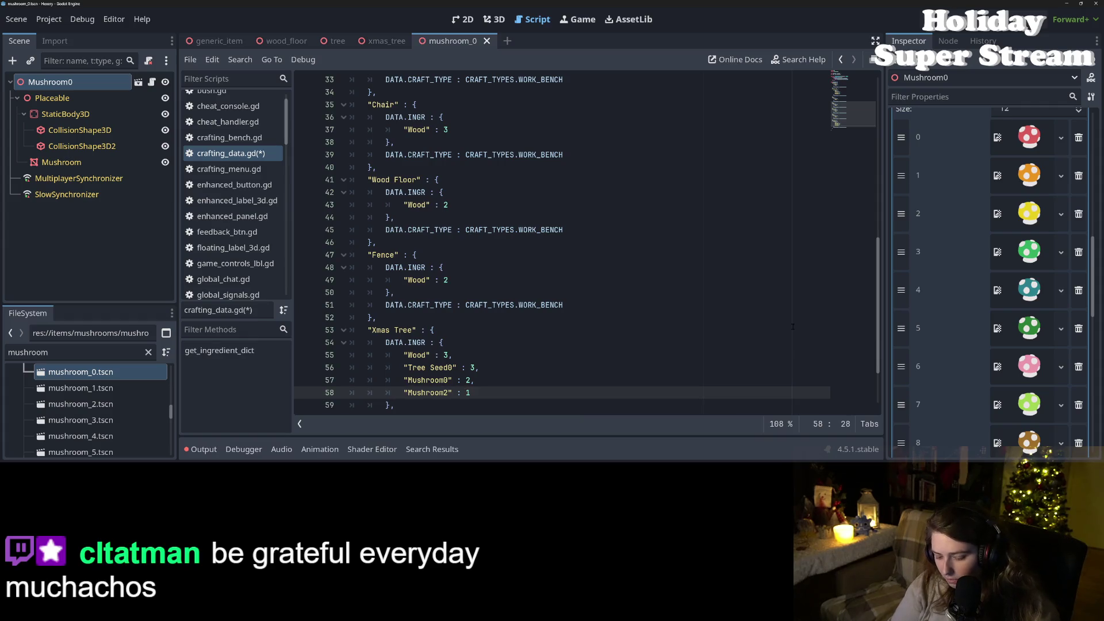
{"action": "key", "text": "ctrl+s"}
{"action": "left_click", "coordinate": [676, 266]}
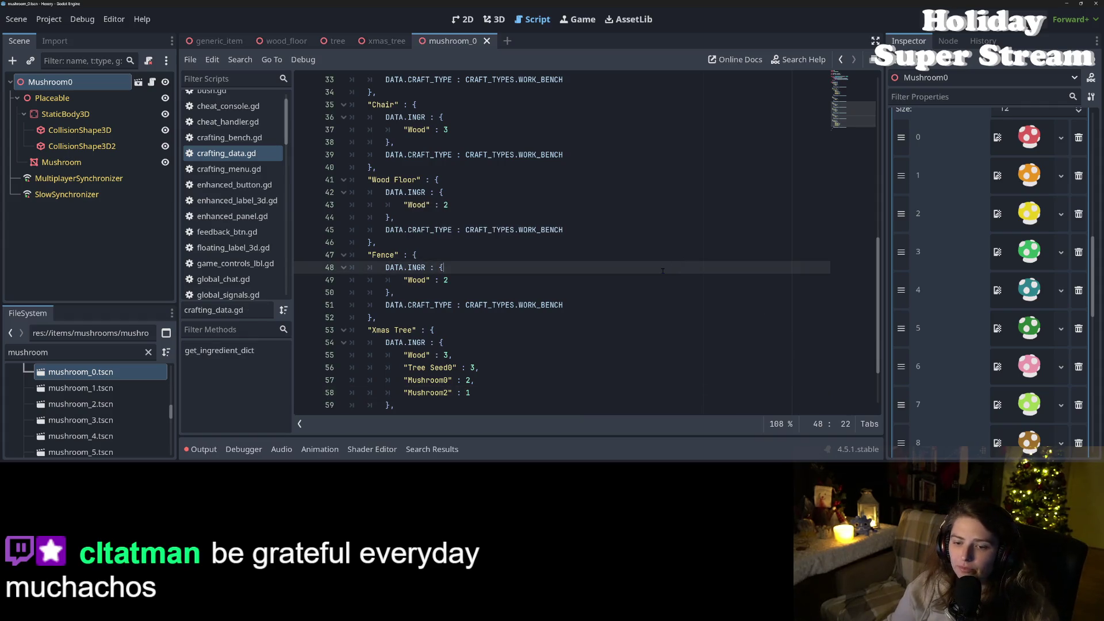
Step: Switch to crafting_menu.gd and scroll up to load_save_data's debug _on_learn_new_recipe calls
{"action": "left_click_drag", "start_coordinate": [368, 330], "coordinate": [422, 330]}
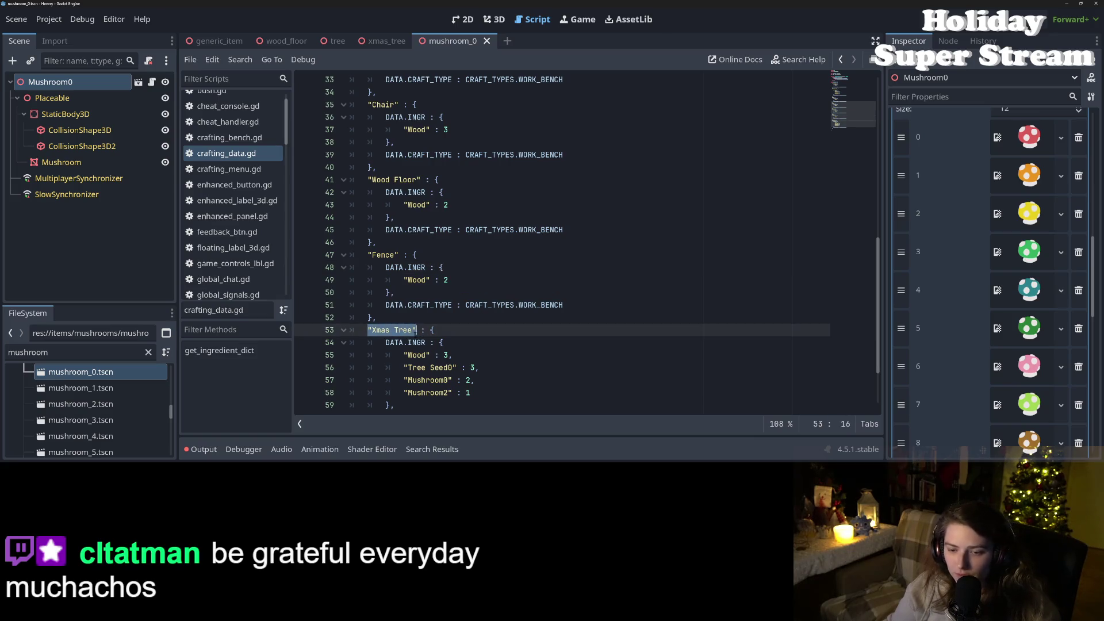
{"action": "left_click", "coordinate": [385, 292]}
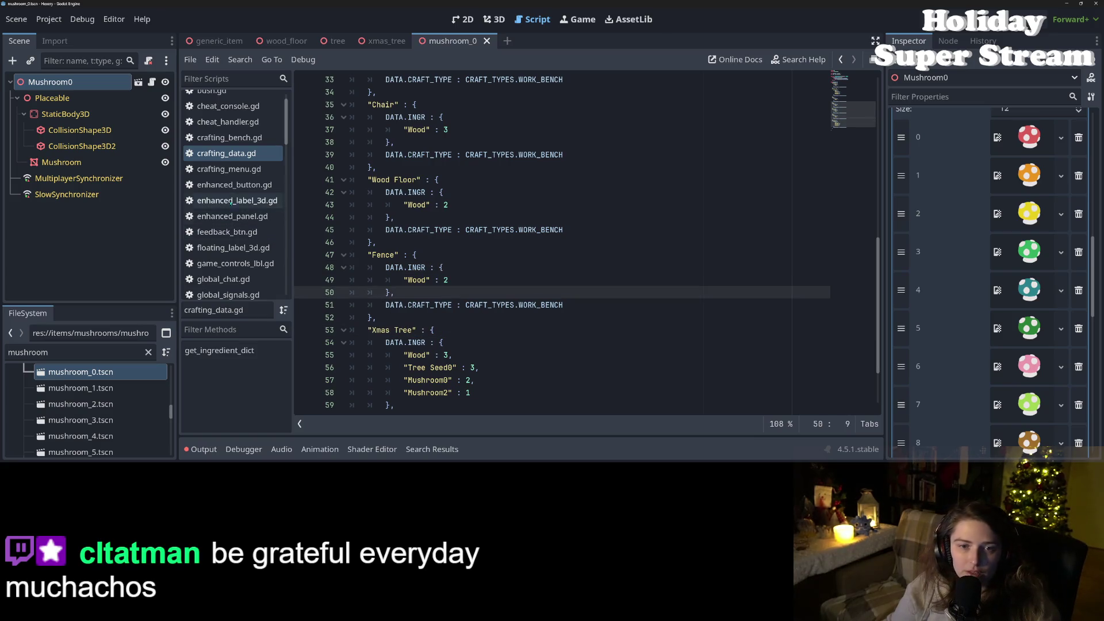
{"action": "left_click", "coordinate": [229, 138]}
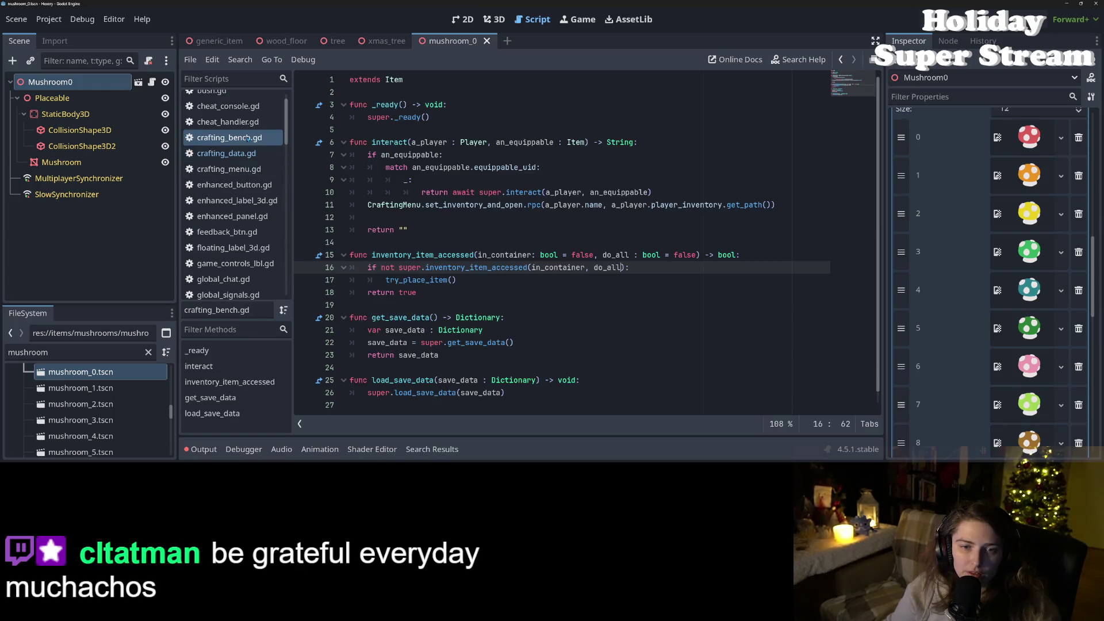
{"action": "left_click", "coordinate": [248, 169]}
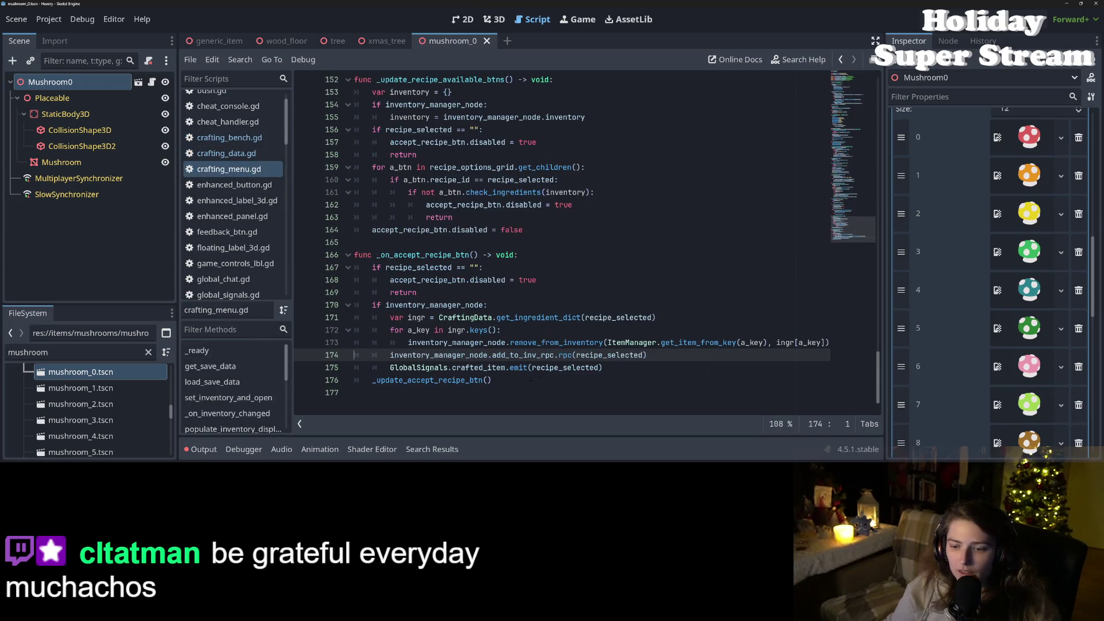
{"action": "scroll", "coordinate": [528, 375], "scroll_direction": "up", "scroll_amount": 15}
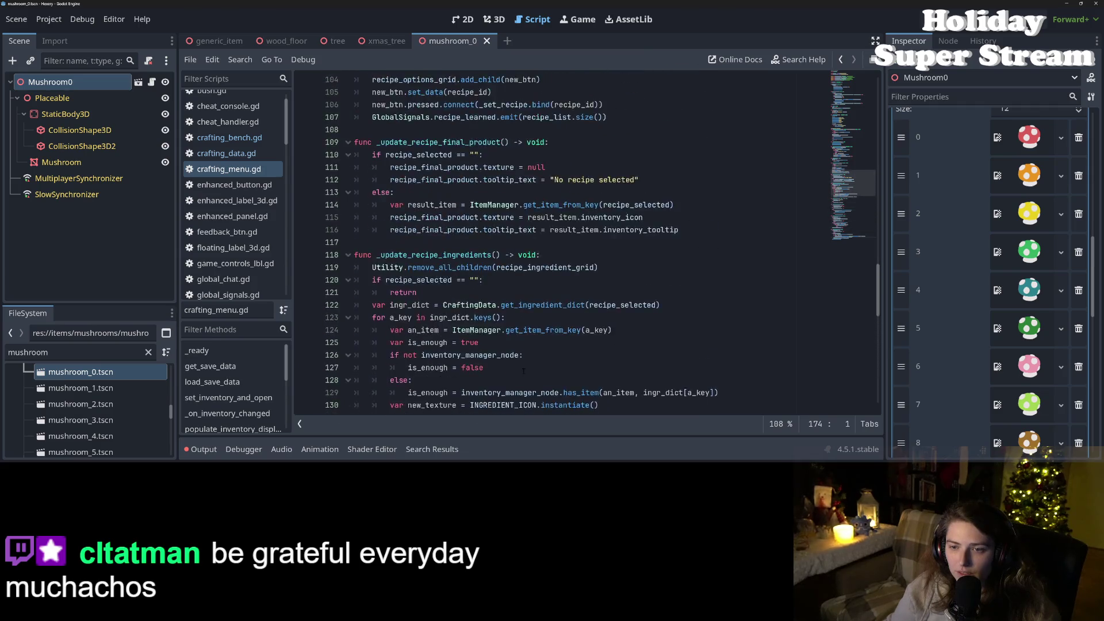
{"action": "scroll", "coordinate": [522, 371], "scroll_direction": "up", "scroll_amount": 8}
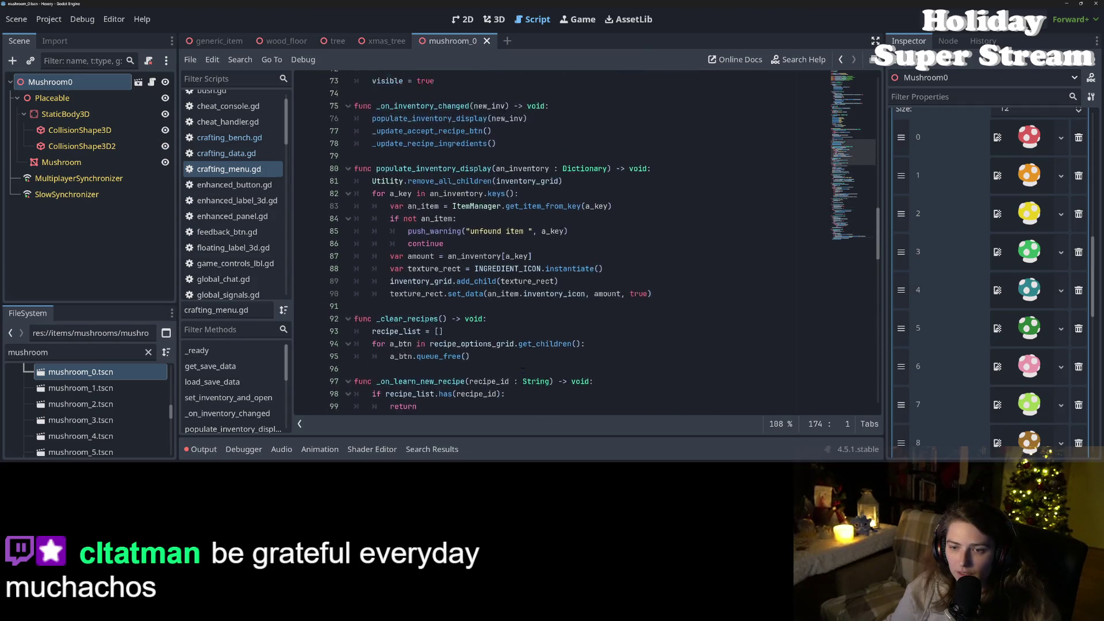
{"action": "scroll", "coordinate": [522, 371], "scroll_direction": "up", "scroll_amount": 4}
{"action": "double_click", "coordinate": [466, 378]}
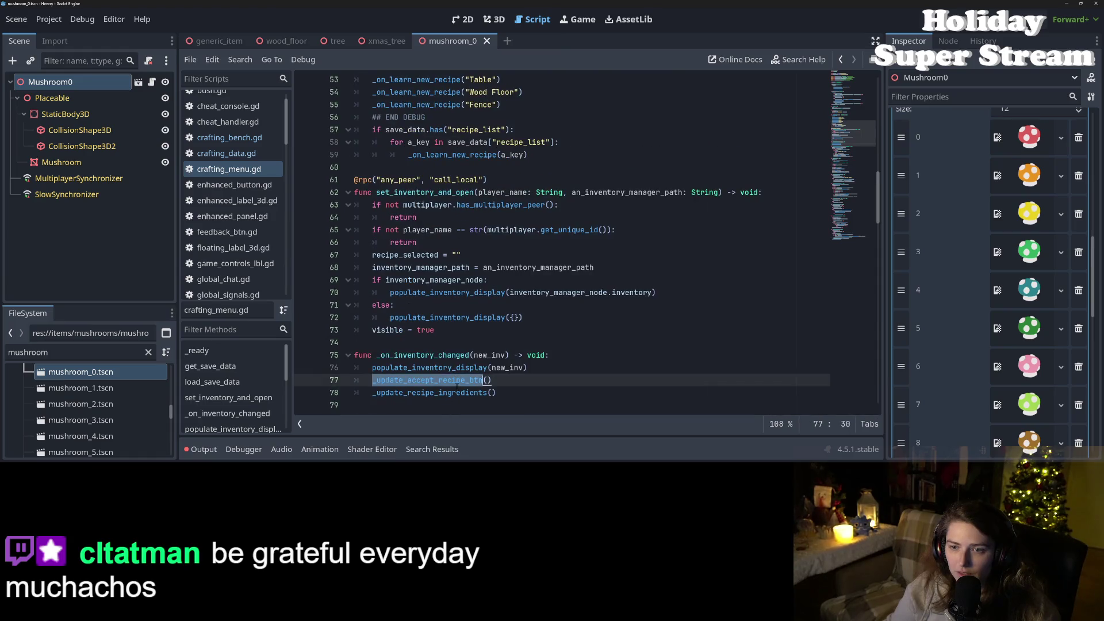
{"action": "scroll", "coordinate": [466, 372], "scroll_direction": "up", "scroll_amount": 4}
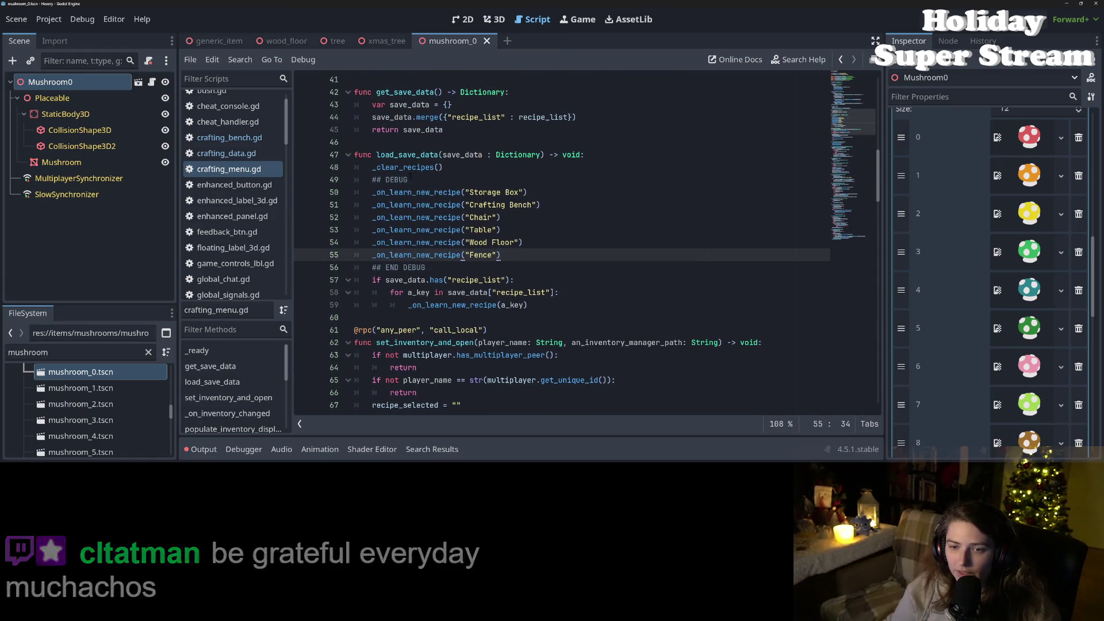
{"action": "left_click", "coordinate": [418, 144]}
Step: Declare const pre_added_recipes above load_save_data with "Crafting Bench" and "Xmas Tree"
{"action": "key", "text": "Return"}
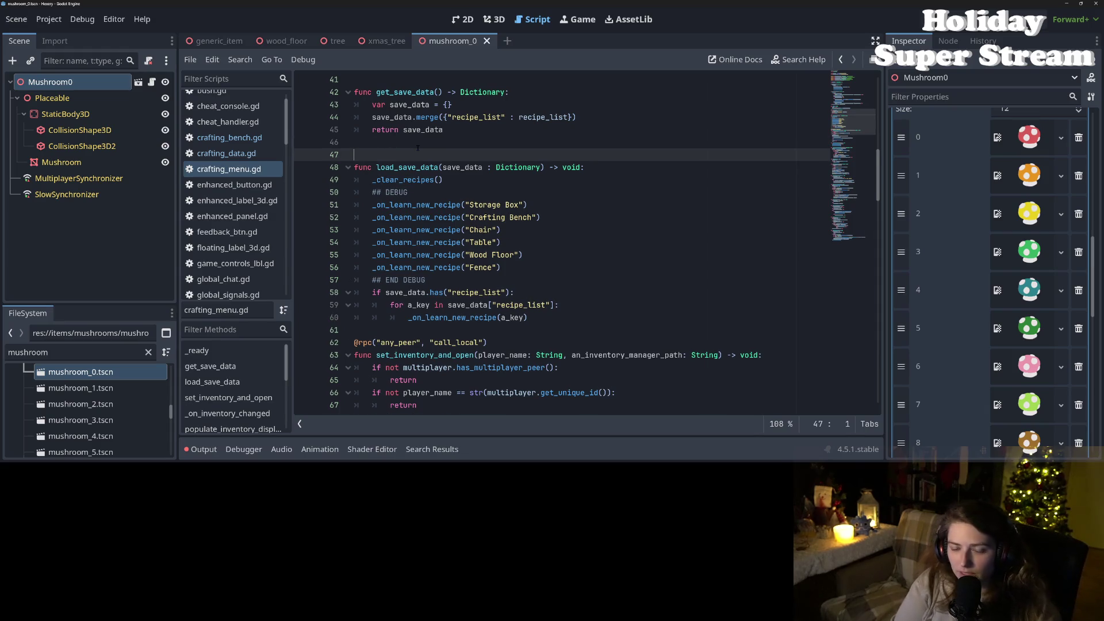
{"action": "type", "text": "co"}
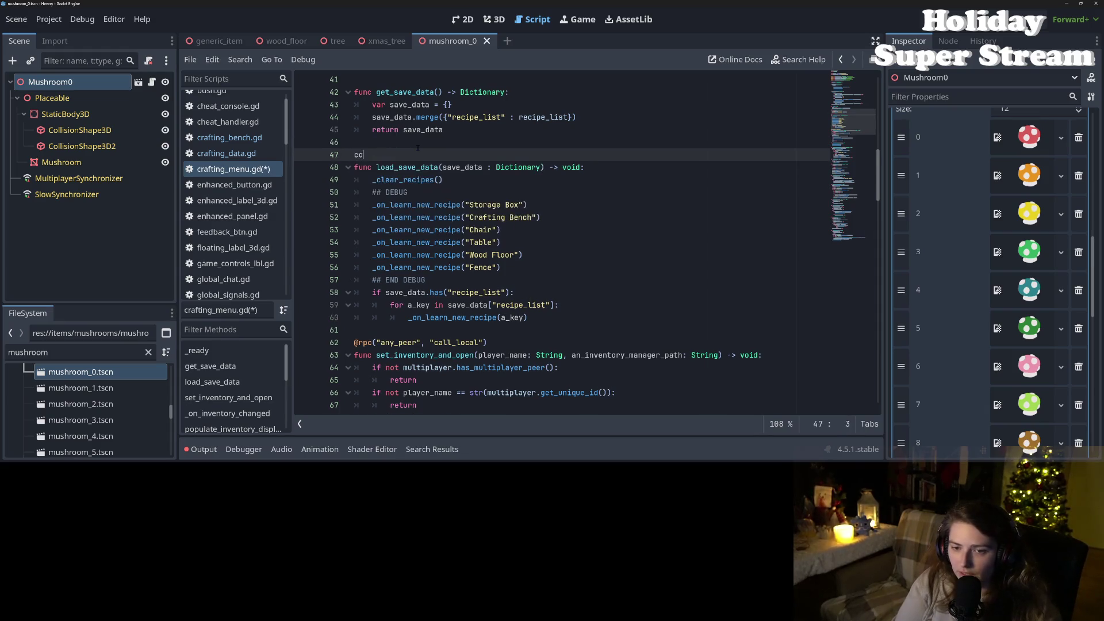
{"action": "type", "text": "nst "}
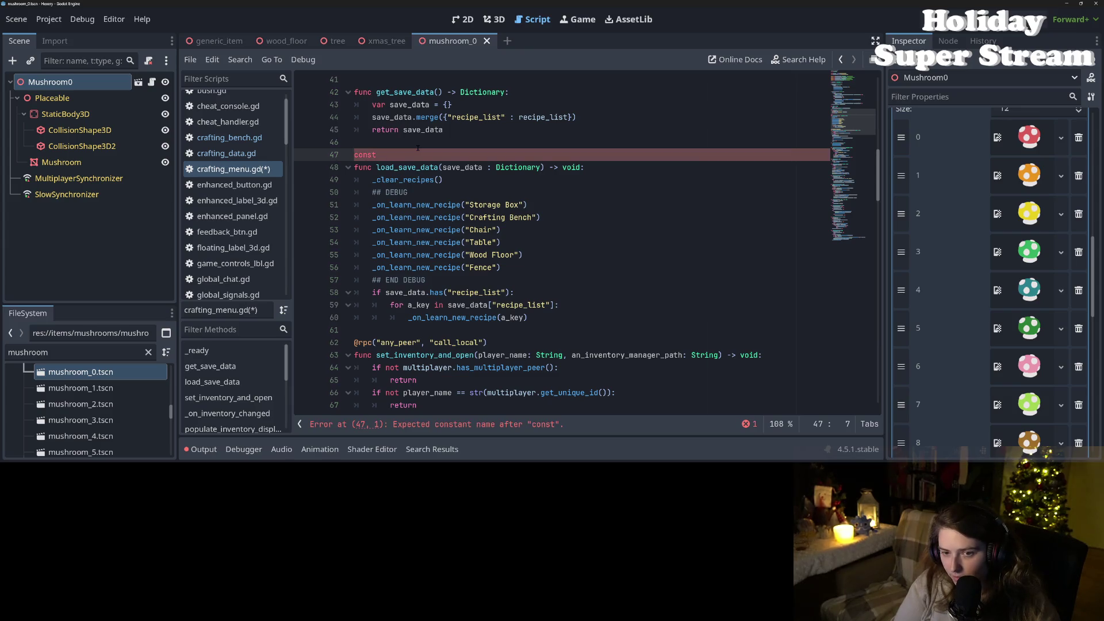
{"action": "type", "text": "pre_adde"}
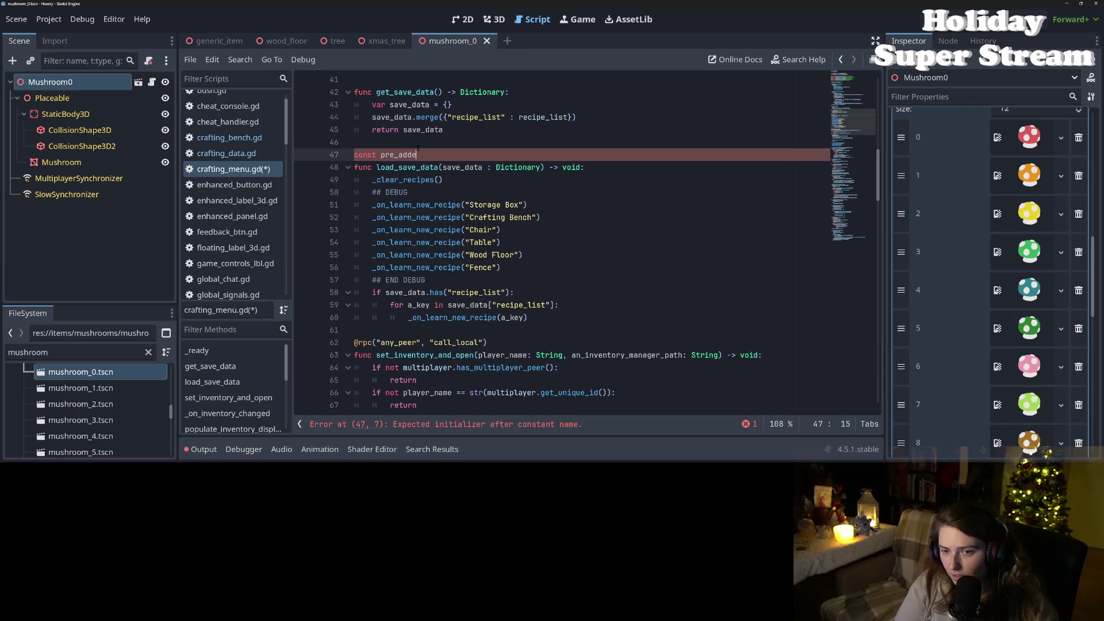
{"action": "type", "text": "d_recipes = ["}
{"action": "type", "text": "\"Xmas Tree\""}
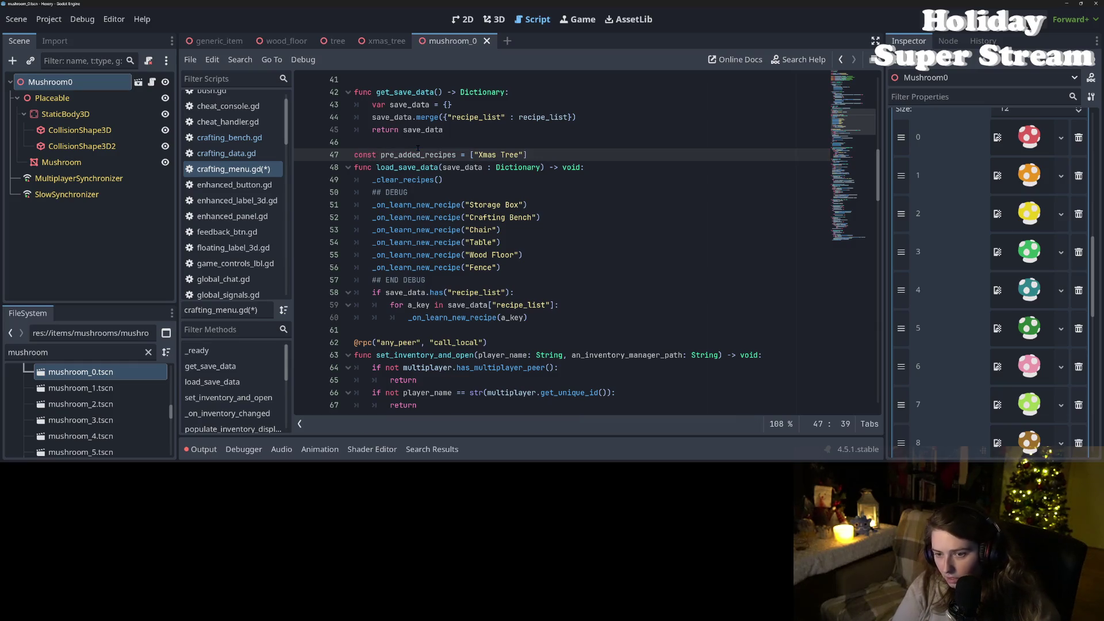
{"action": "left_click_drag", "start_coordinate": [465, 217], "coordinate": [536, 217]}
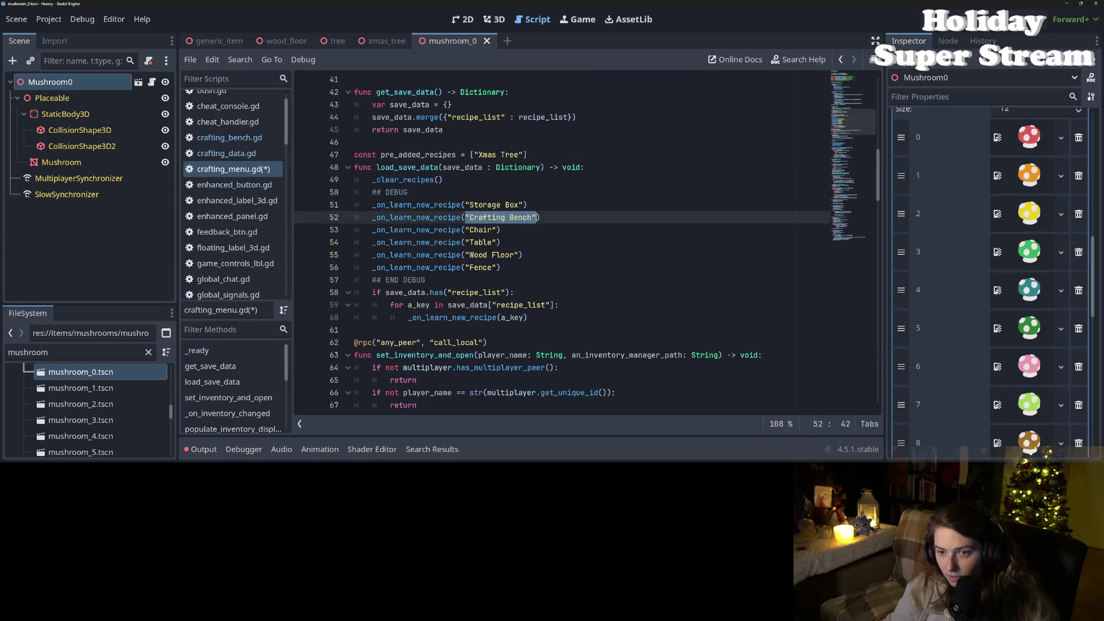
{"action": "key", "text": "ctrl+c"}
{"action": "left_click", "coordinate": [474, 155]}
{"action": "key", "text": "ctrl+v"}
{"action": "type", "text": ","}
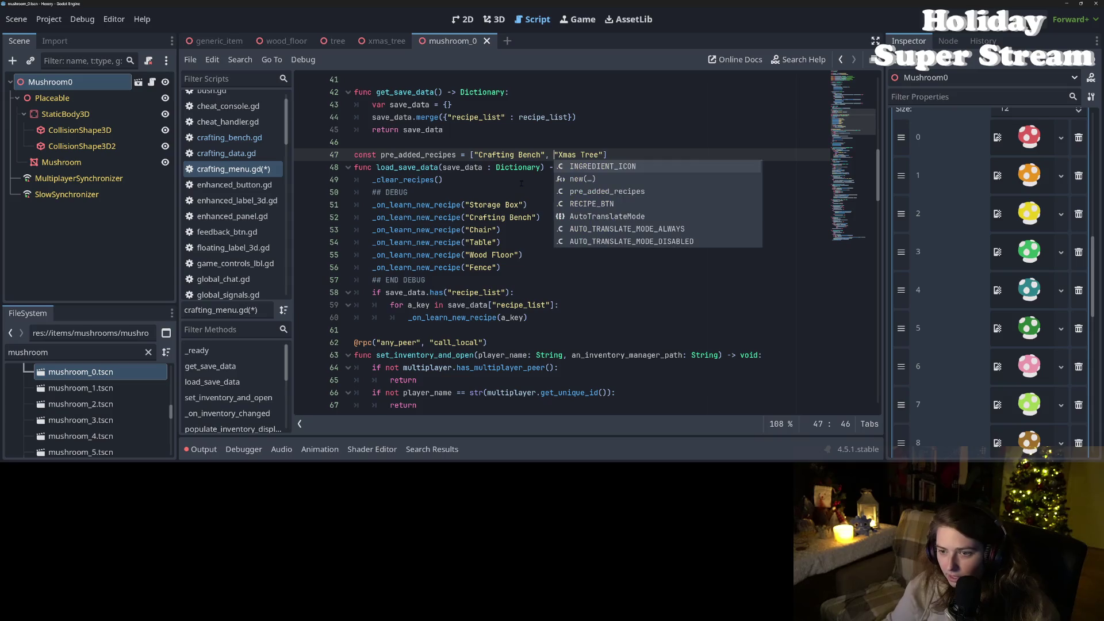
Step: Insert "Storage Box" before "Xmas Tree" in the pre_added_recipes array
{"action": "left_click_drag", "start_coordinate": [465, 205], "coordinate": [525, 205]}
{"action": "key", "text": "ctrl+c"}
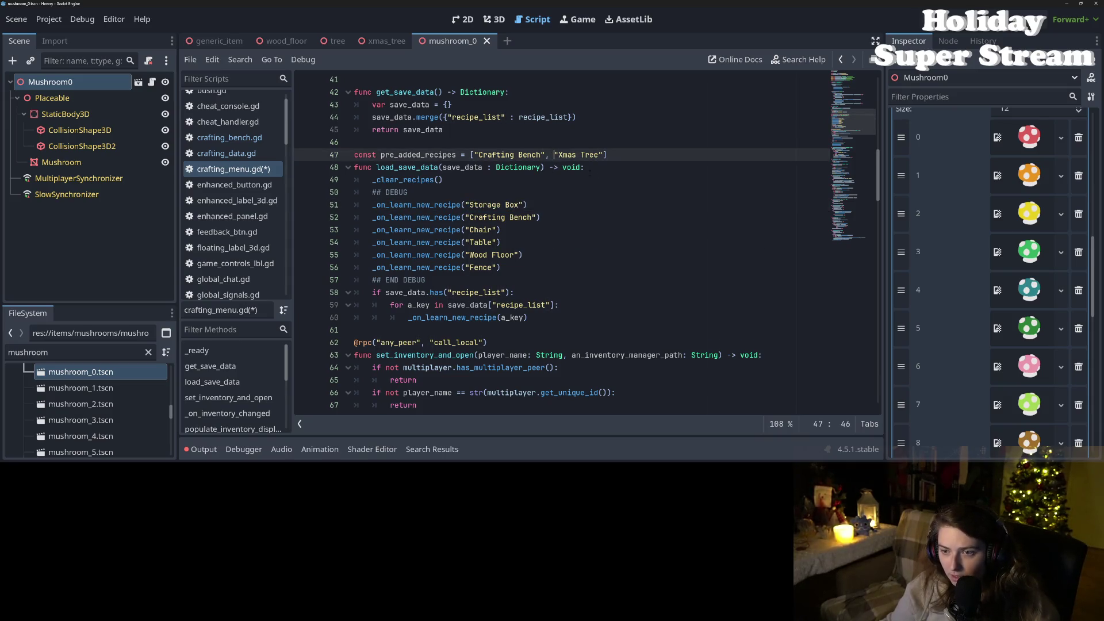
{"action": "left_click", "coordinate": [555, 155]}
{"action": "key", "text": "ctrl+v"}
{"action": "type", "text": ","}
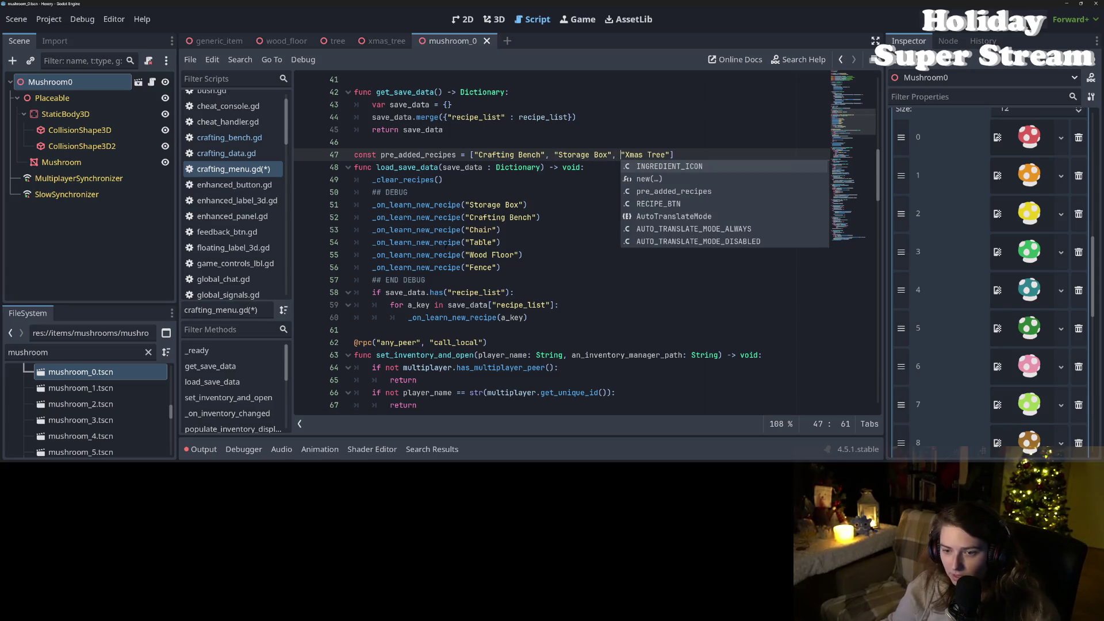
Step: Wrap the array across lines and append "Chair" after "Xmas Tree"
{"action": "left_click", "coordinate": [466, 230]}
{"action": "left_click_drag", "start_coordinate": [467, 230], "coordinate": [494, 229]}
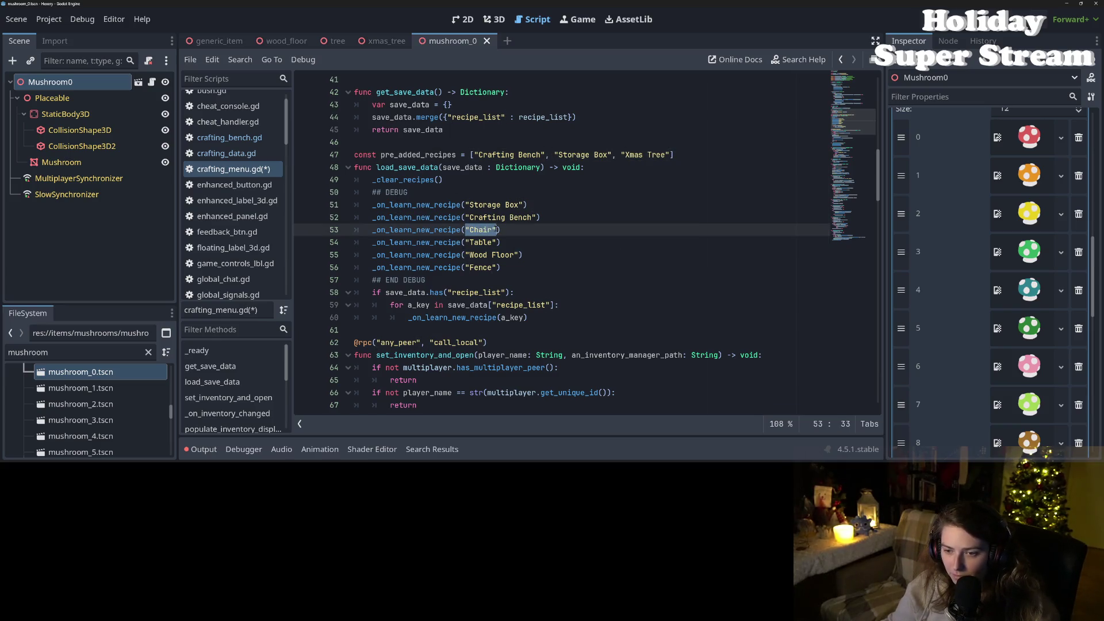
{"action": "left_click", "coordinate": [621, 154]}
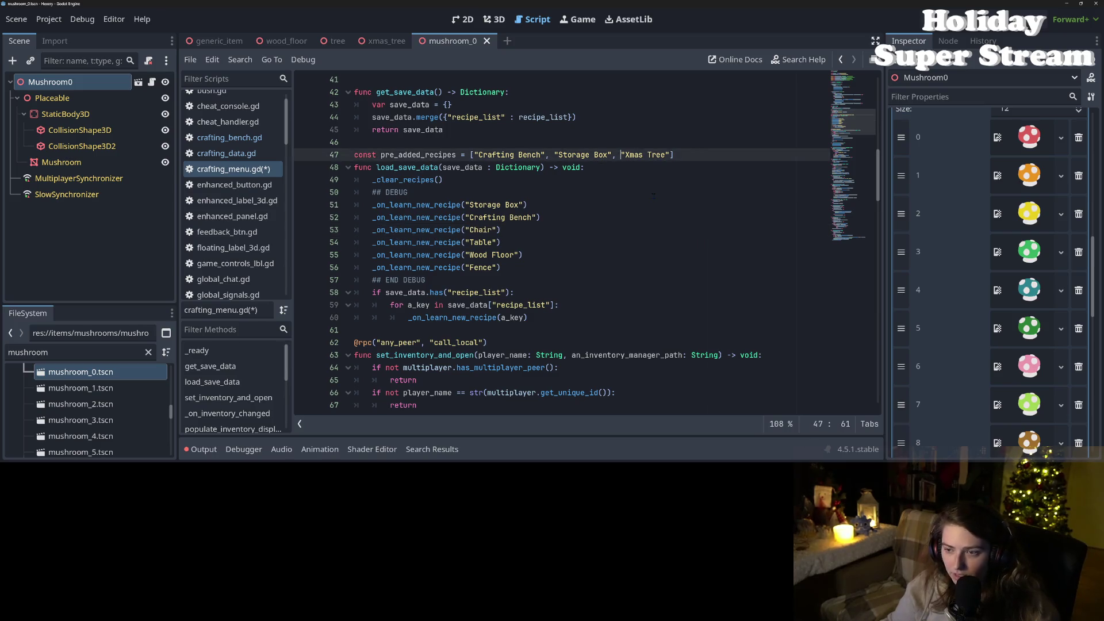
{"action": "key", "text": "Return"}
{"action": "key", "text": "End"}
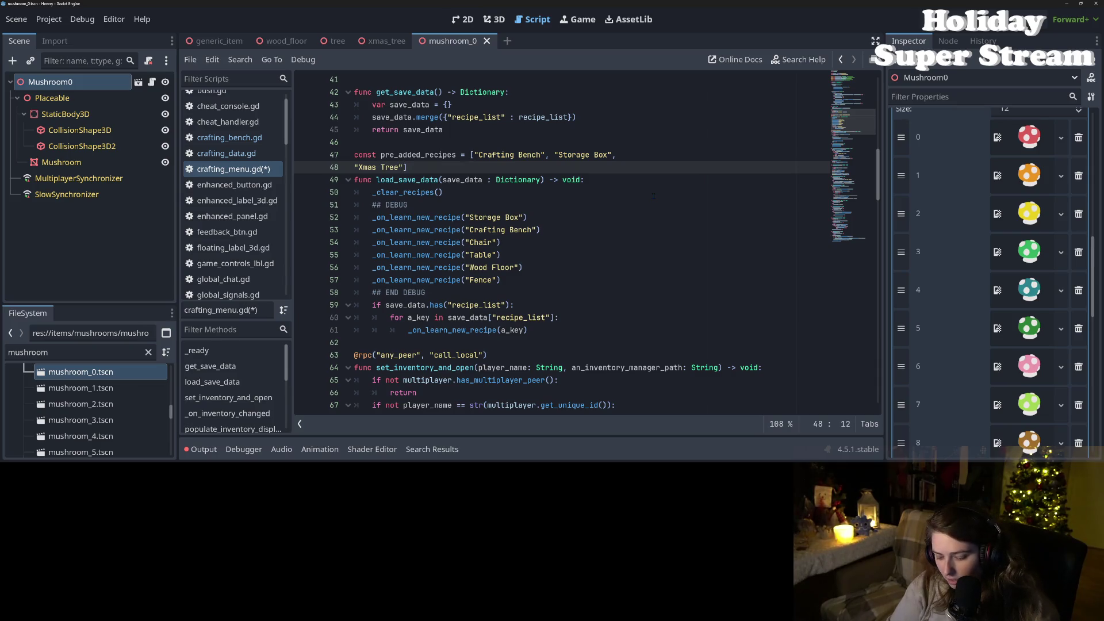
{"action": "key", "text": "Return"}
{"action": "key", "text": "Left"}
{"action": "type", "text": ","}
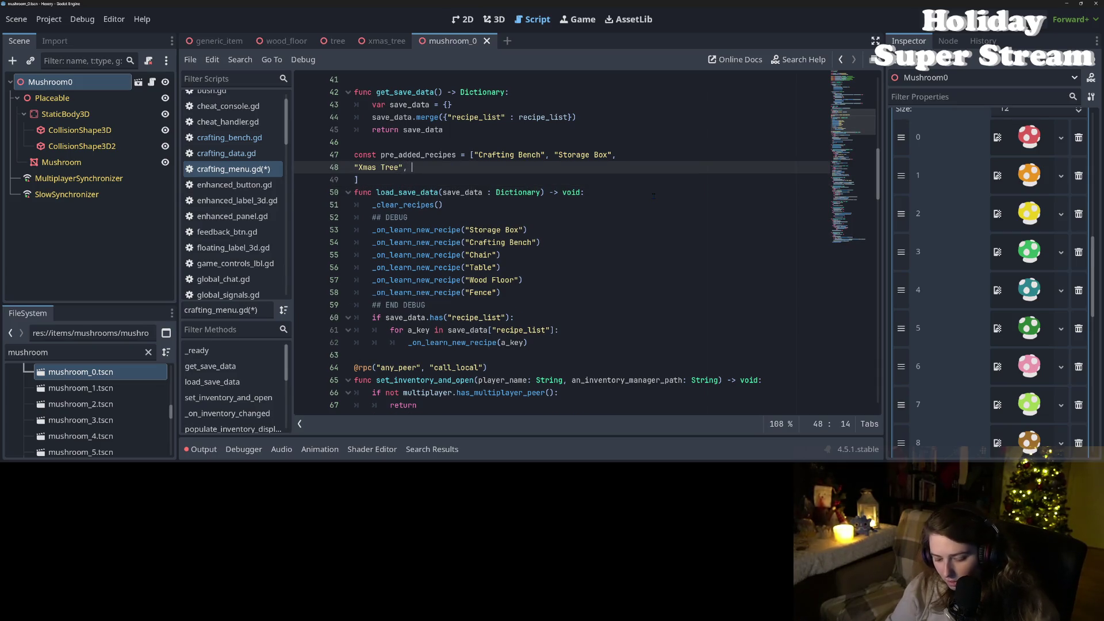
{"action": "type", "text": " \"Chair\""}
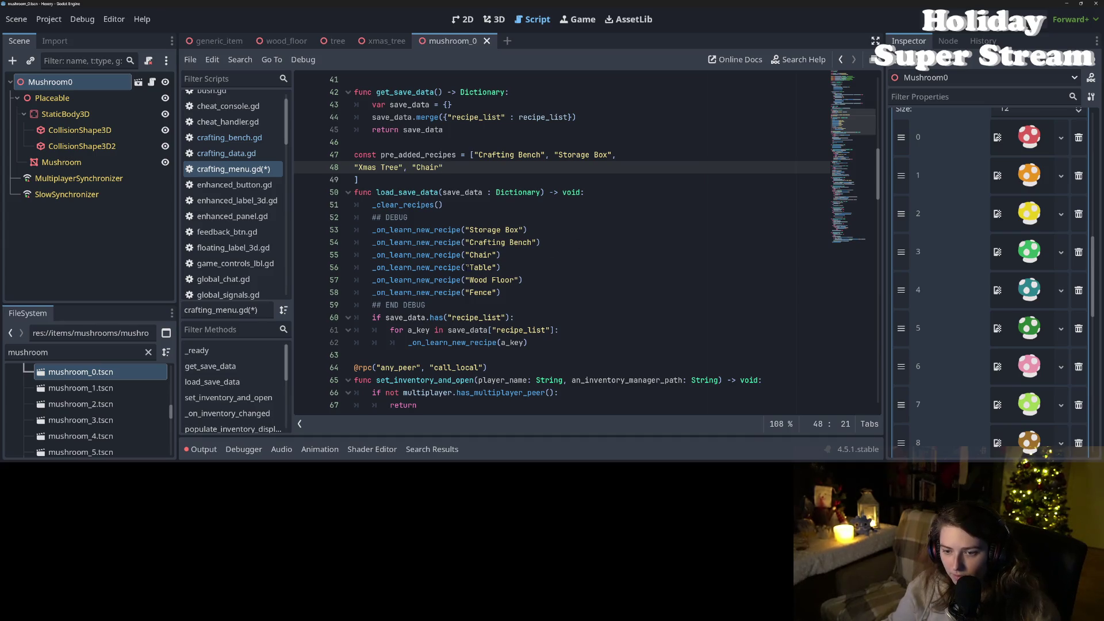
Step: Append "Table" and "Wood Floor" to the pre_added_recipes array
{"action": "left_click_drag", "start_coordinate": [466, 268], "coordinate": [493, 268]}
{"action": "left_click", "coordinate": [473, 167]}
{"action": "type", "text": "\"Table\","}
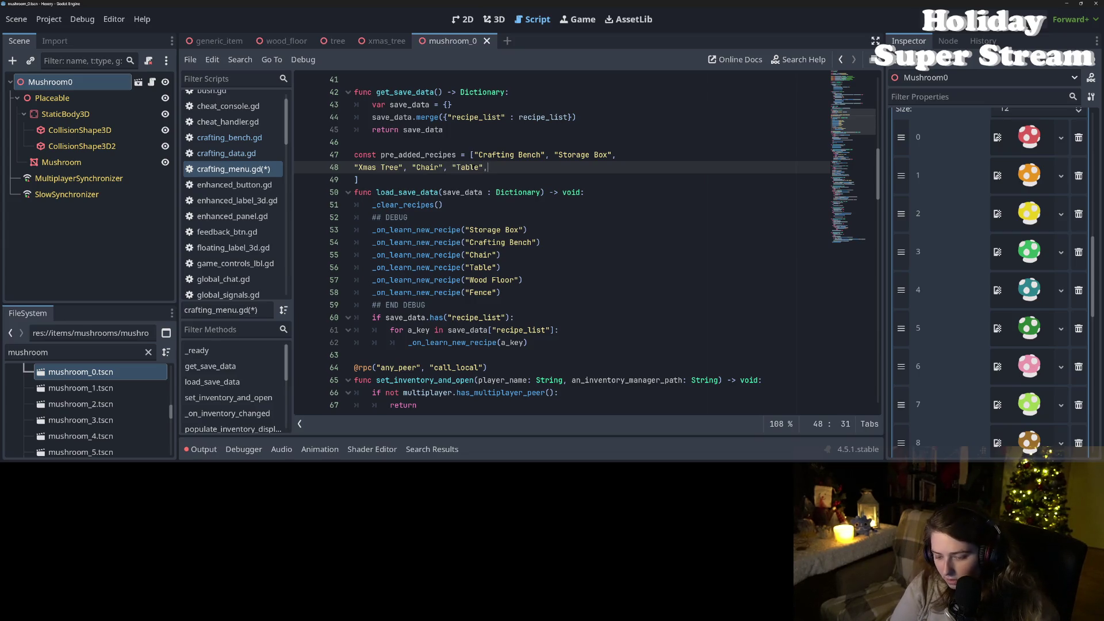
{"action": "left_click_drag", "start_coordinate": [465, 280], "coordinate": [521, 280]}
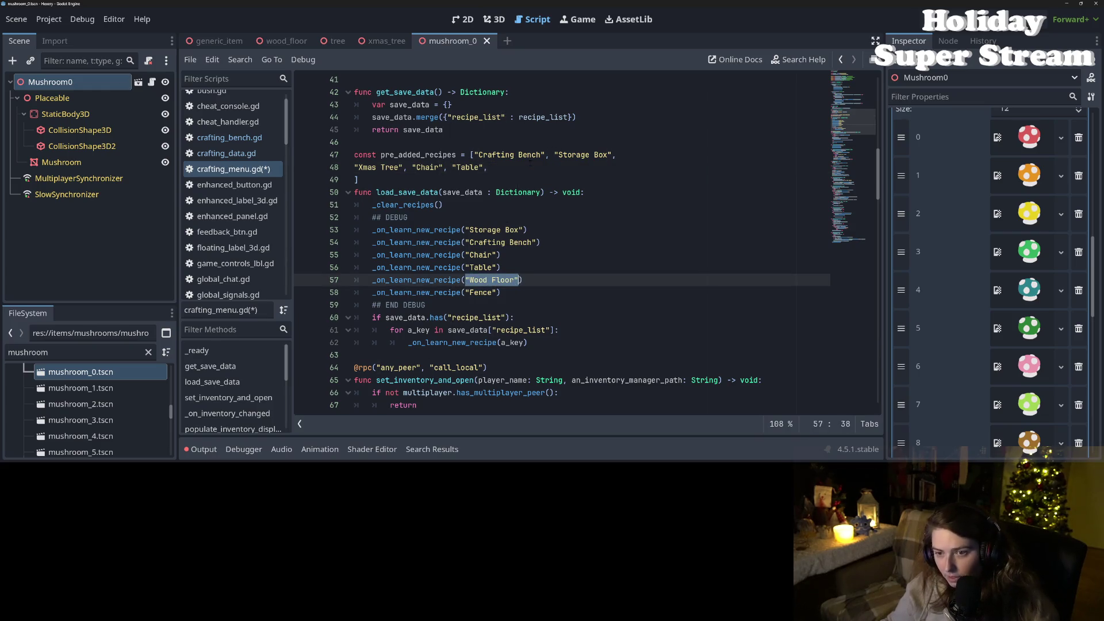
{"action": "key", "text": "ctrl+c"}
{"action": "left_click", "coordinate": [531, 167]}
{"action": "key", "text": "ctrl+v"}
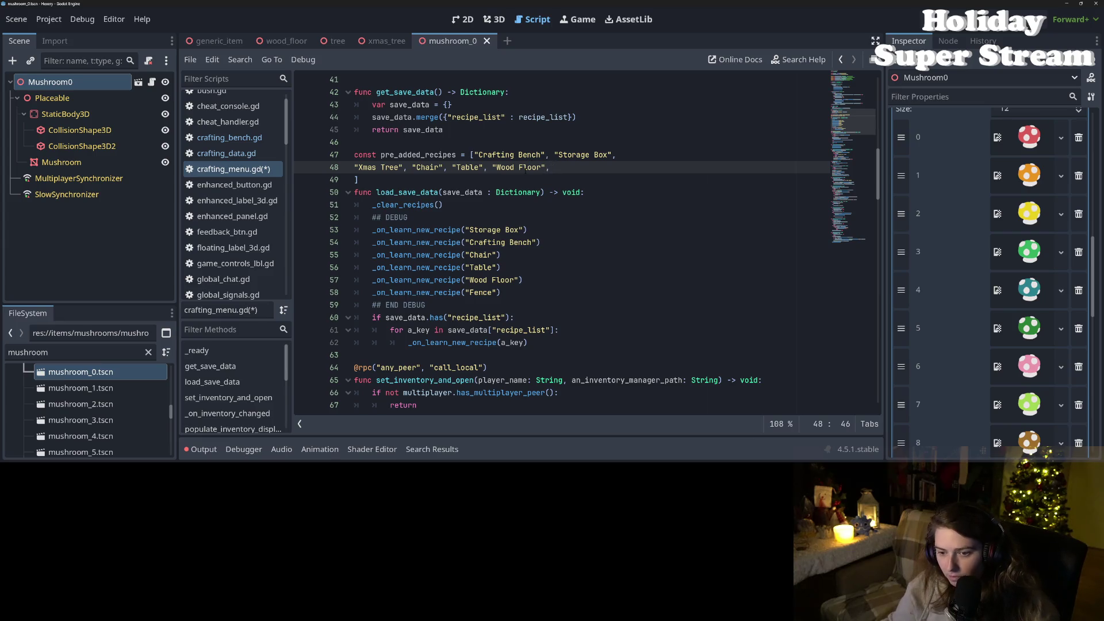
Step: Append "Fence" as the last pre_added_recipes entry
{"action": "left_click_drag", "start_coordinate": [466, 292], "coordinate": [499, 292]}
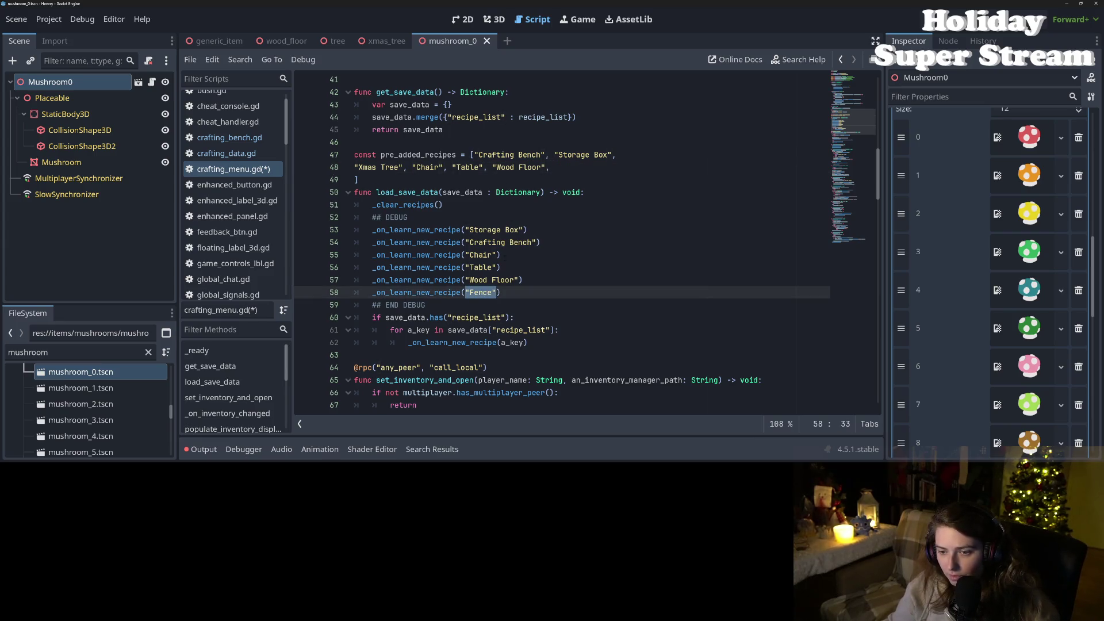
{"action": "key", "text": "ctrl+c"}
{"action": "left_click", "coordinate": [557, 168]}
{"action": "key", "text": "ctrl+v"}
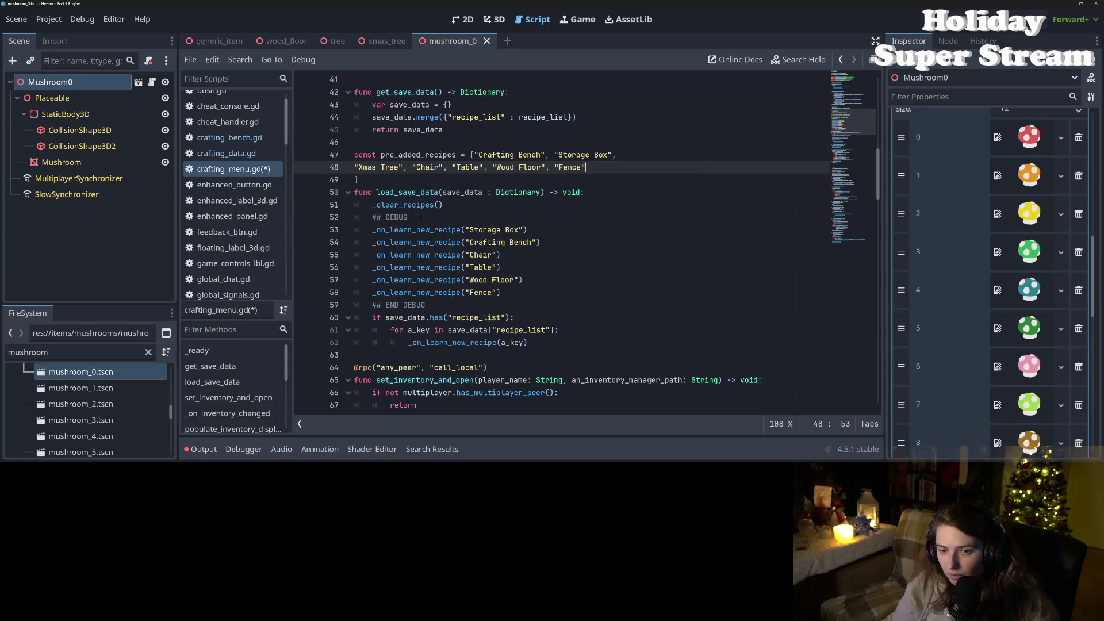
{"action": "left_click", "coordinate": [420, 218]}
{"action": "key", "text": "Return"}
{"action": "type", "text": "for"}
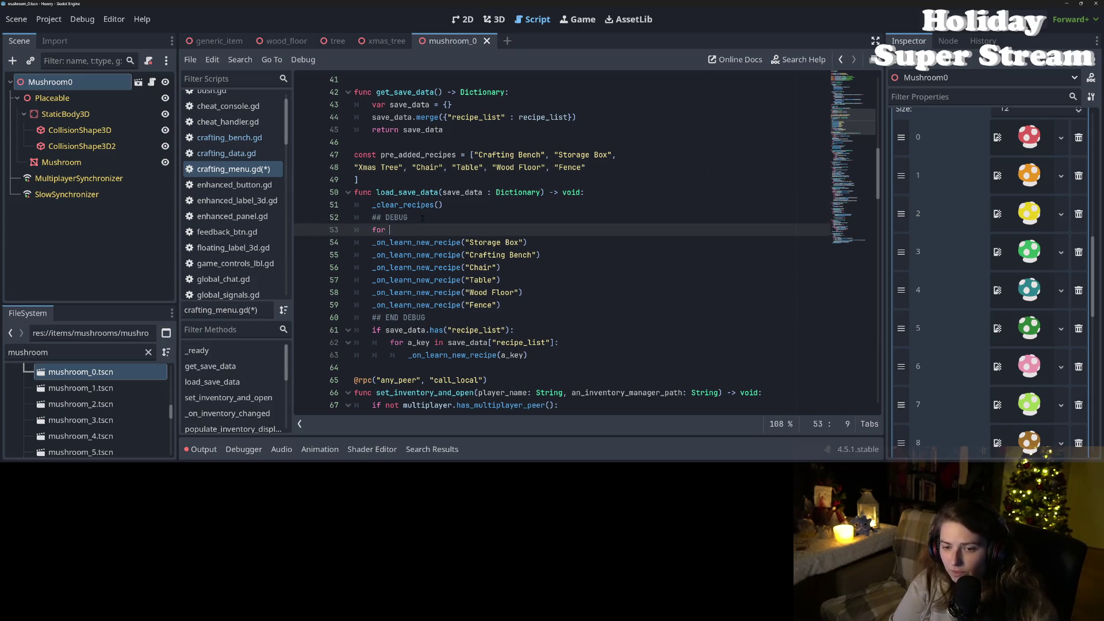
Step: Write a for a_key in pre_added_recipes loop calling _on_learn_new_recipe(a_key)
{"action": "type", "text": "a_key in pr"}
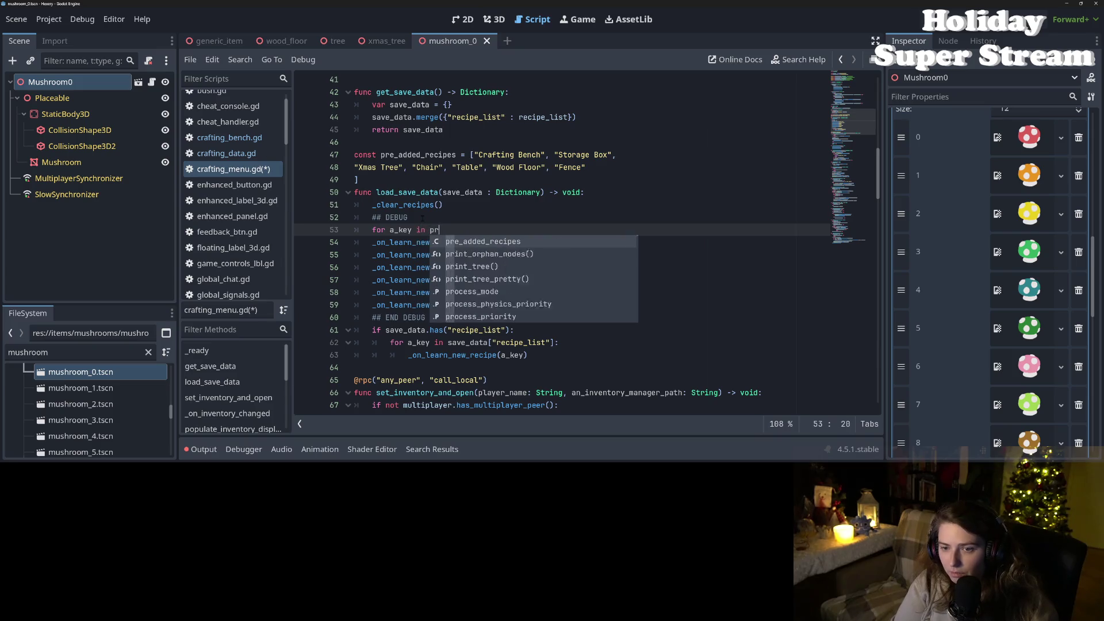
{"action": "key", "text": "Return"}
{"action": "type", "text": ":"}
{"action": "key", "text": "Return"}
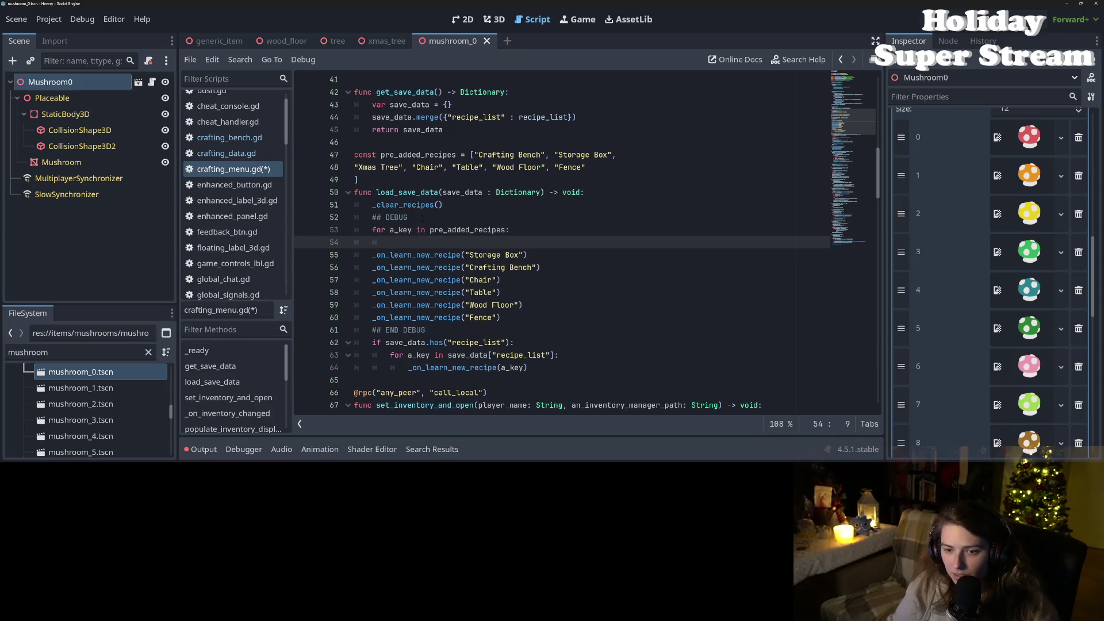
{"action": "key", "text": "Delete"}
{"action": "key", "text": "Delete"}
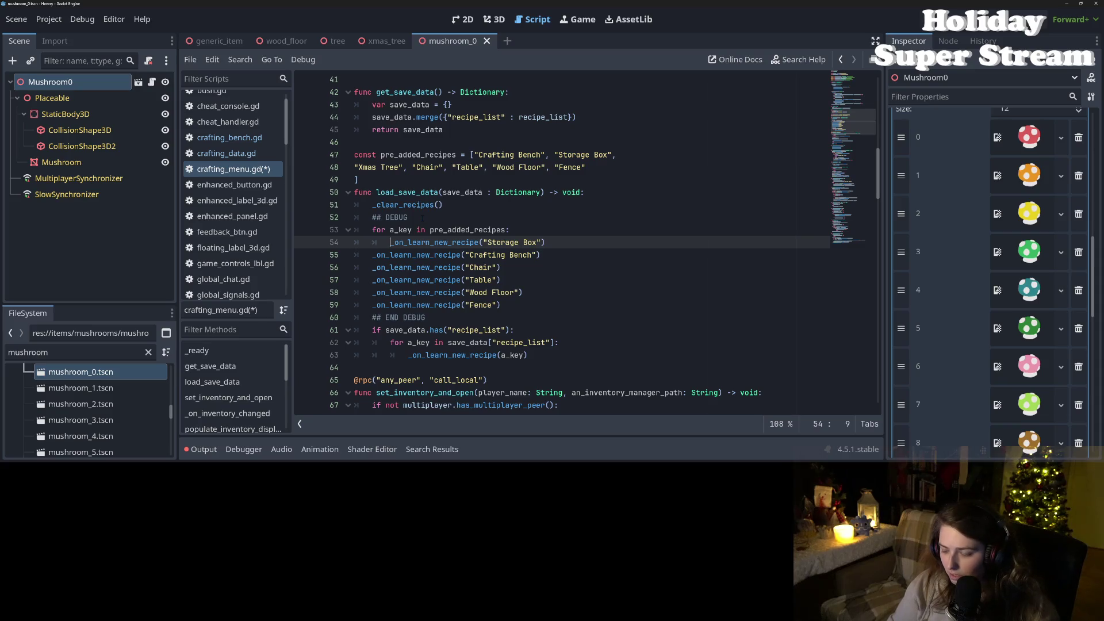
{"action": "left_click_drag", "start_coordinate": [483, 242], "coordinate": [541, 243]}
{"action": "type", "text": "a_key)"}
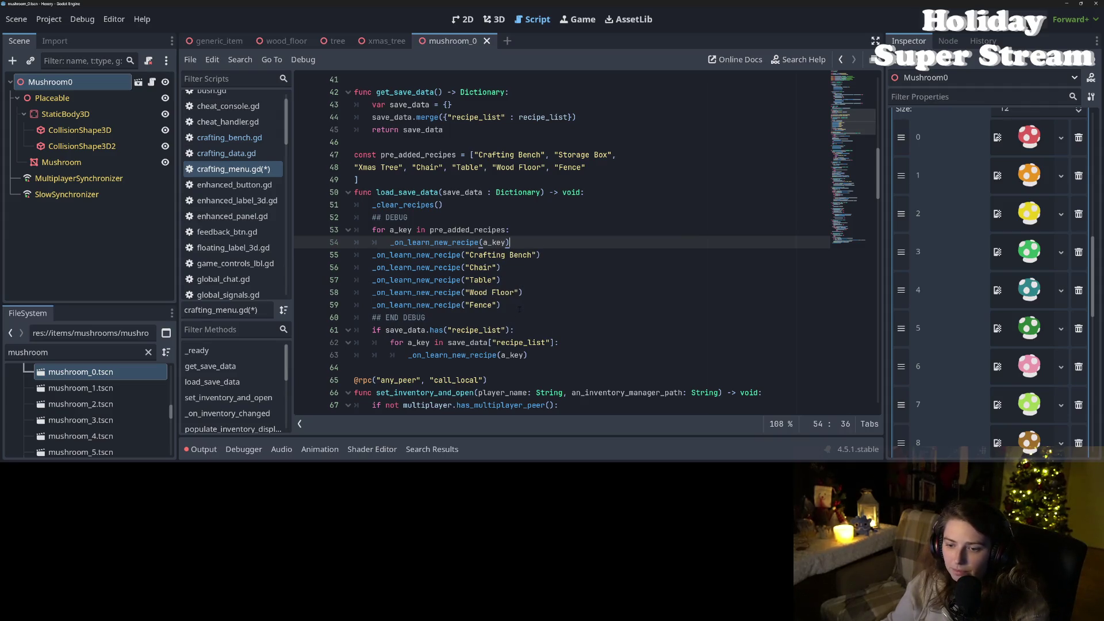
Step: Delete the leftover hardcoded _on_learn_new_recipe calls below the loop
{"action": "mouse_move", "coordinate": [506, 304]}
{"action": "left_mouse_down"}
{"action": "mouse_move", "coordinate": [357, 280]}
{"action": "mouse_move", "coordinate": [277, 248]}
{"action": "left_mouse_up"}
{"action": "key", "text": "BackSpace"}
{"action": "key", "text": "BackSpace"}
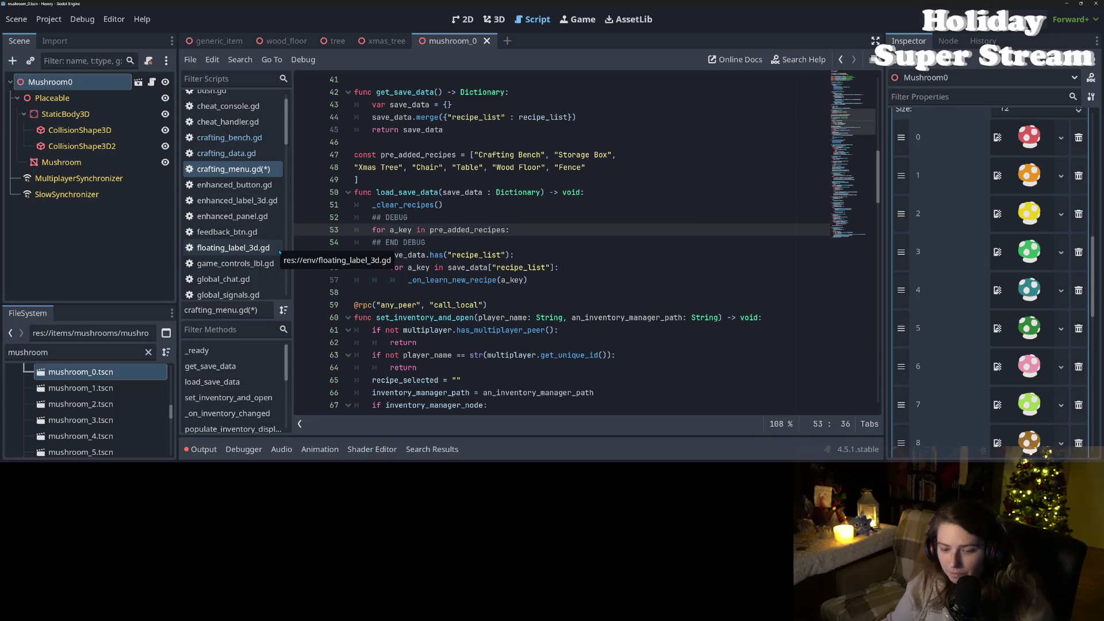
{"action": "key", "text": "ctrl+z"}
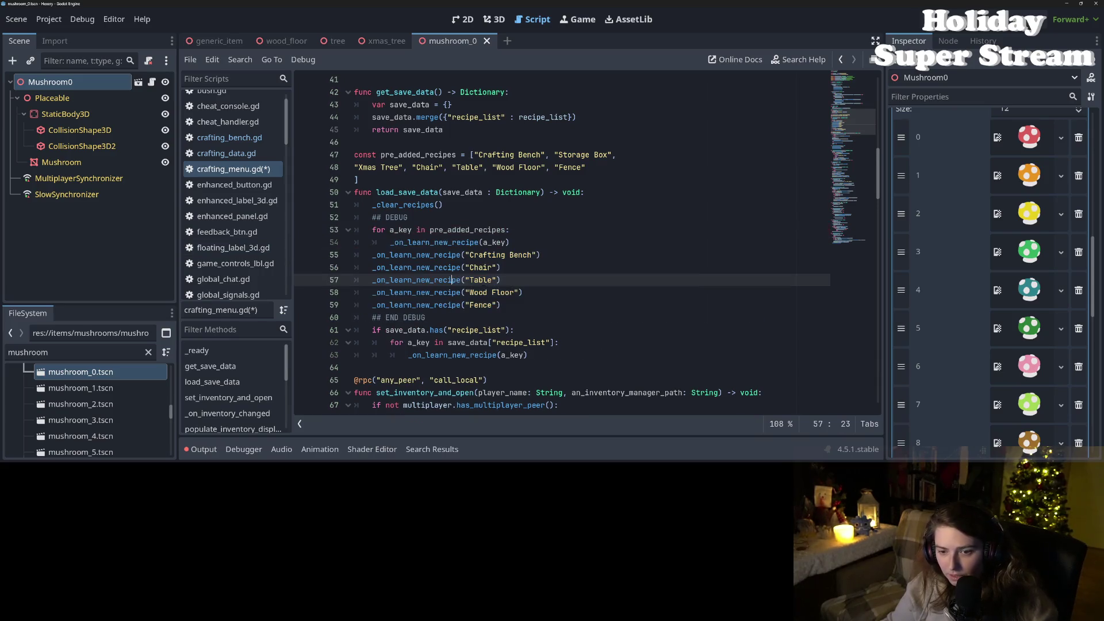
{"action": "left_click_drag", "start_coordinate": [501, 305], "coordinate": [305, 255]}
{"action": "key", "text": "BackSpace"}
{"action": "key", "text": "BackSpace"}
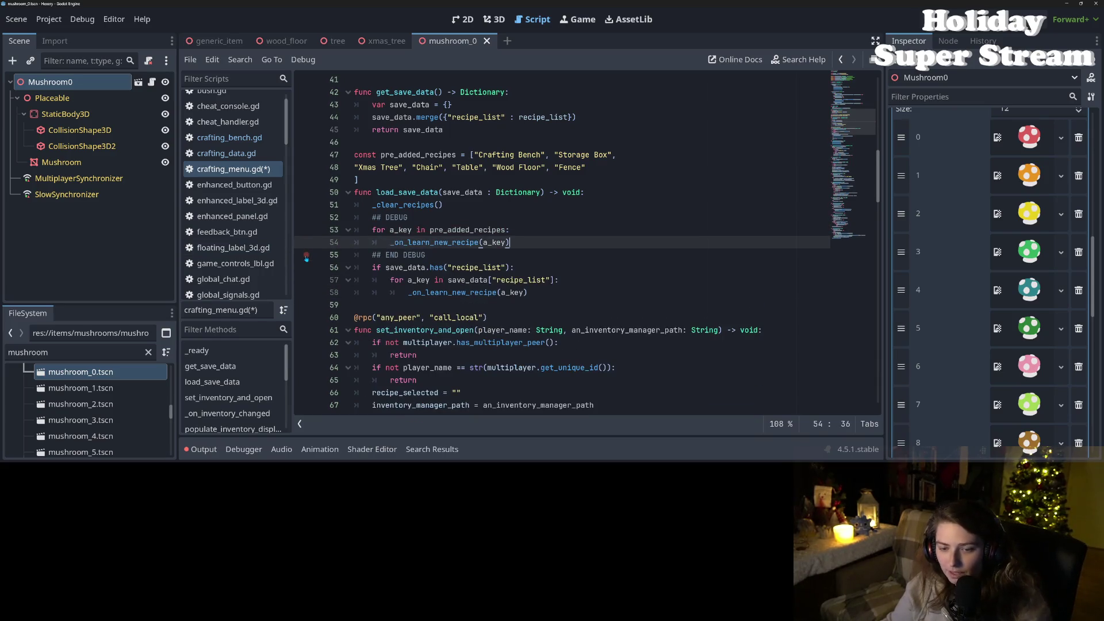
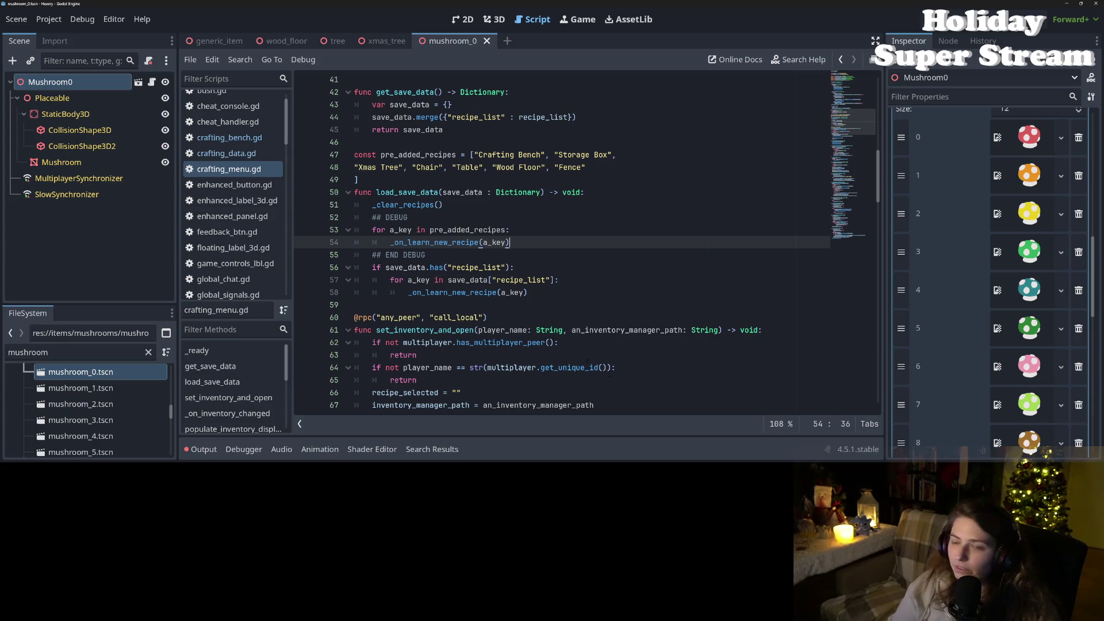
Step: Add a blank line after the END DEBUG comment in crafting_menu.gd and save
{"action": "left_click", "coordinate": [512, 306]}
{"action": "left_click", "coordinate": [501, 292]}
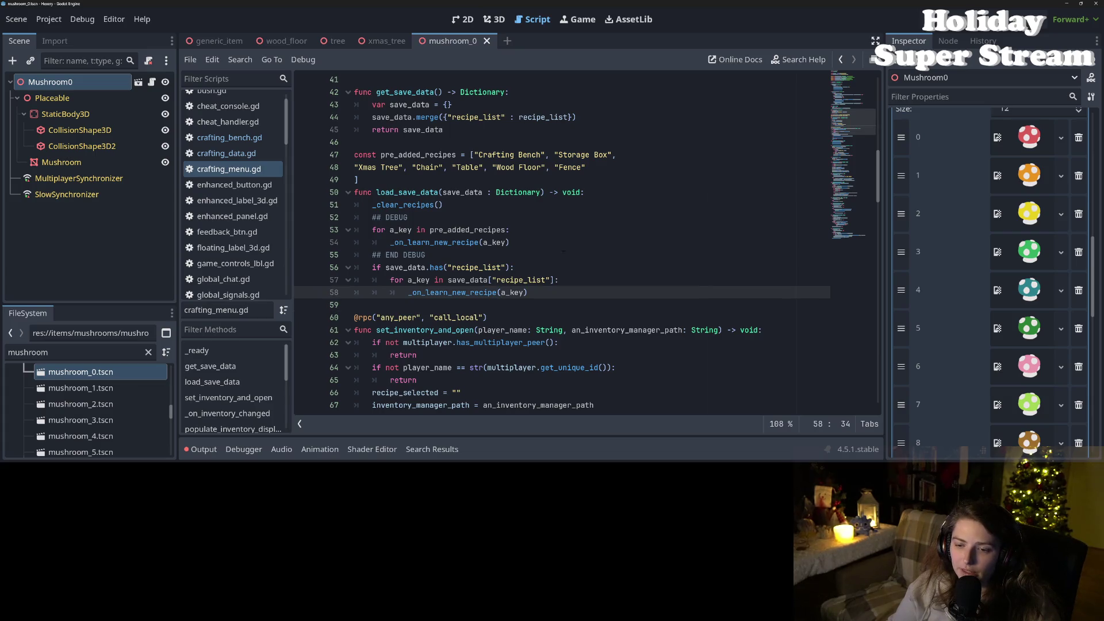
{"action": "left_click", "coordinate": [563, 251]}
{"action": "left_click", "coordinate": [575, 281]}
{"action": "left_click", "coordinate": [585, 290]}
{"action": "left_click", "coordinate": [555, 268]}
{"action": "left_click", "coordinate": [556, 261]}
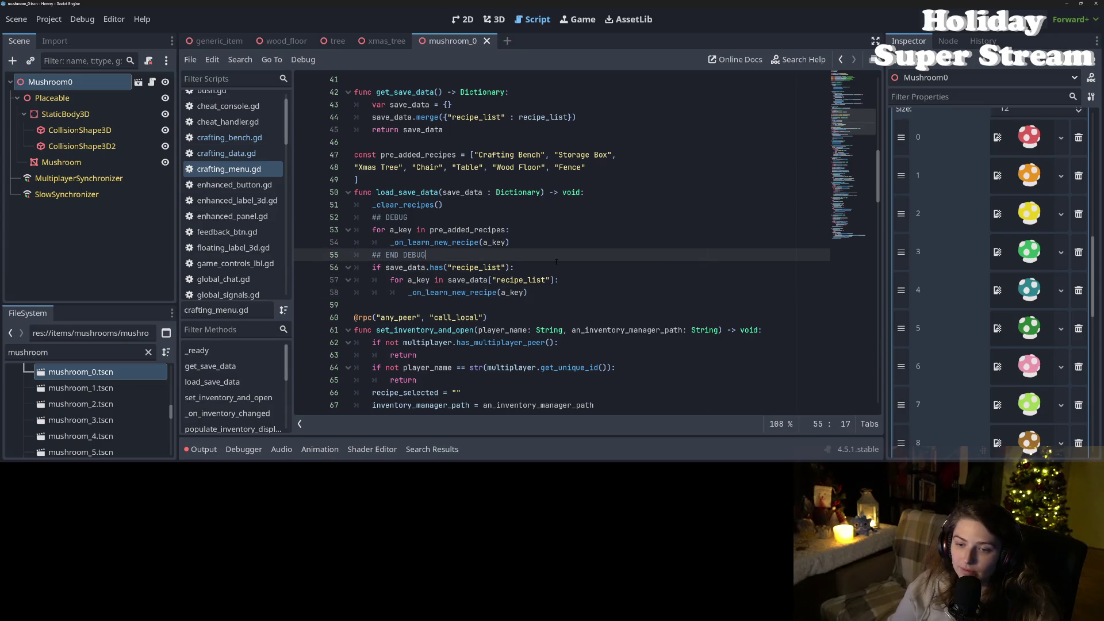
{"action": "key", "text": "Return"}
{"action": "key", "text": "ctrl+s"}
Step: Add a blank line after the clear-recipes call, save, and delete the ## DEBUG comment in load_save_data
{"action": "left_click", "coordinate": [692, 238]}
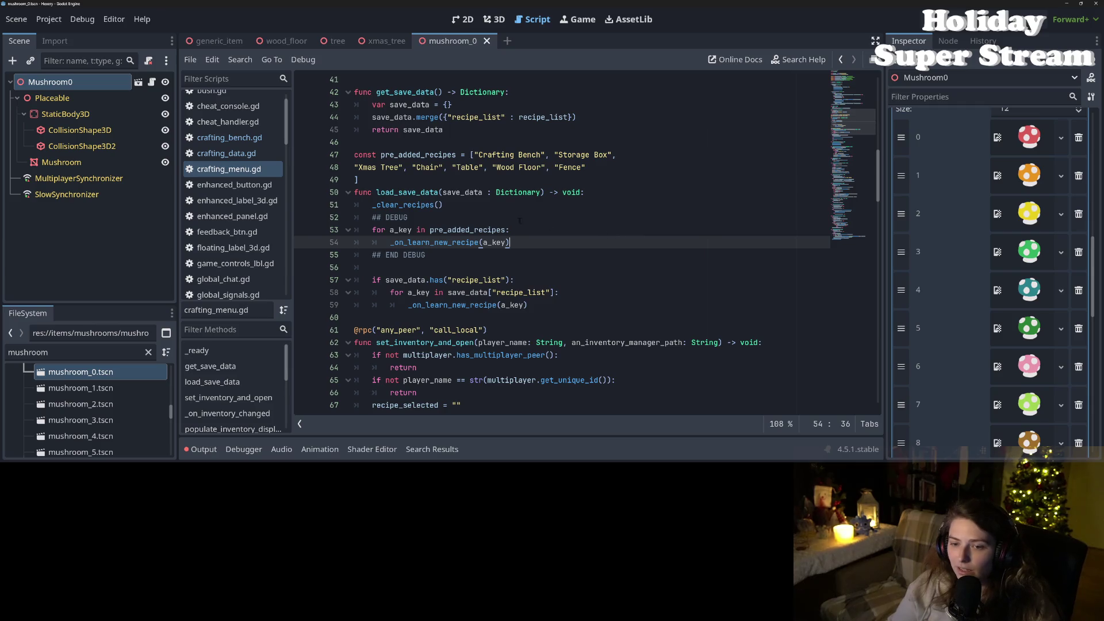
{"action": "left_click", "coordinate": [511, 205]}
{"action": "key", "text": "Return"}
{"action": "key", "text": "ctrl+s"}
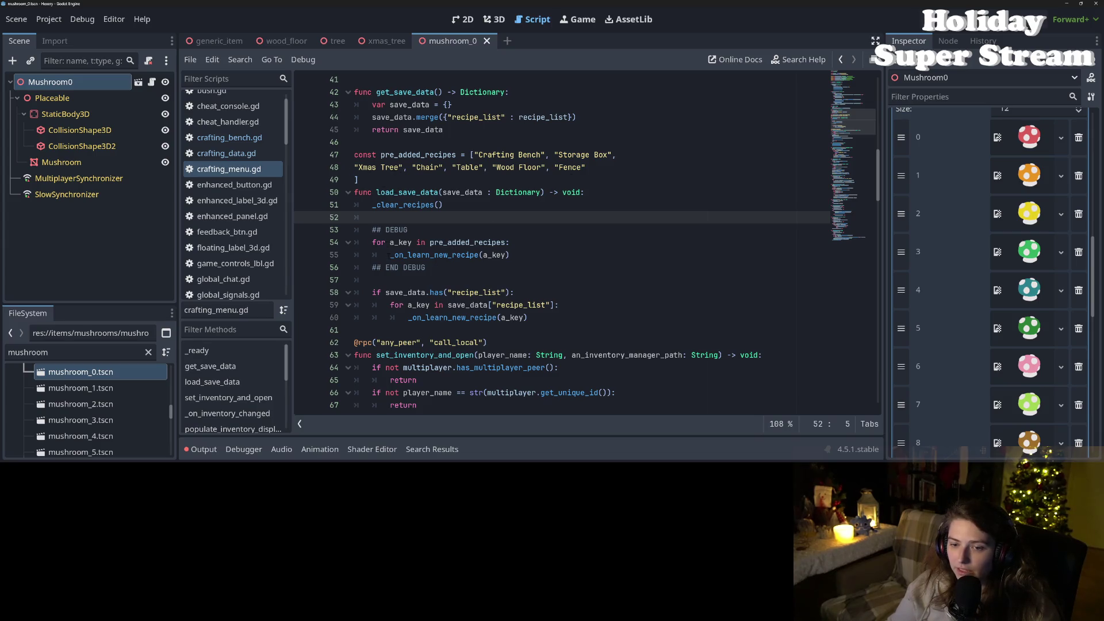
{"action": "left_click_drag", "start_coordinate": [371, 230], "coordinate": [409, 230]}
{"action": "key", "text": "BackSpace"}
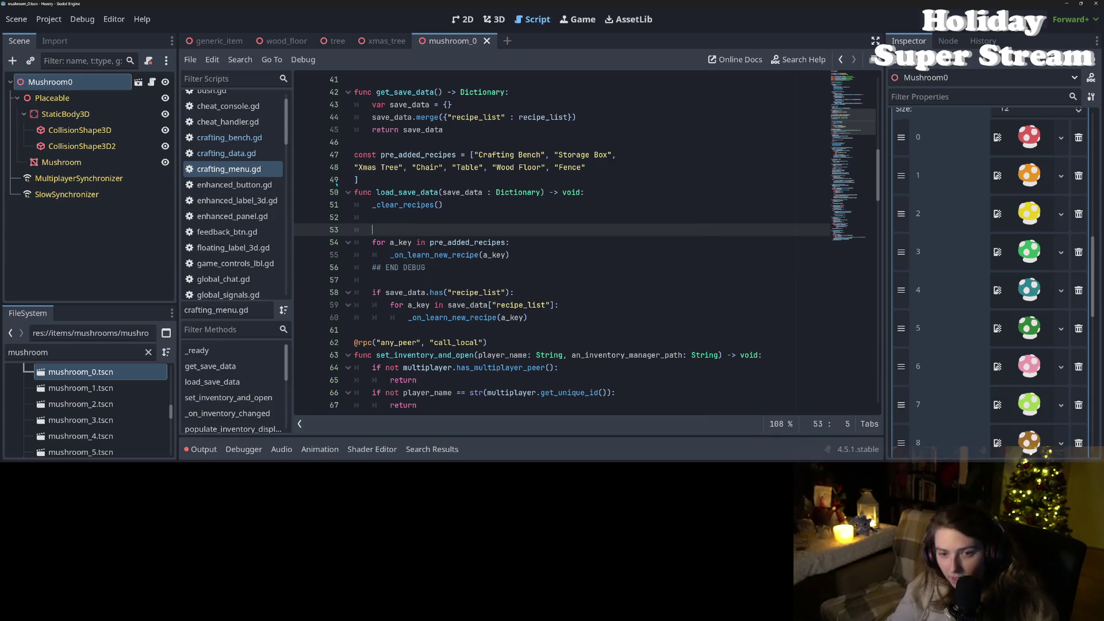
Step: Insert a new '## DEBUG' line just above the Xmas Tree recipes line
{"action": "left_click", "coordinate": [355, 168]}
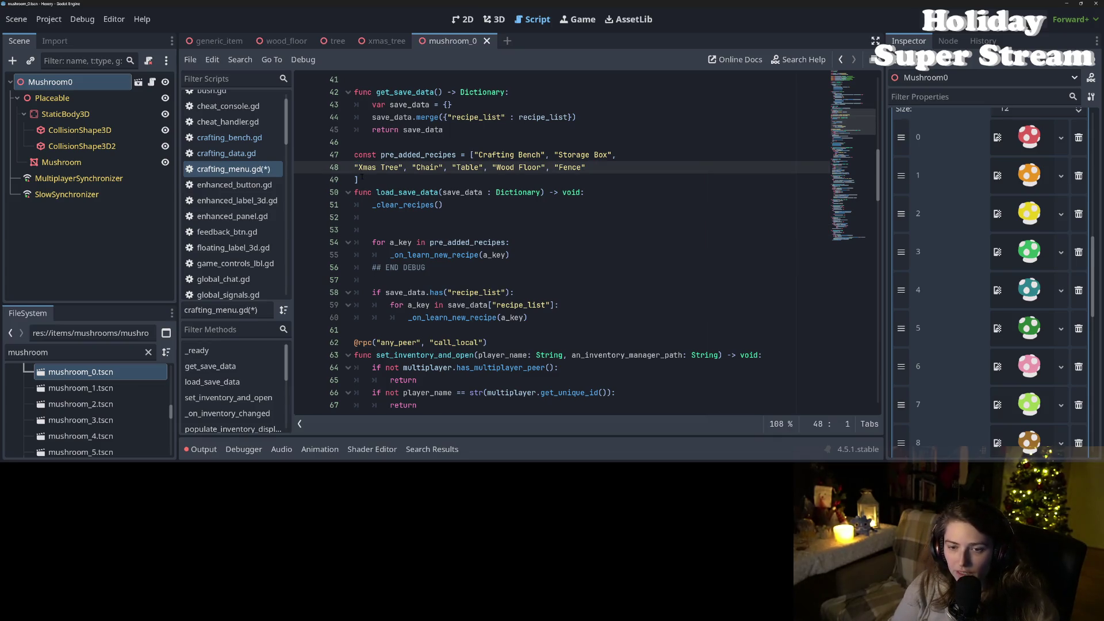
{"action": "key", "text": "Tab"}
{"action": "key", "text": "Return"}
{"action": "key", "text": "Up"}
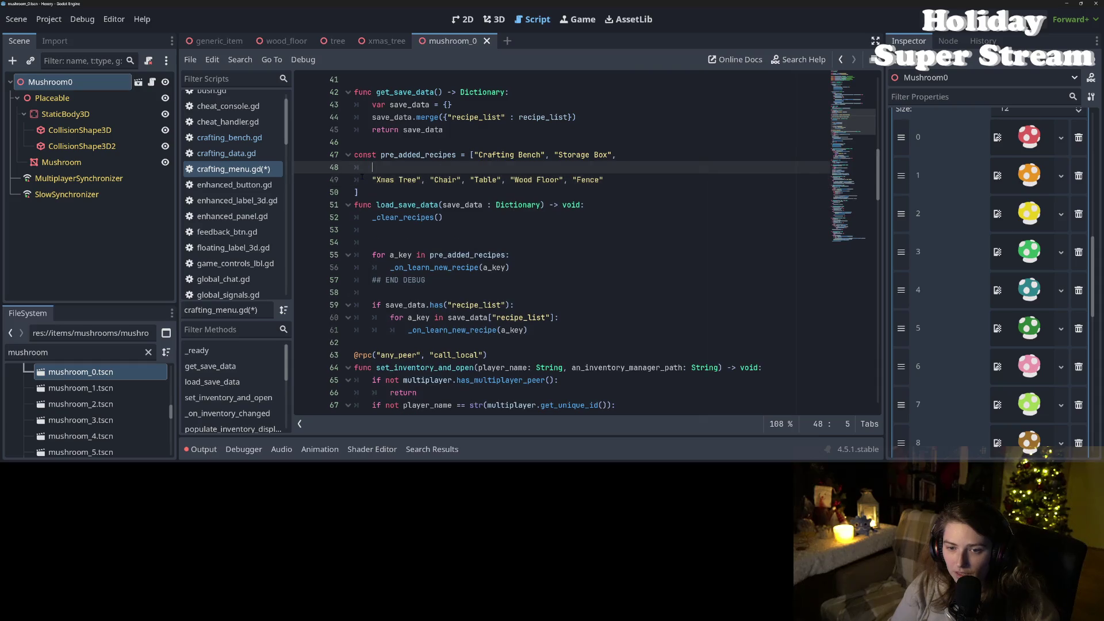
{"action": "type", "text": "## DEBUG"}
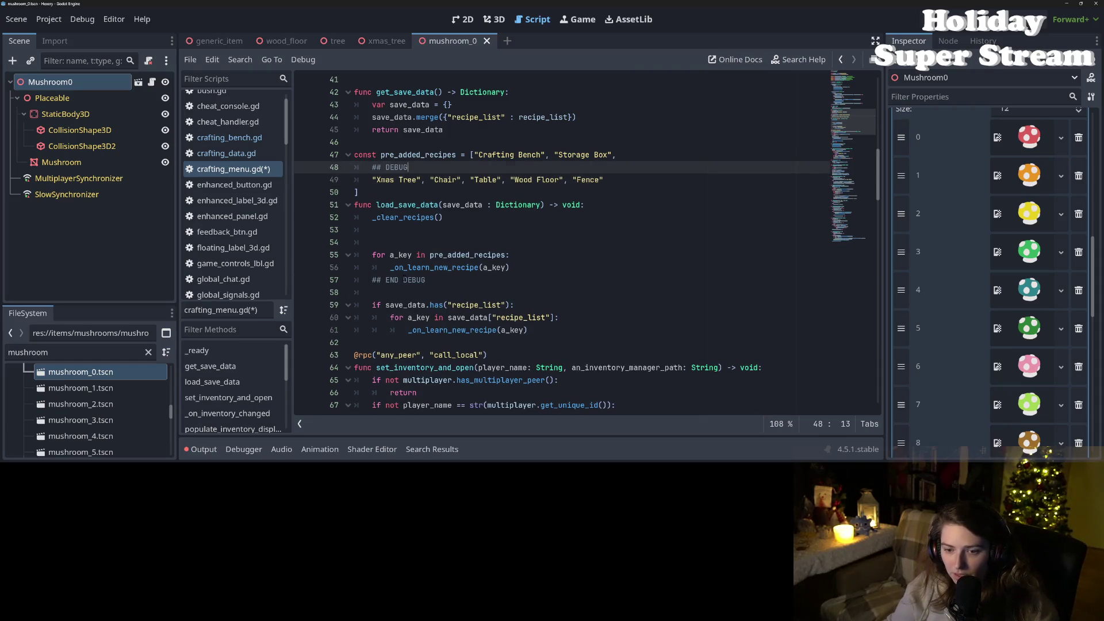
Step: Remove the END DEBUG comment line and the extra blank line, then save and run with F5
{"action": "left_click", "coordinate": [426, 281]}
{"action": "key", "text": "shift+Up"}
{"action": "key", "text": "shift+End"}
{"action": "key", "text": "BackSpace"}
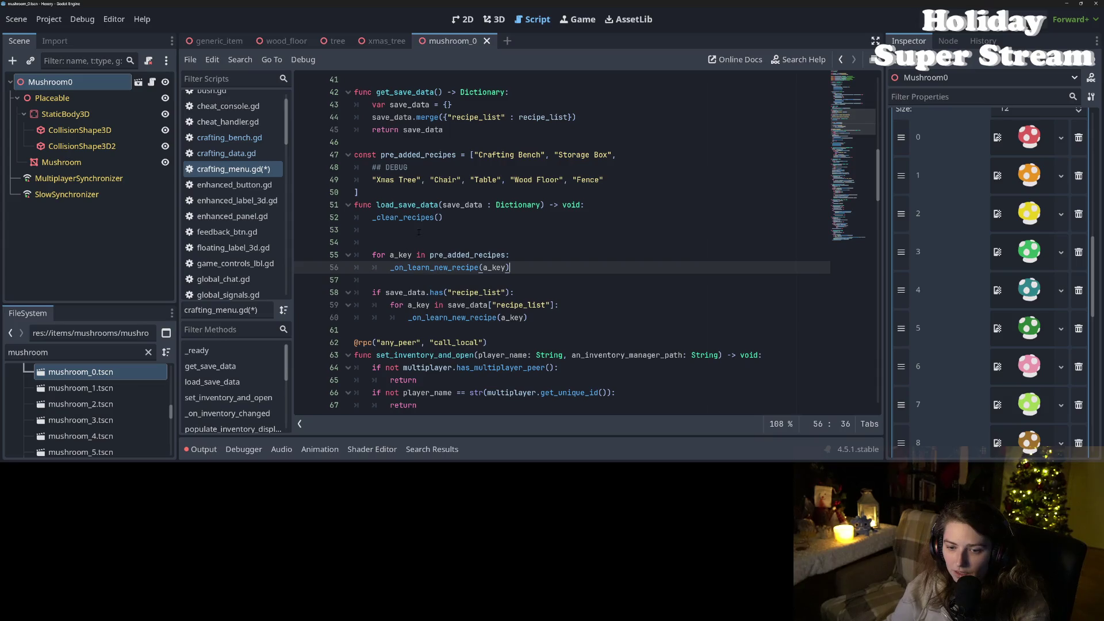
{"action": "left_click", "coordinate": [418, 232]}
{"action": "key", "text": "BackSpace"}
{"action": "key", "text": "BackSpace"}
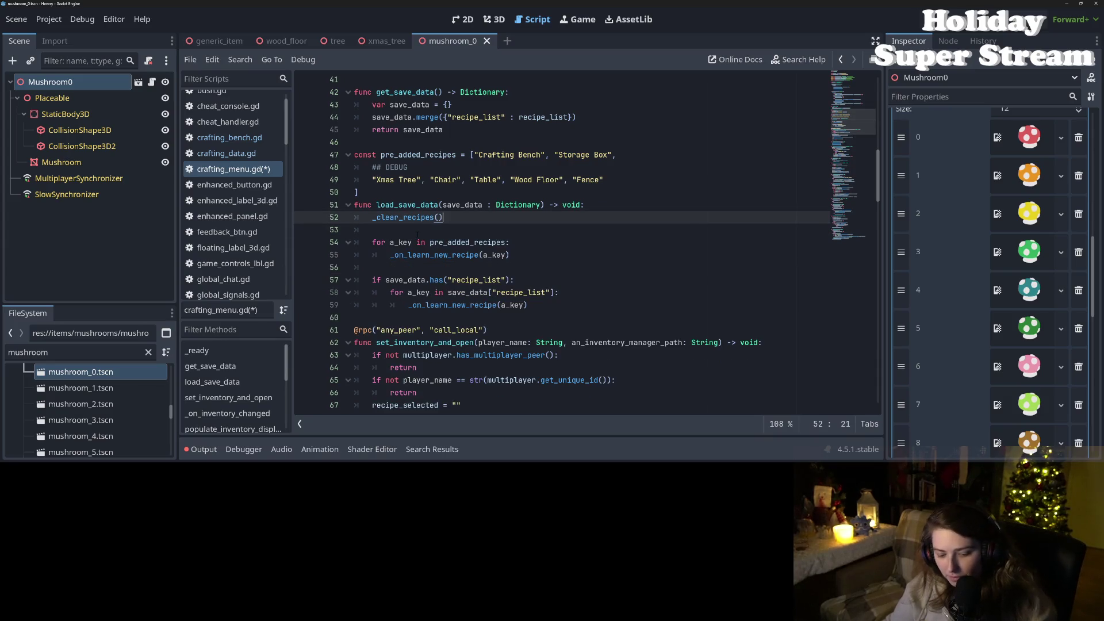
{"action": "key", "text": "F5"}
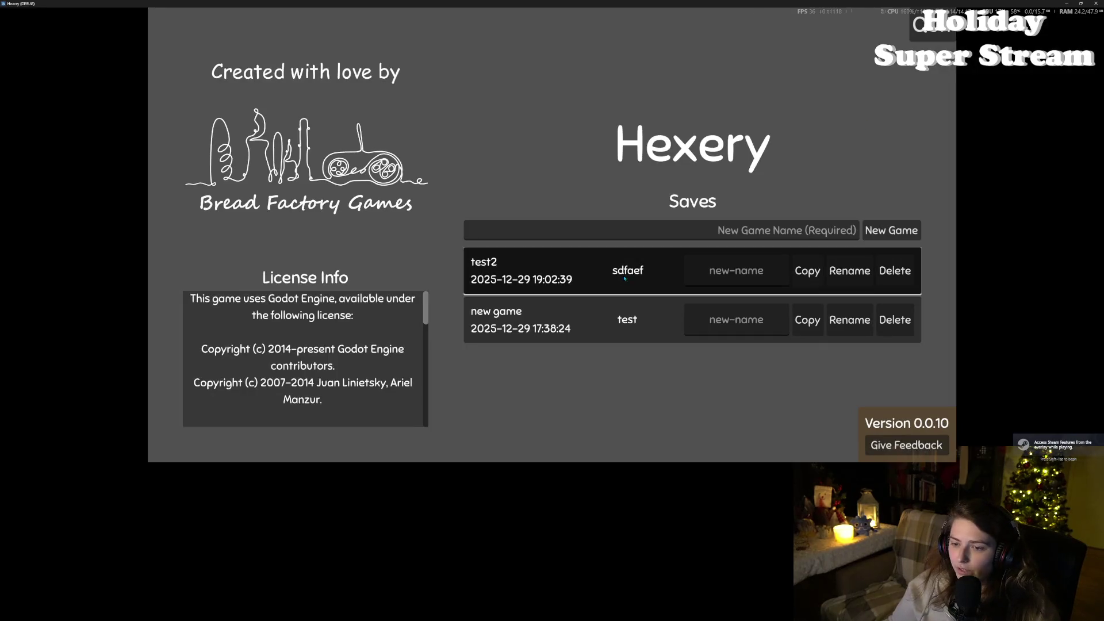
Step: Load the test2 save and store the pink, green, teal and brown mushrooms in the container
{"action": "left_click", "coordinate": [815, 257]}
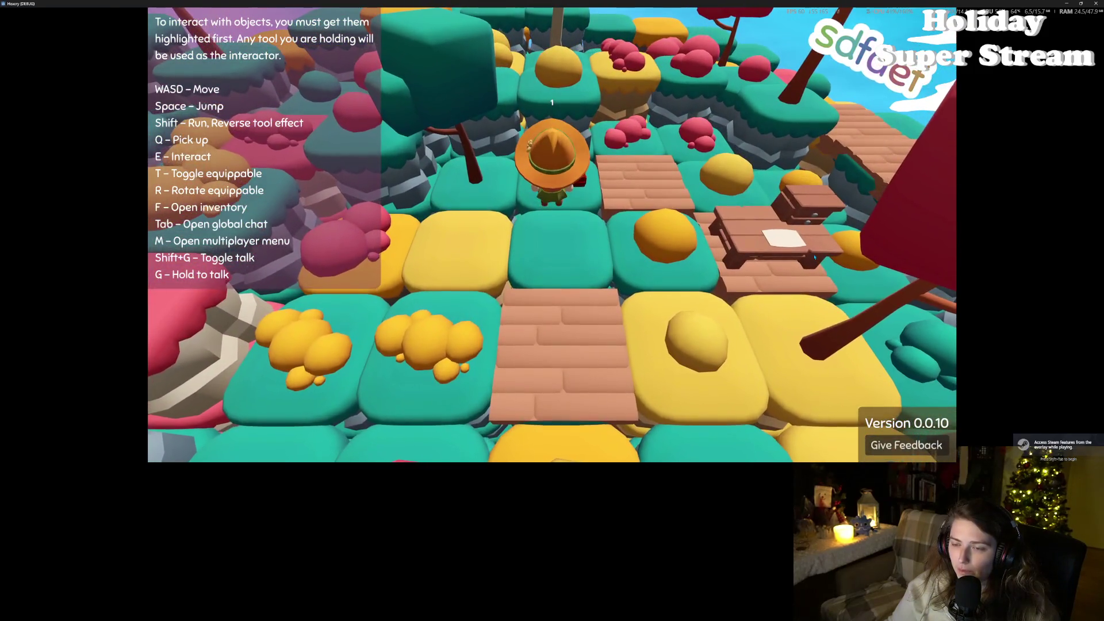
{"action": "key", "text": "f"}
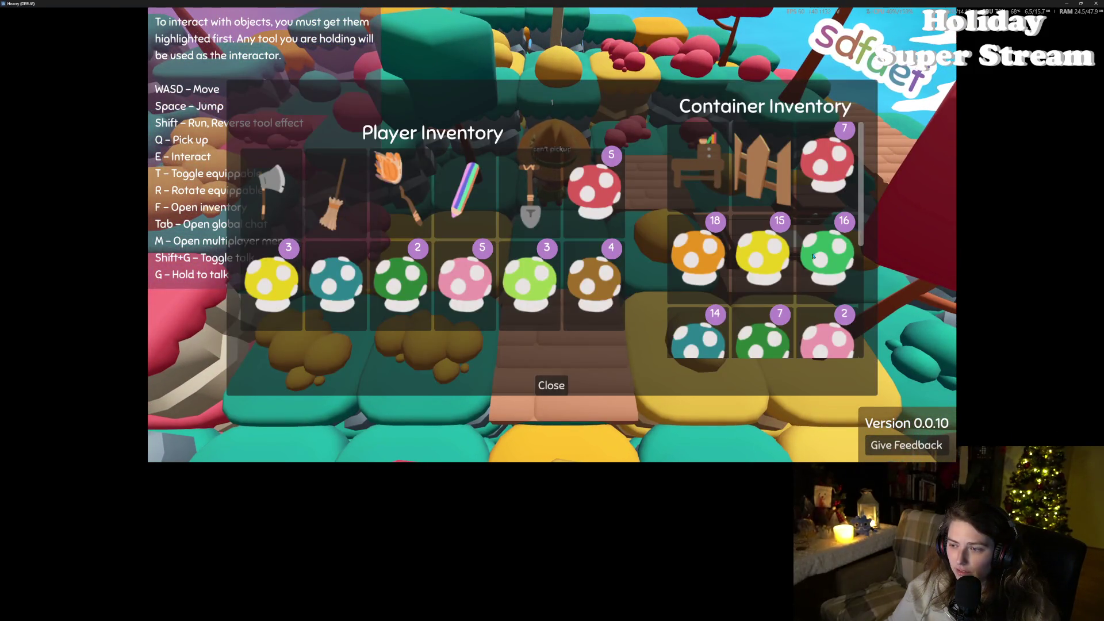
{"action": "left_click", "coordinate": [484, 287]}
{"action": "left_click", "coordinate": [484, 287]}
{"action": "left_click", "coordinate": [484, 286]}
{"action": "left_click", "coordinate": [484, 286]}
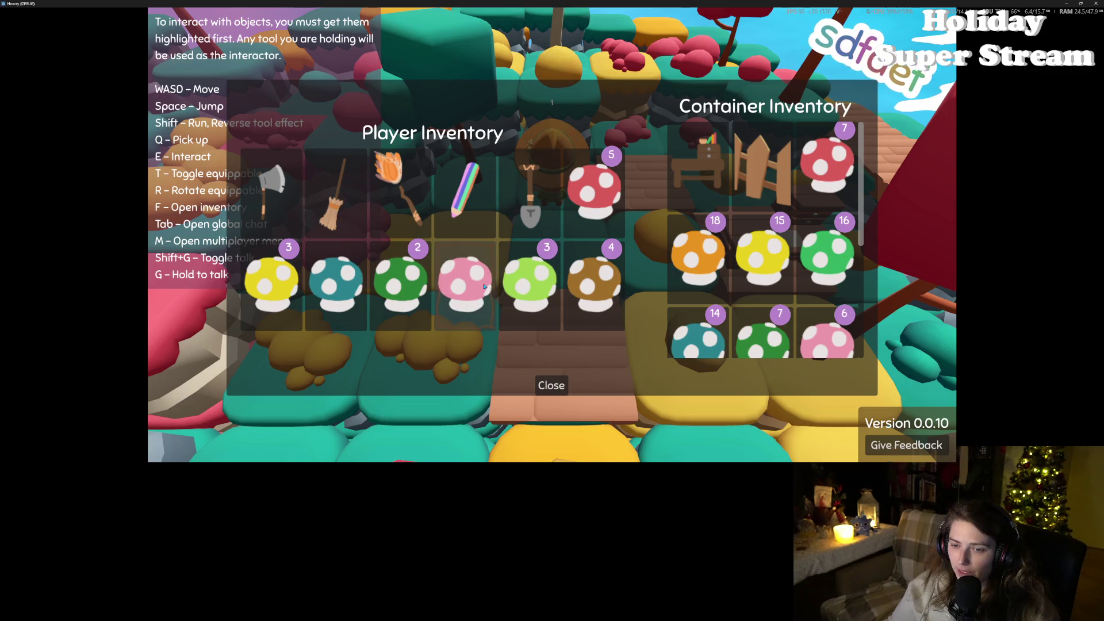
{"action": "left_click", "coordinate": [483, 286]}
{"action": "left_click", "coordinate": [483, 284]}
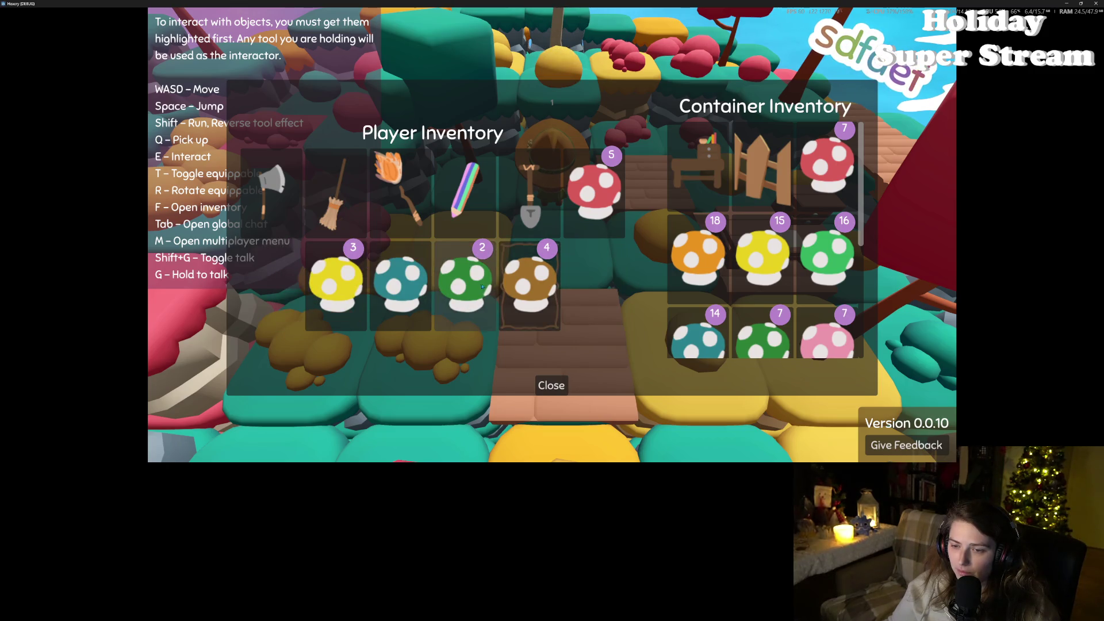
{"action": "left_click", "coordinate": [457, 282]}
{"action": "left_click", "coordinate": [431, 280]}
{"action": "left_click", "coordinate": [460, 282]}
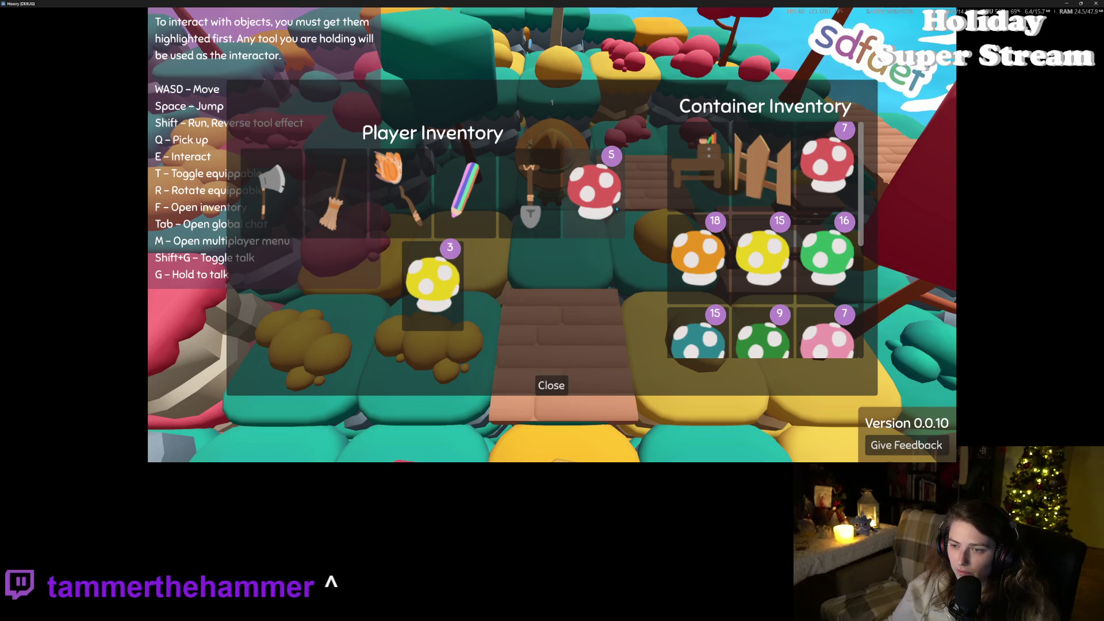
Step: Take the red and yellow mushrooms and six logs from the container, then close the inventory
{"action": "left_click", "coordinate": [828, 166]}
{"action": "left_click", "coordinate": [699, 253]}
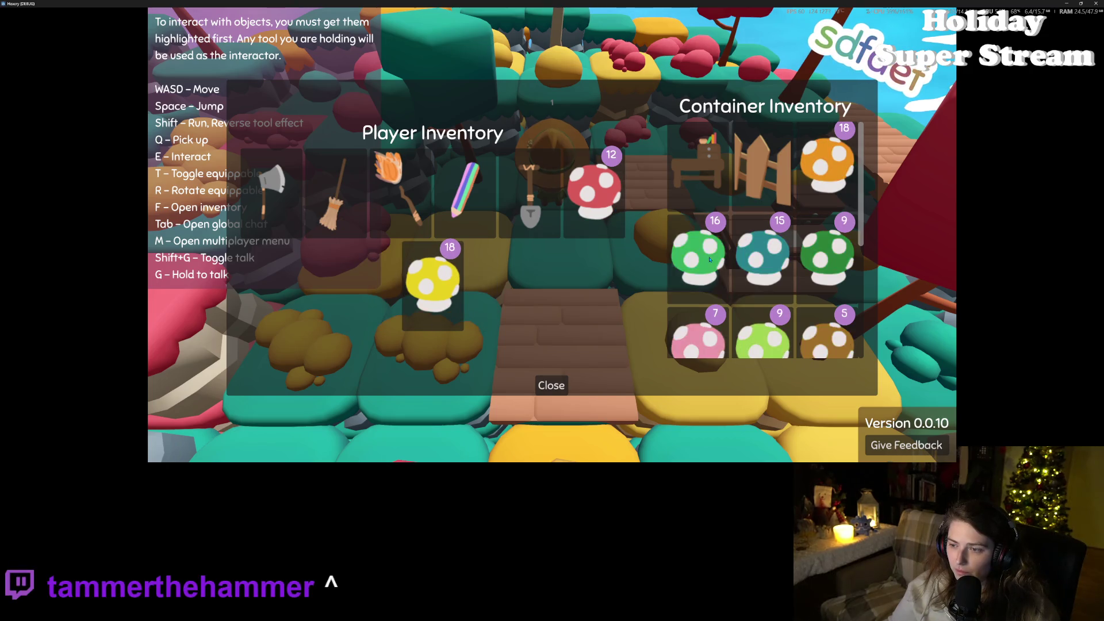
{"action": "scroll", "coordinate": [754, 274], "scroll_direction": "down", "scroll_amount": 1}
{"action": "scroll", "coordinate": [754, 273], "scroll_direction": "down", "scroll_amount": 2}
{"action": "left_click", "coordinate": [840, 215]}
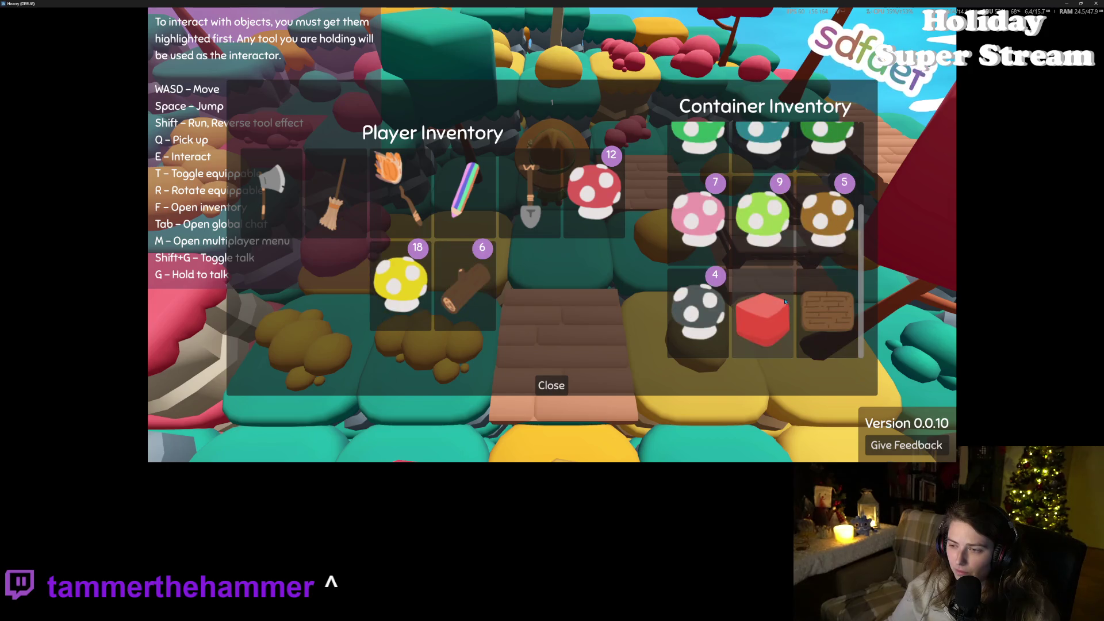
{"action": "left_click", "coordinate": [556, 385]}
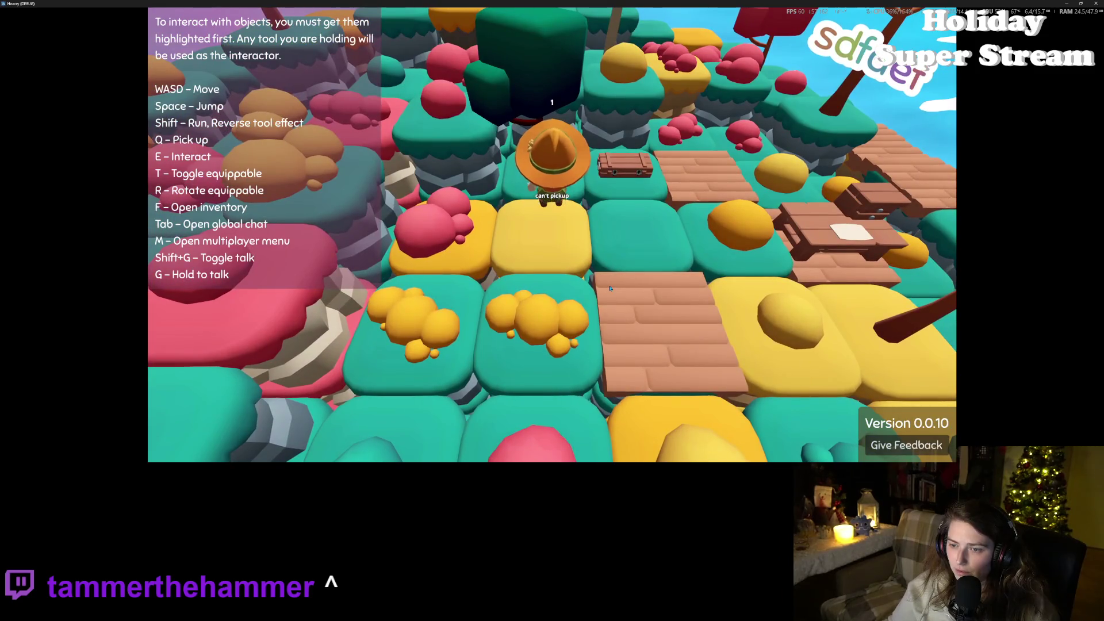
Step: Walk the witch to the crafting spot and craft an item from 3 logs, 3 green blocks, 2 red and 1 yellow mushroom
{"action": "key", "text": "q"}
{"action": "key", "text": "s"}
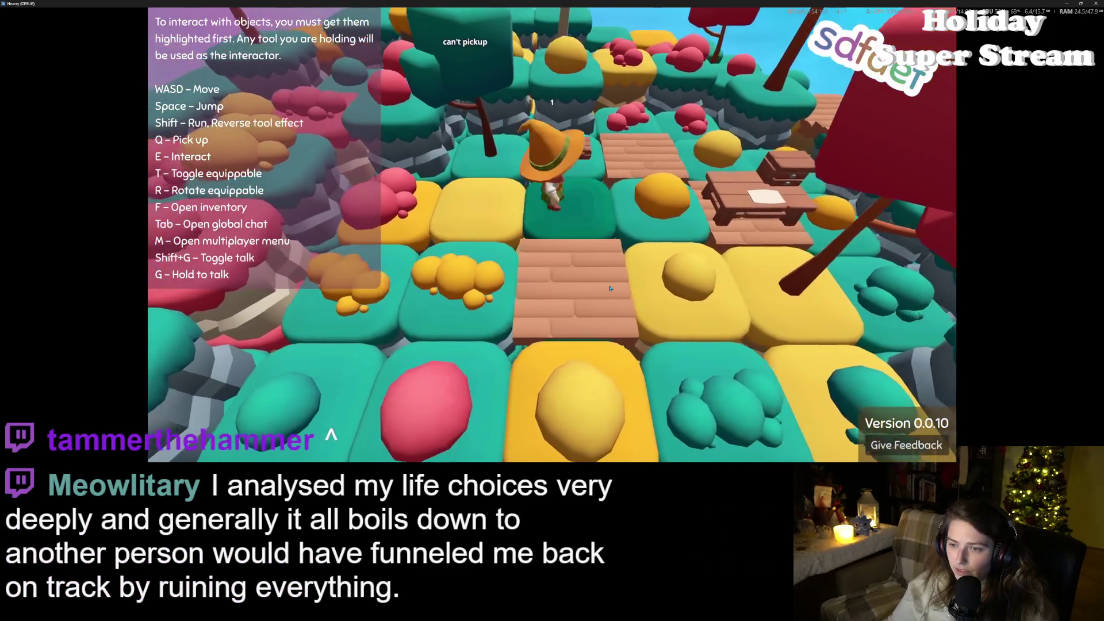
{"action": "key", "text": "w"}
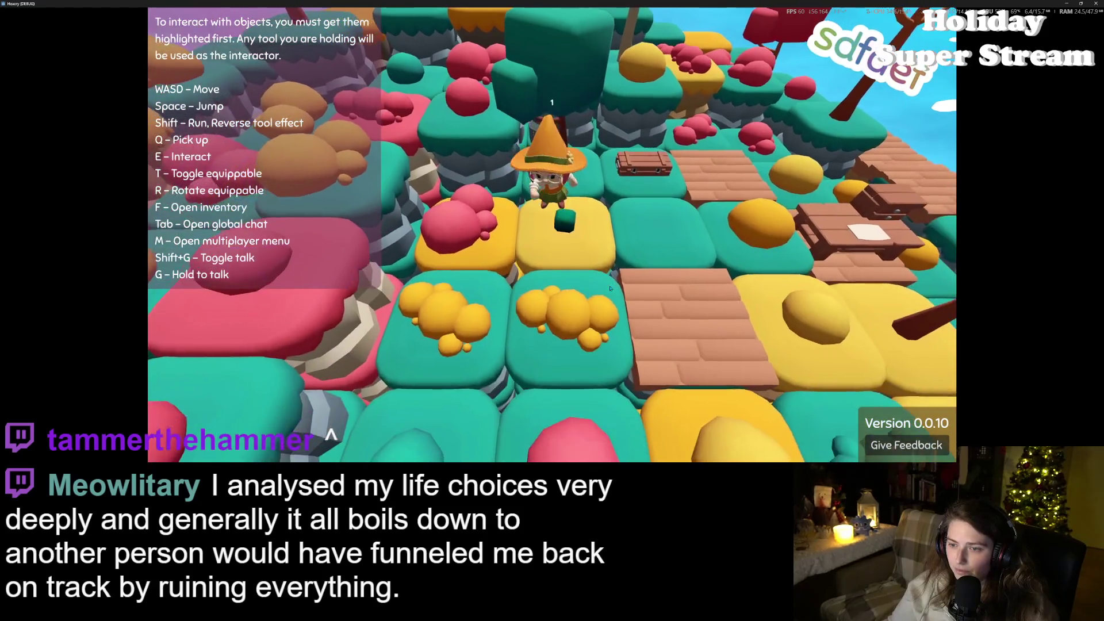
{"action": "key", "text": "a"}
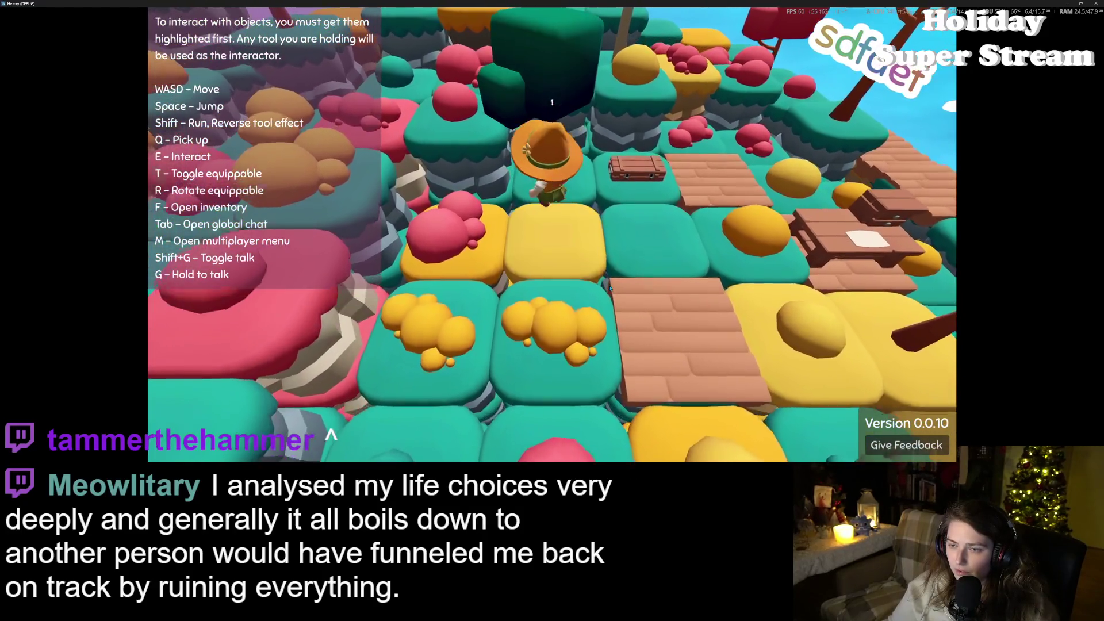
{"action": "key", "text": "d"}
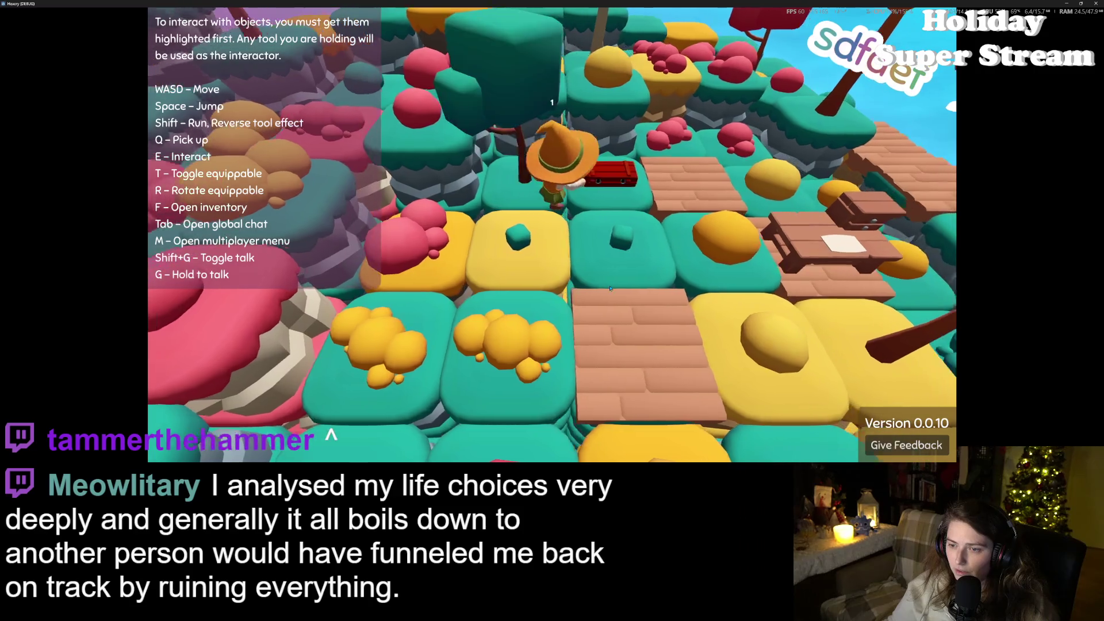
{"action": "key", "text": "a"}
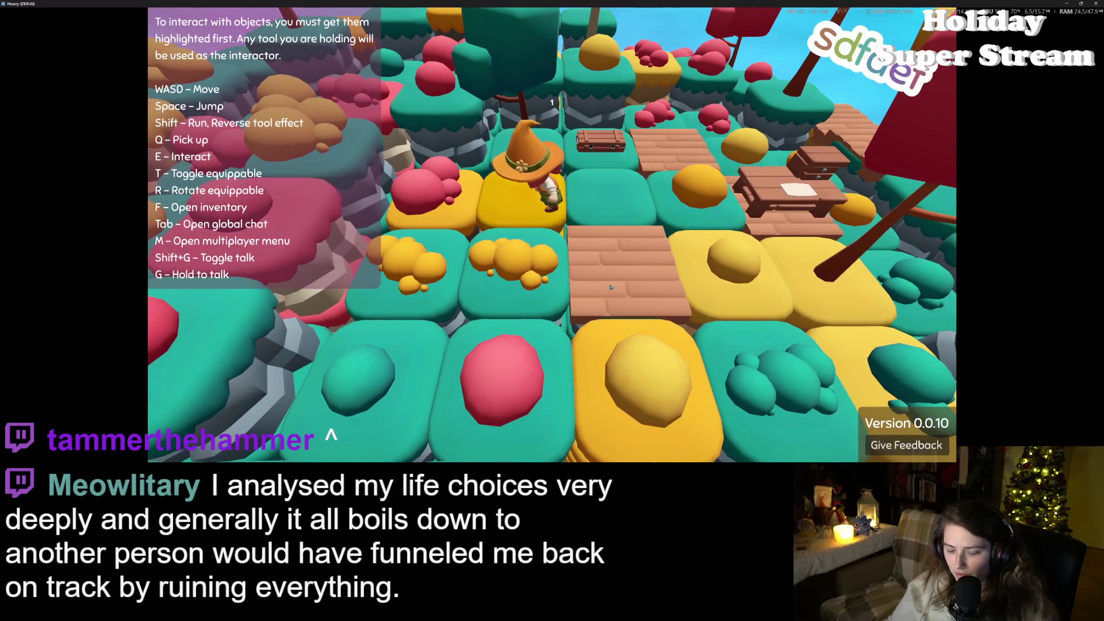
{"action": "key", "text": "d"}
{"action": "key", "text": "f"}
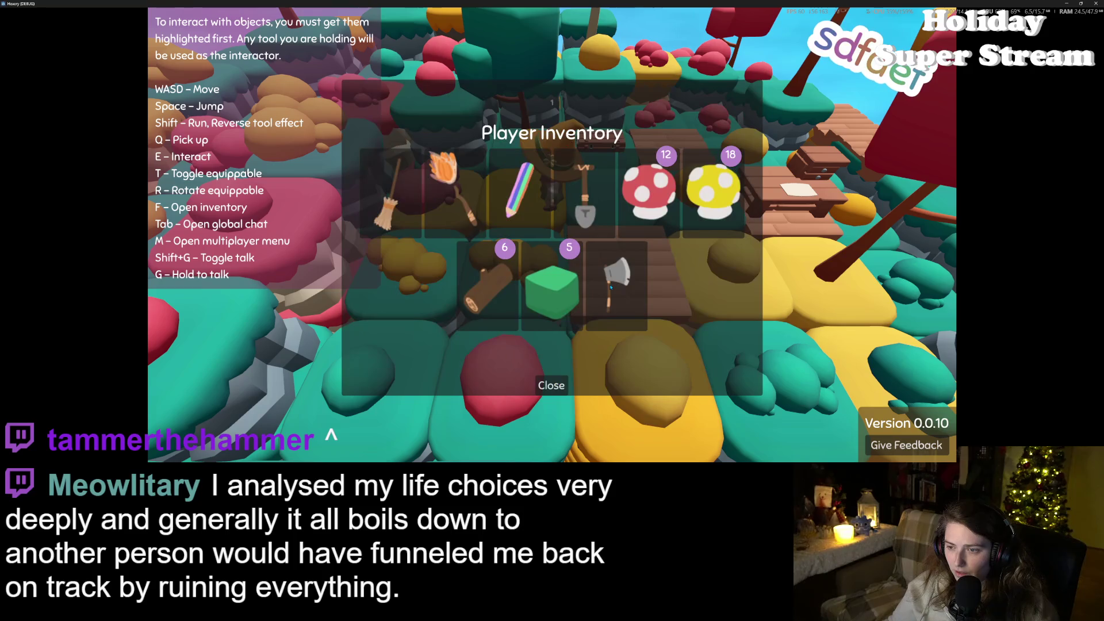
{"action": "key", "text": "f"}
{"action": "key", "text": "d"}
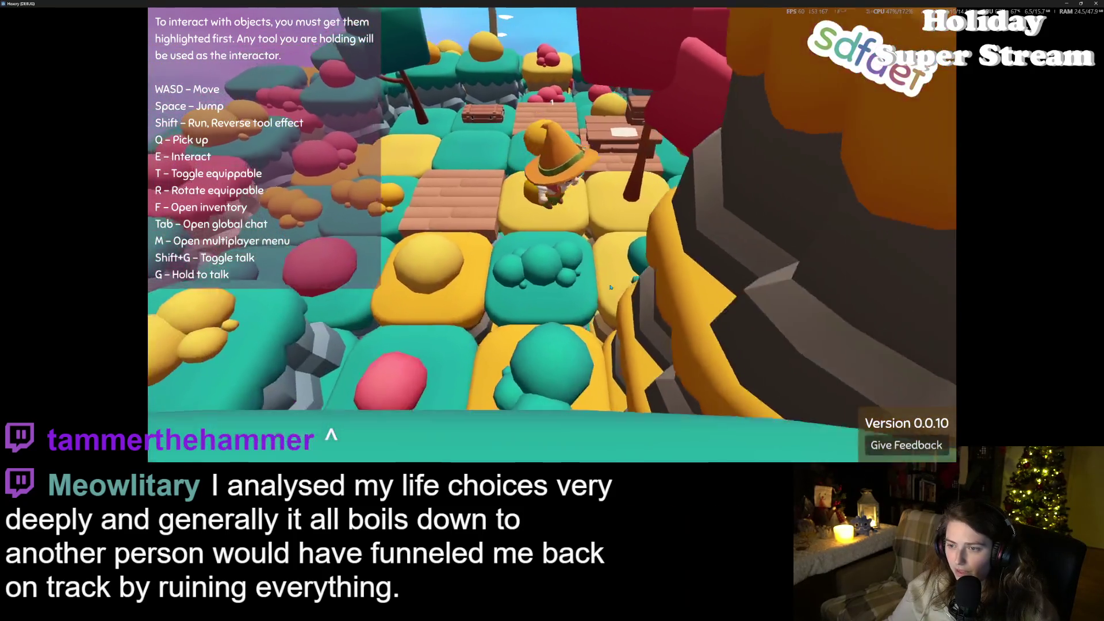
{"action": "key", "text": "q"}
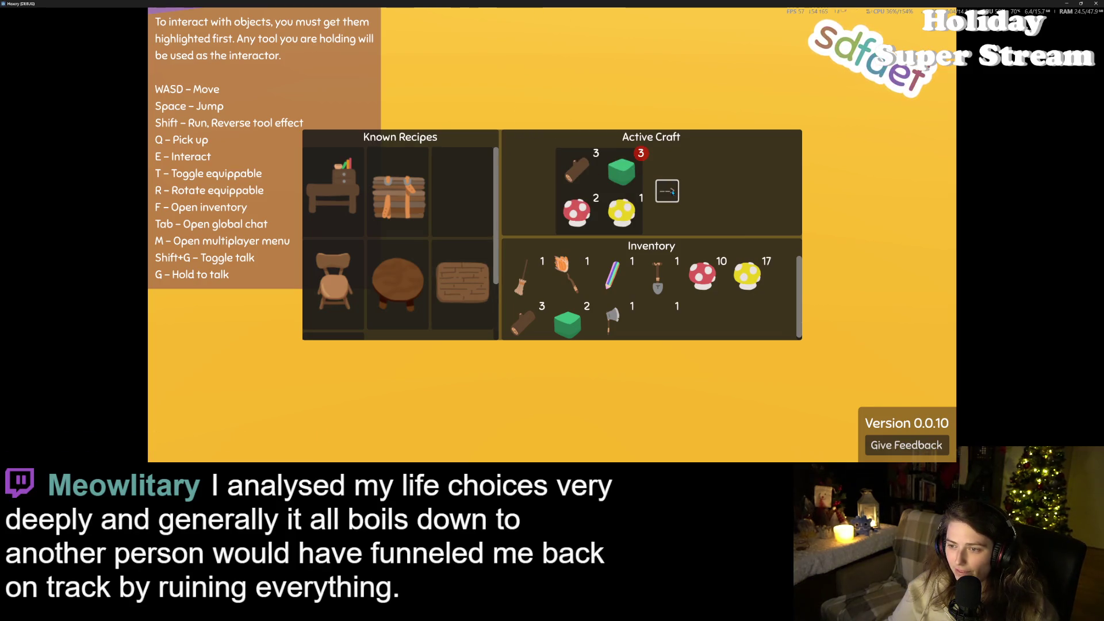
{"action": "key", "text": "f"}
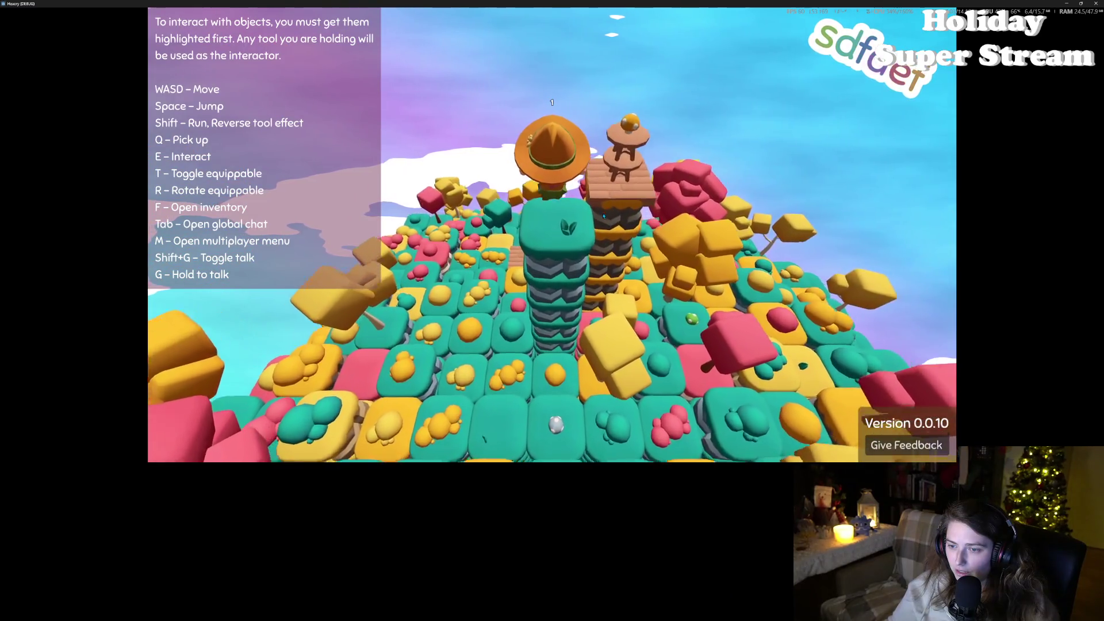
Step: Check the inventory, then jump the witch high above the tree tower and land beside it
{"action": "key", "text": "f"}
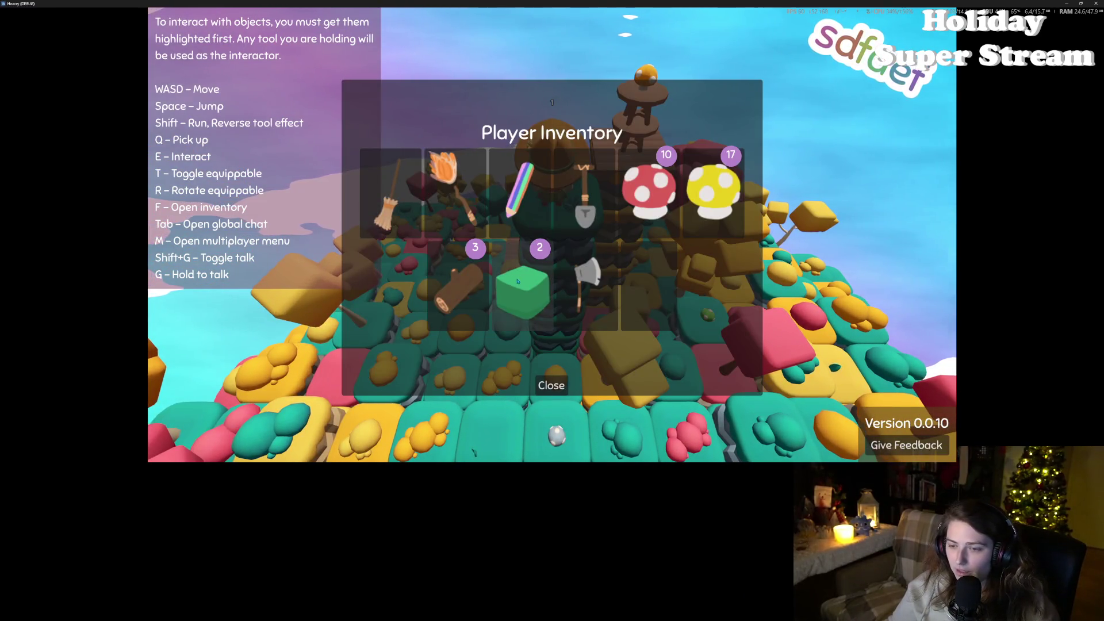
{"action": "left_click", "coordinate": [551, 386]}
{"action": "key", "text": "d"}
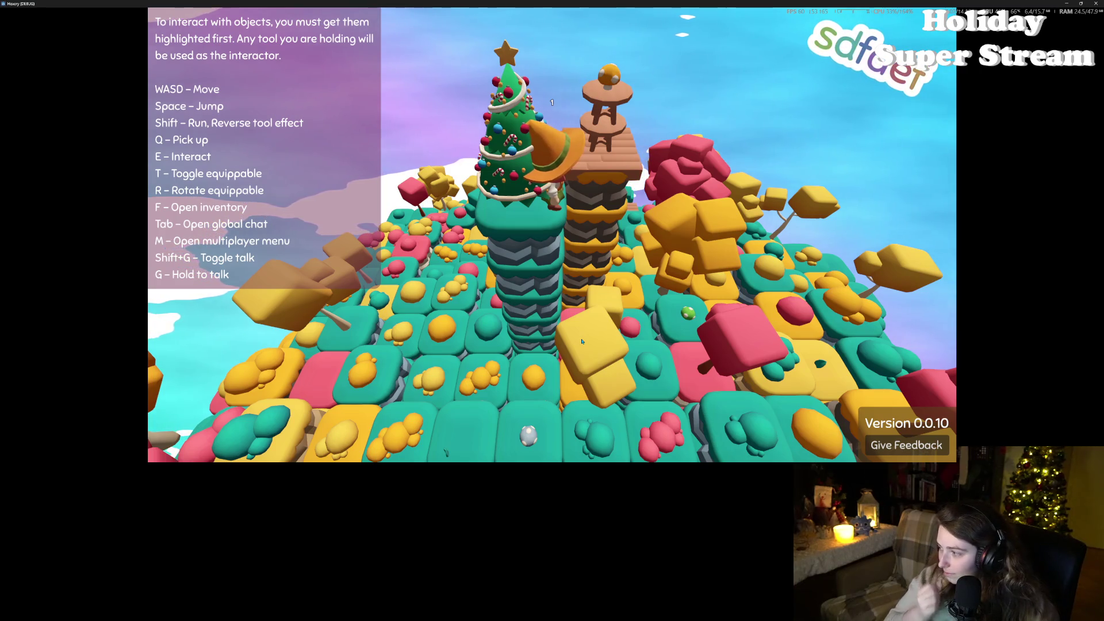
{"action": "key", "text": "space"}
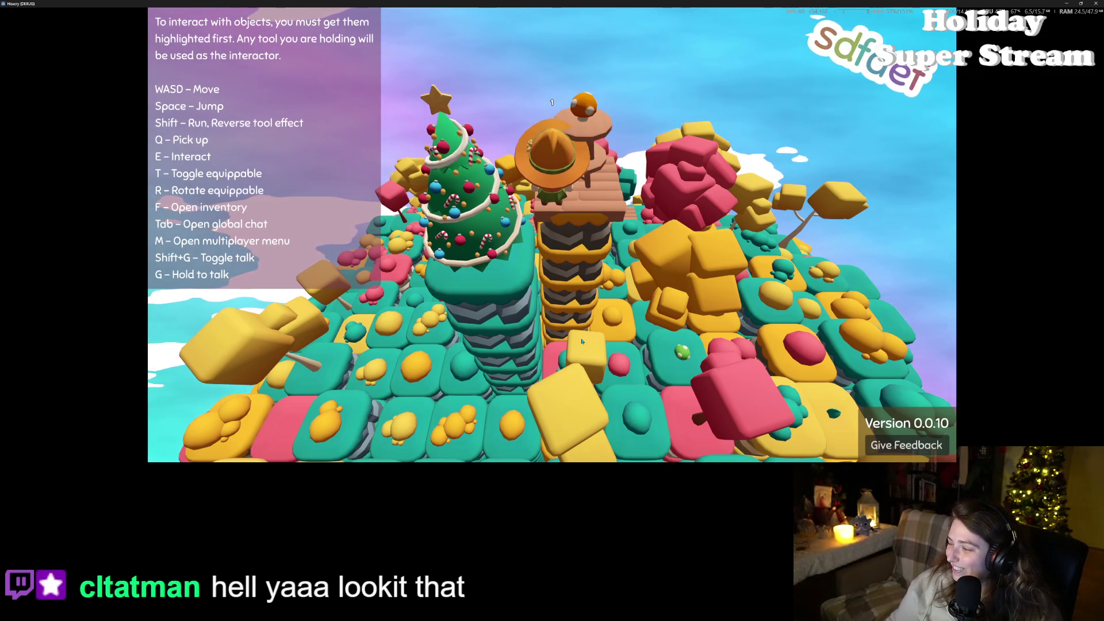
{"action": "key", "text": "space"}
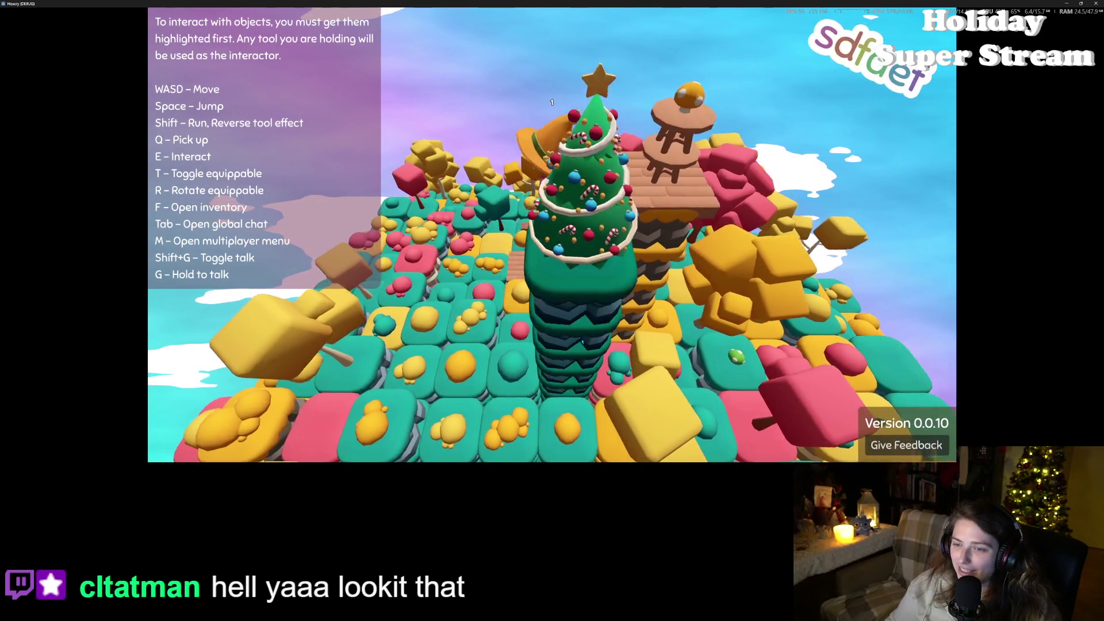
{"action": "key", "text": "s"}
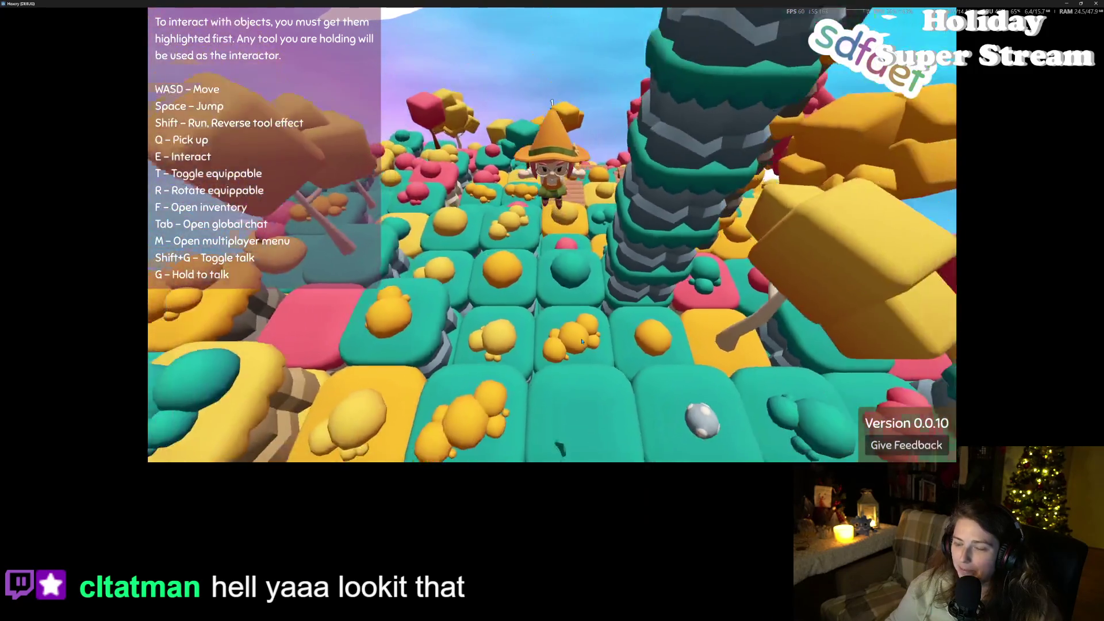
{"action": "key", "text": "w"}
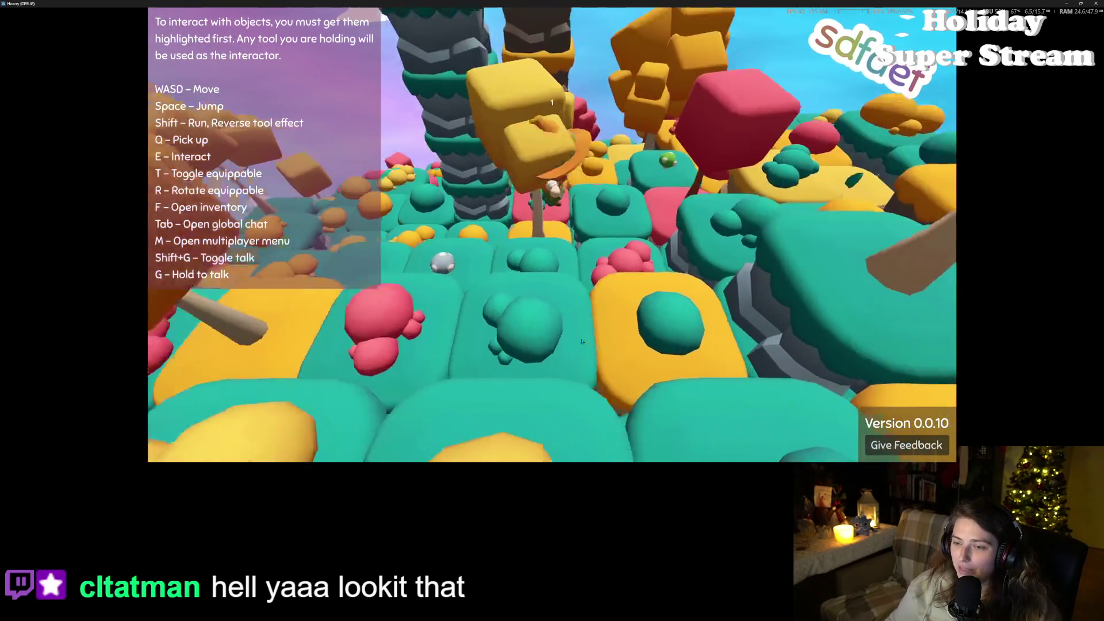
Step: Walk the witch down off the tower to ground level while zooming the view in and out
{"action": "scroll", "coordinate": [582, 342], "scroll_direction": "down", "scroll_amount": 5}
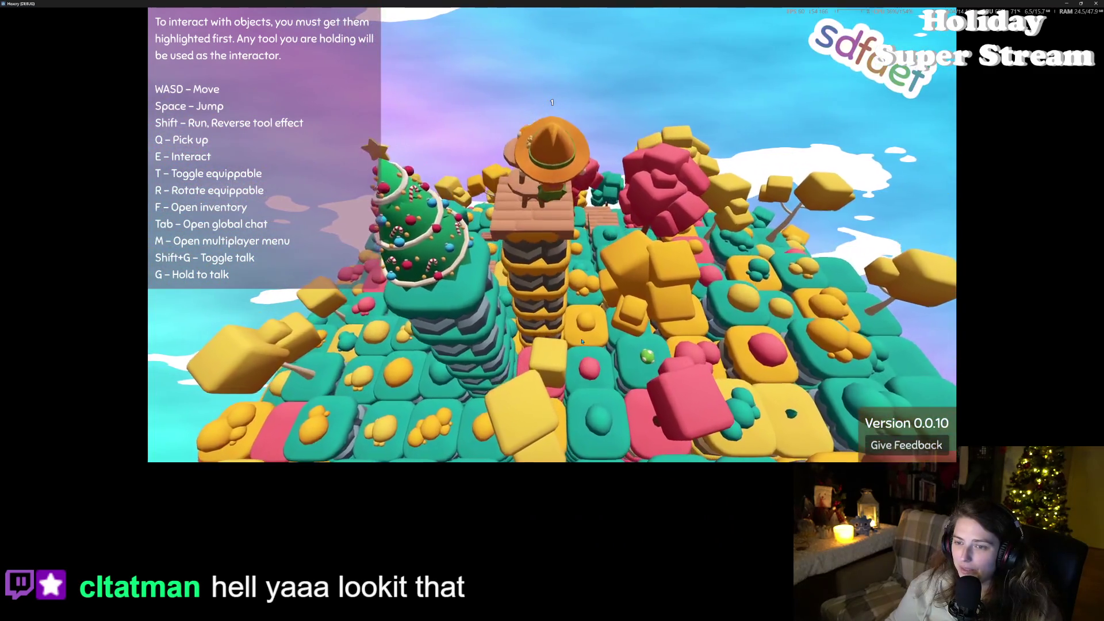
{"action": "key", "text": "s"}
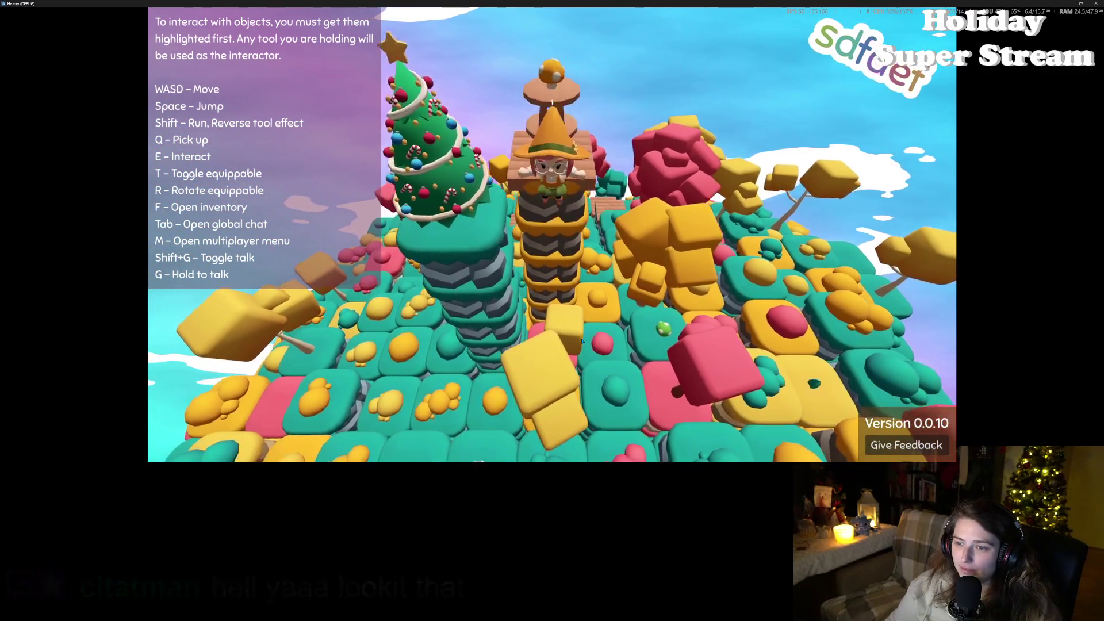
{"action": "key", "text": "s"}
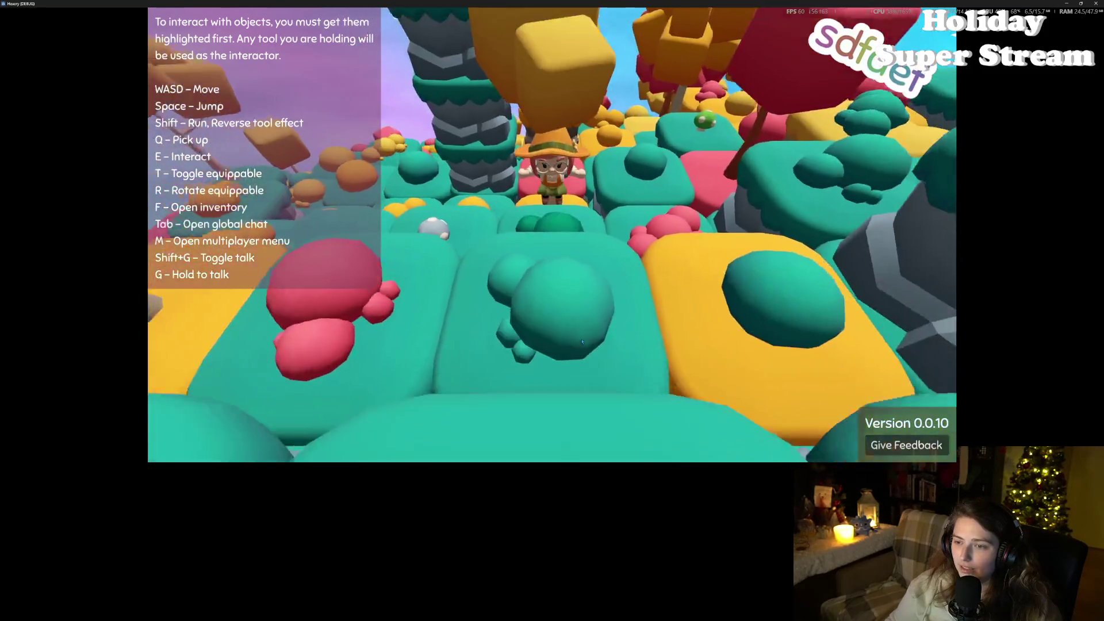
{"action": "scroll", "coordinate": [582, 342], "scroll_direction": "down", "scroll_amount": 5}
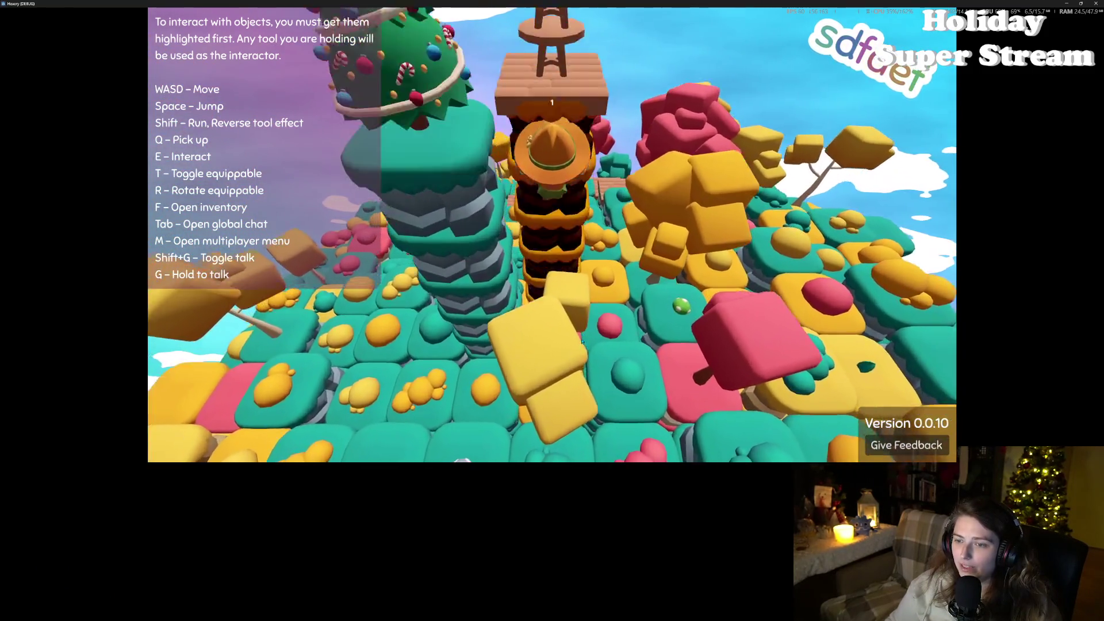
{"action": "scroll", "coordinate": [582, 341], "scroll_direction": "up", "scroll_amount": 5}
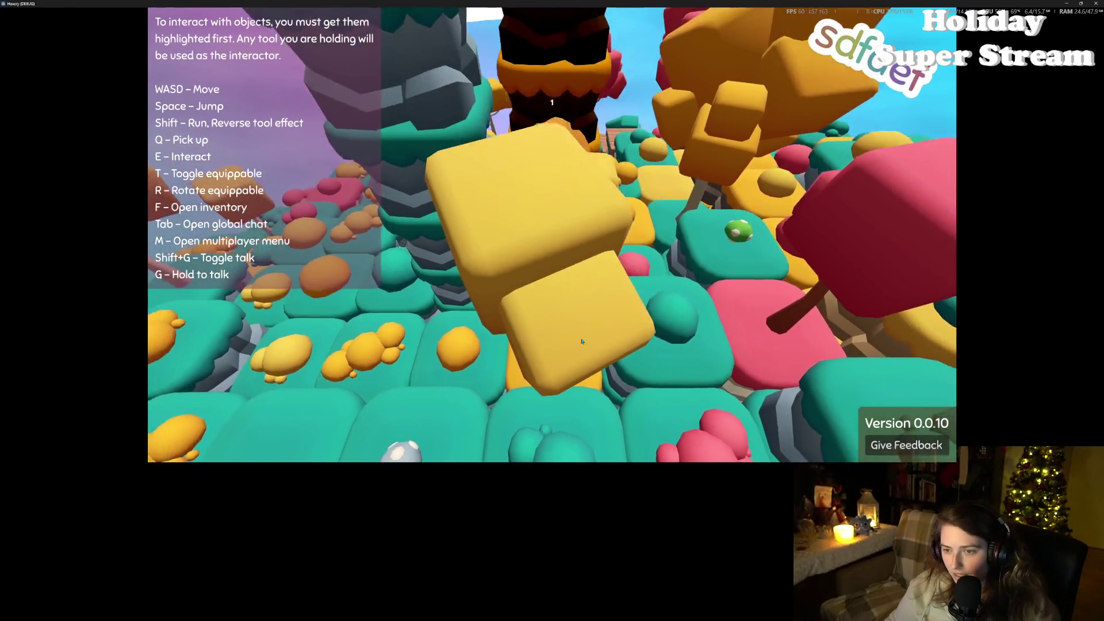
{"action": "scroll", "coordinate": [582, 341], "scroll_direction": "down", "scroll_amount": 3}
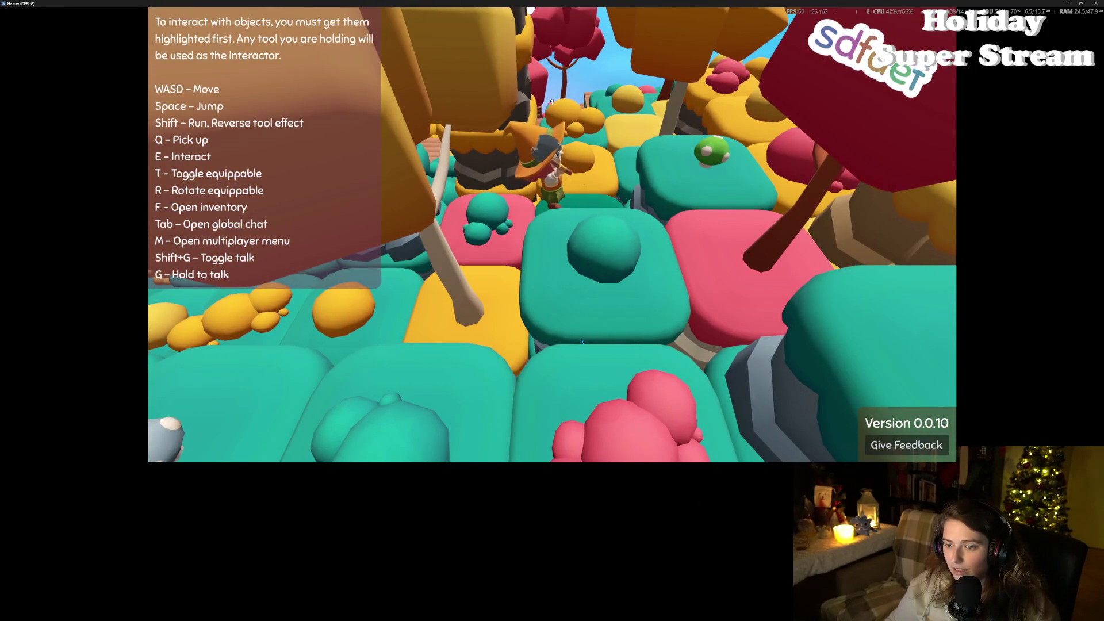
{"action": "scroll", "coordinate": [582, 341], "scroll_direction": "up", "scroll_amount": 3}
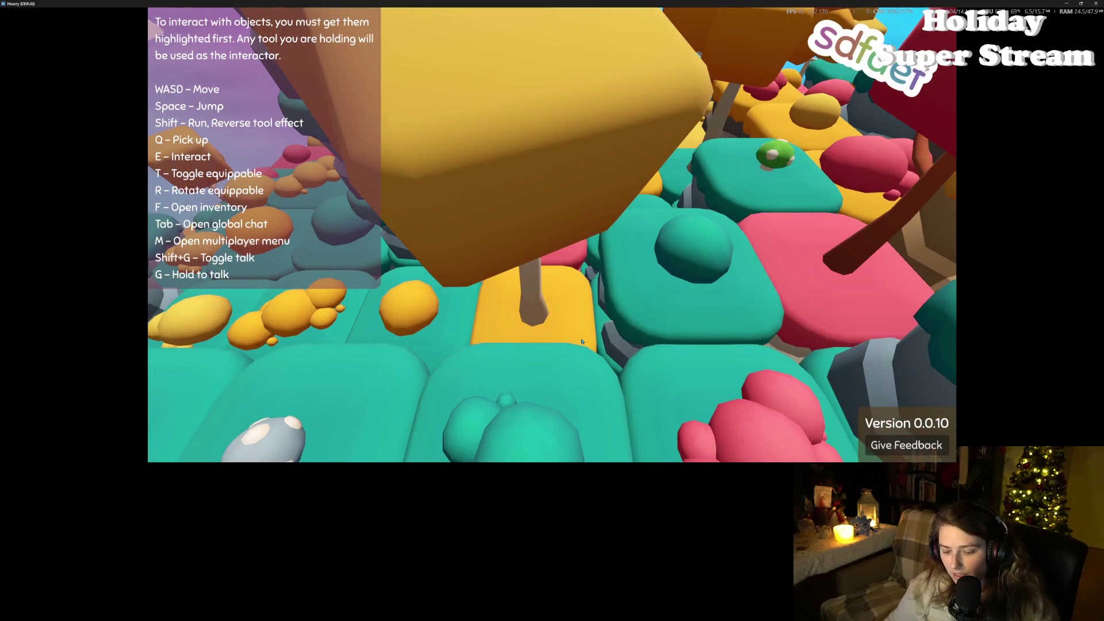
{"action": "scroll", "coordinate": [582, 341], "scroll_direction": "down", "scroll_amount": 3}
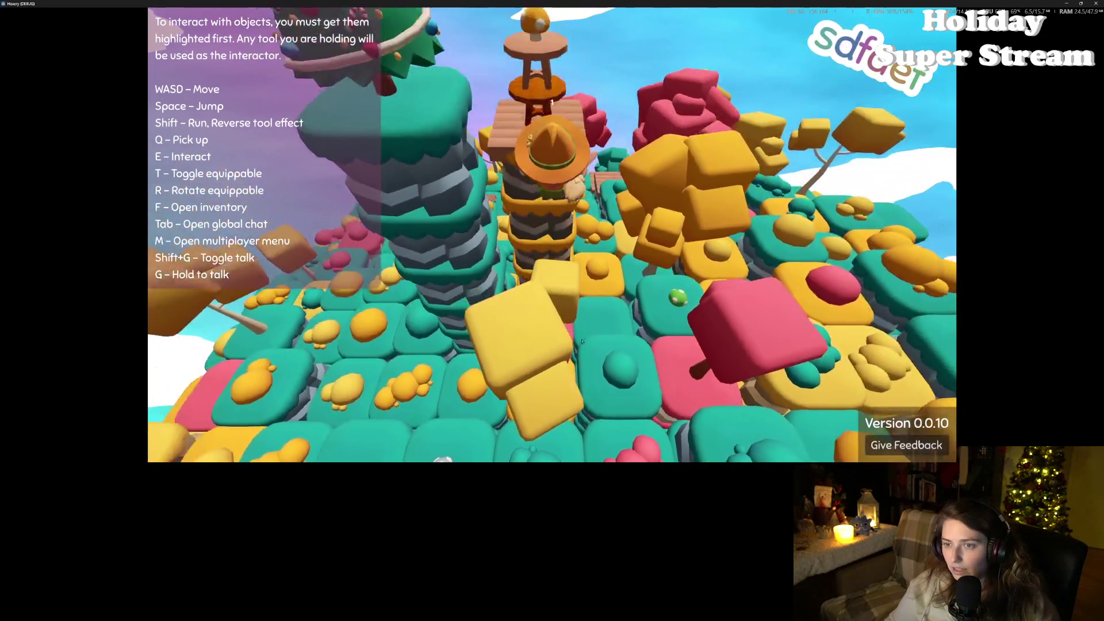
{"action": "scroll", "coordinate": [582, 342], "scroll_direction": "up", "scroll_amount": 3}
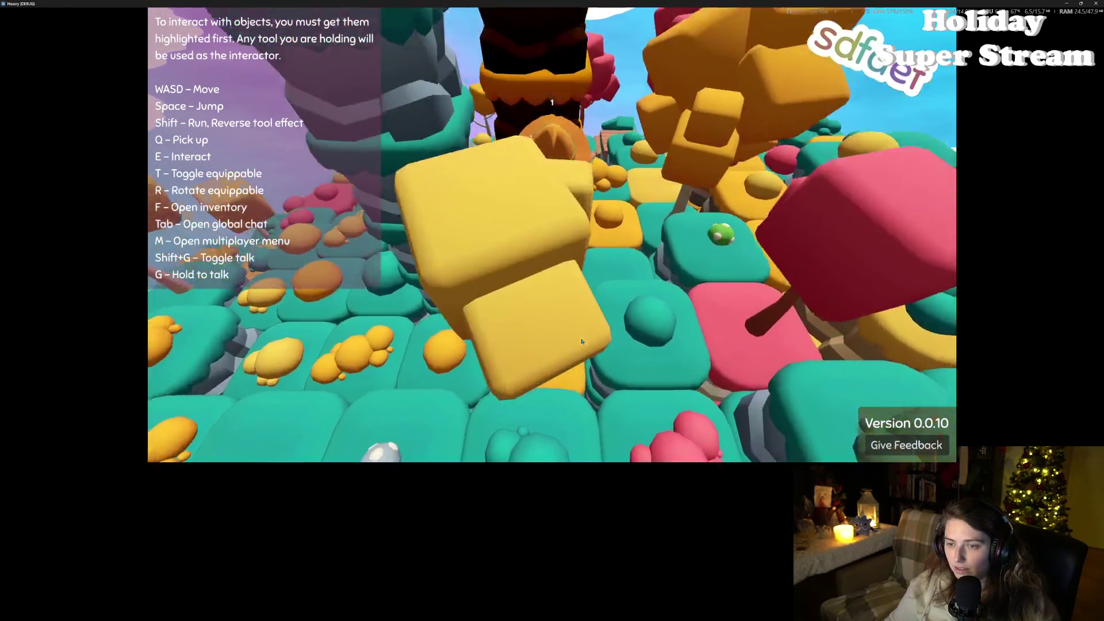
{"action": "scroll", "coordinate": [582, 341], "scroll_direction": "down", "scroll_amount": 3}
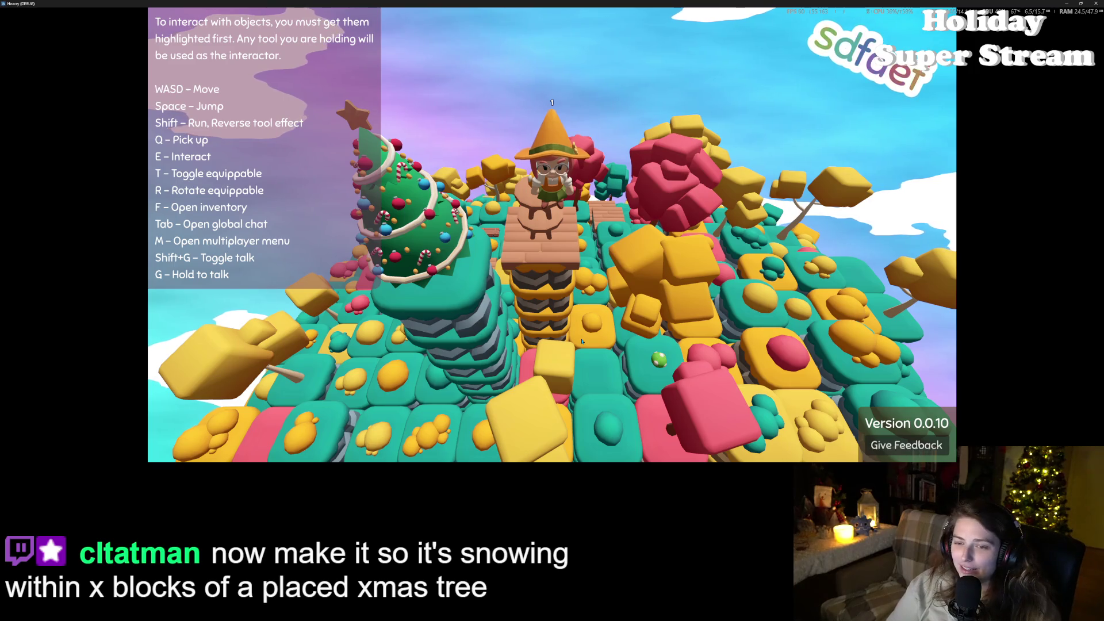
Step: Launch the witch upward again, then walk her over the stool platform and behind the tree trunk
{"action": "key", "text": "space"}
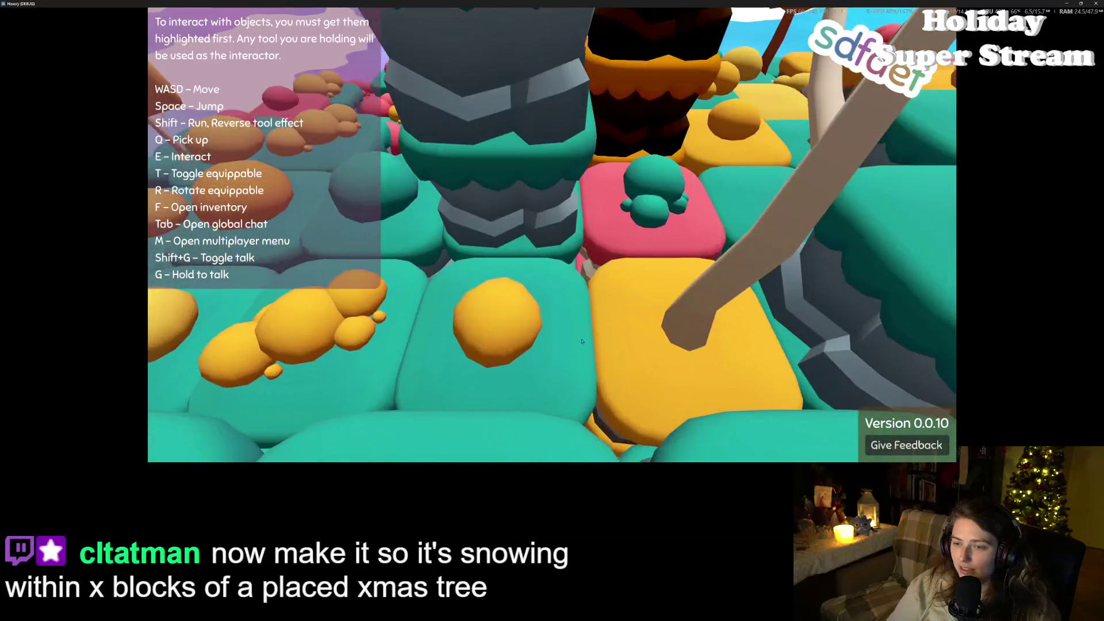
{"action": "key", "text": "space"}
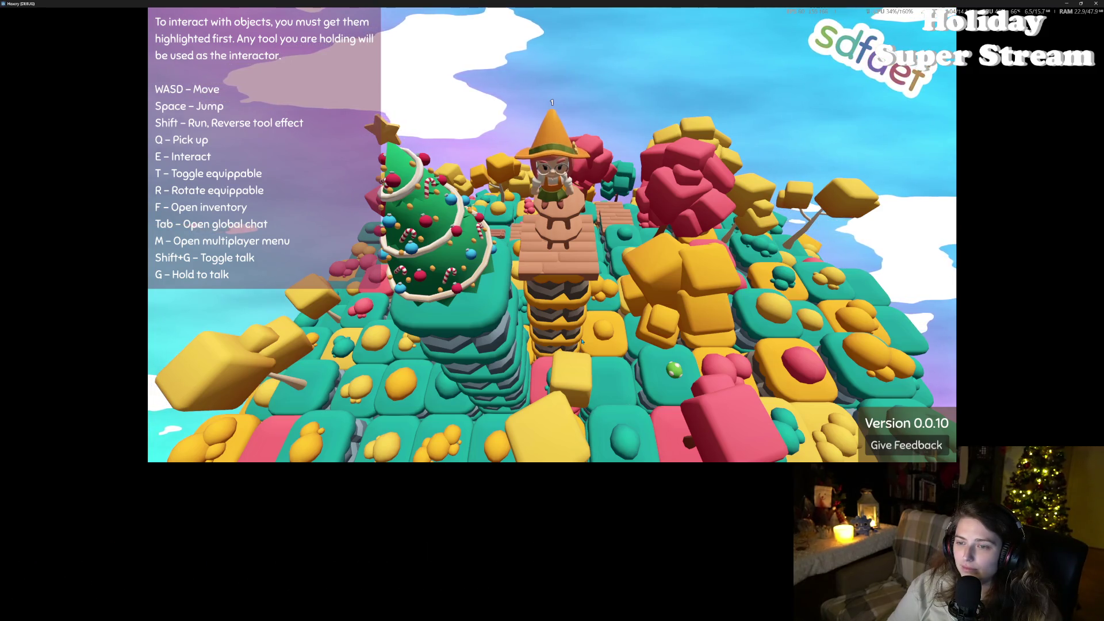
{"action": "key", "text": "a"}
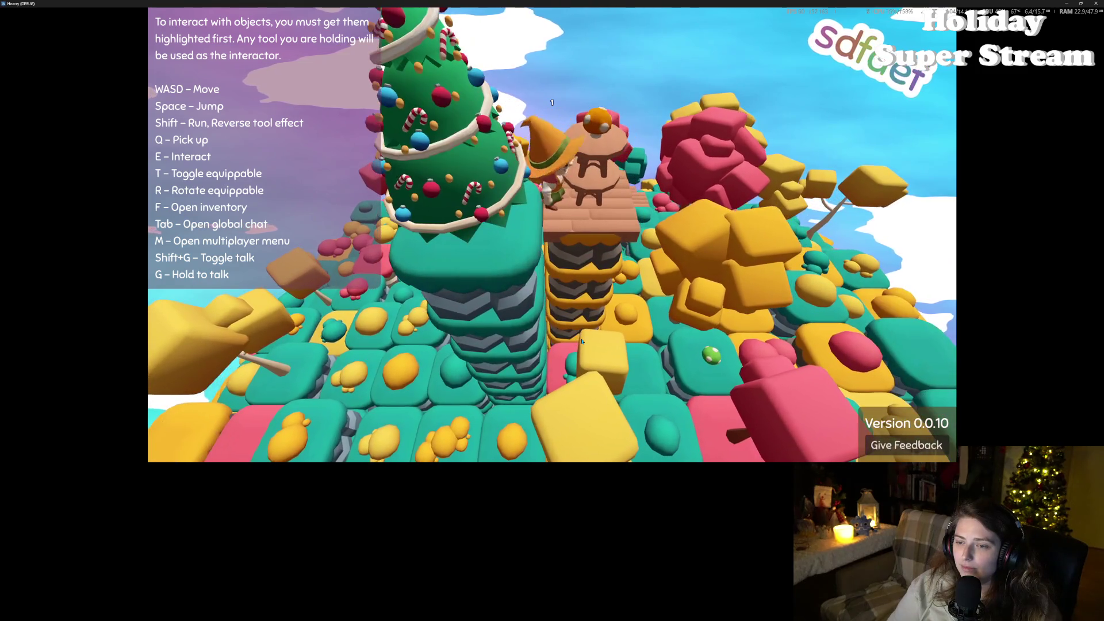
{"action": "key", "text": "d"}
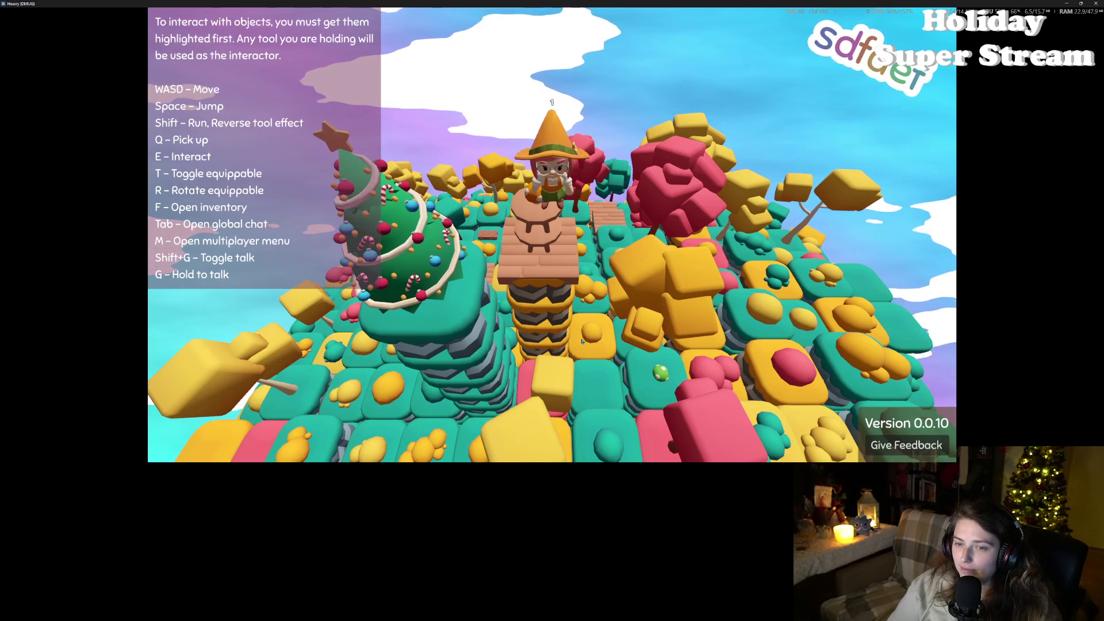
{"action": "key", "text": "a"}
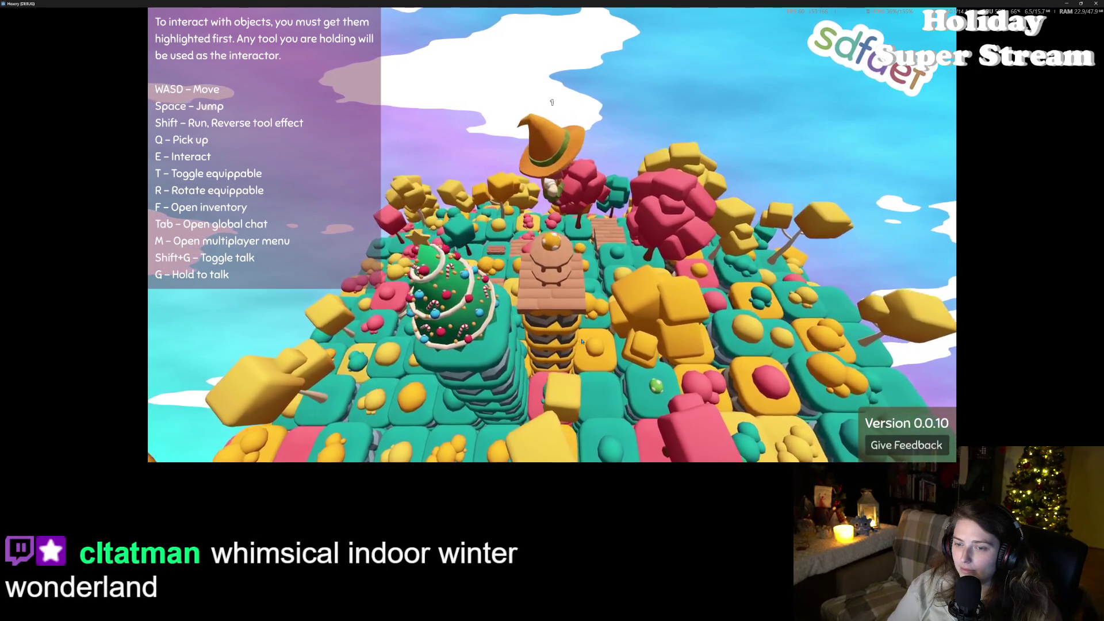
{"action": "key", "text": "s"}
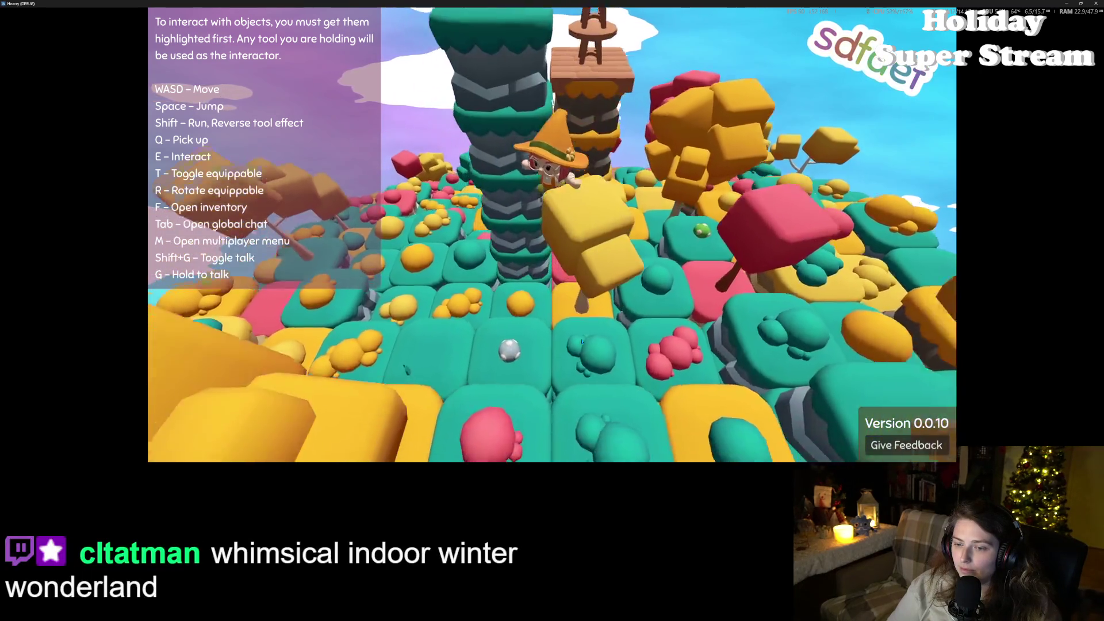
{"action": "key", "text": "w"}
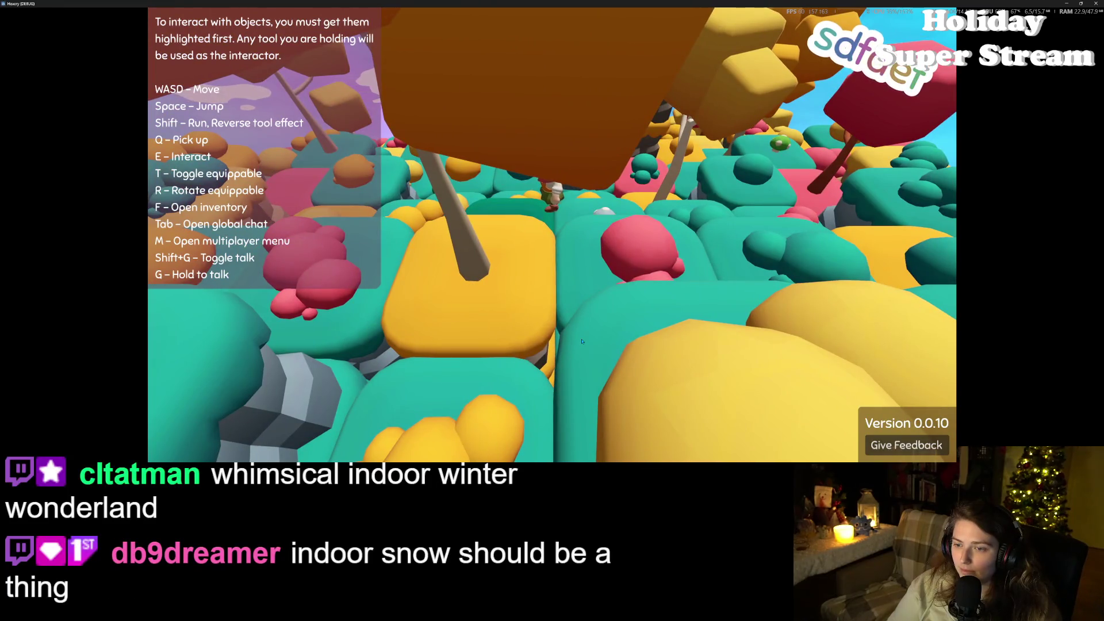
{"action": "key", "text": "w"}
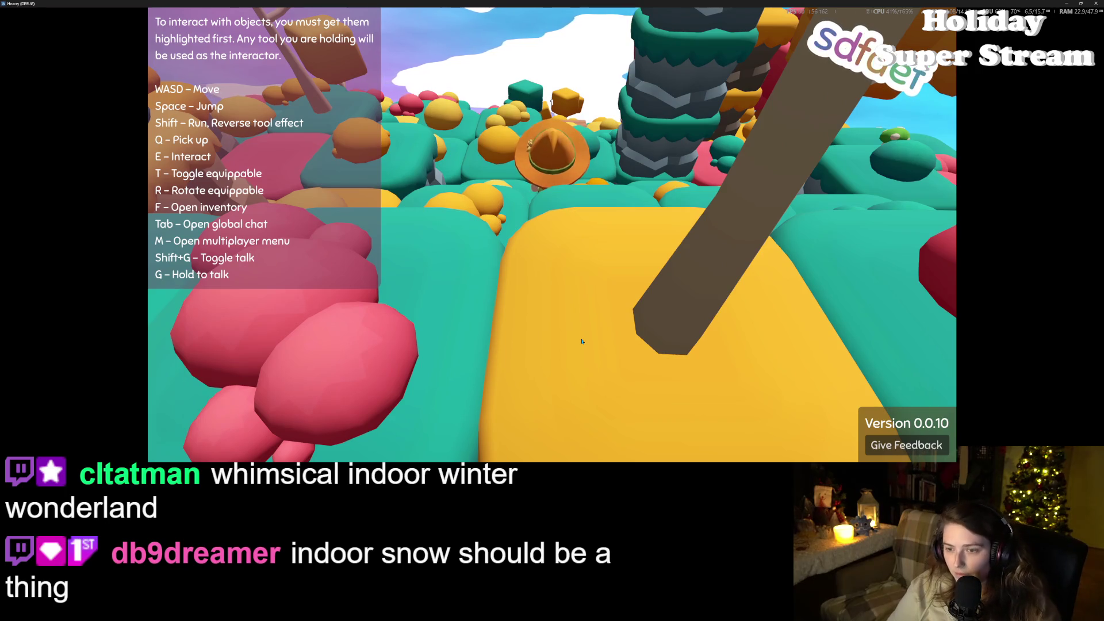
{"action": "key", "text": "w"}
{"action": "key", "text": "w"}
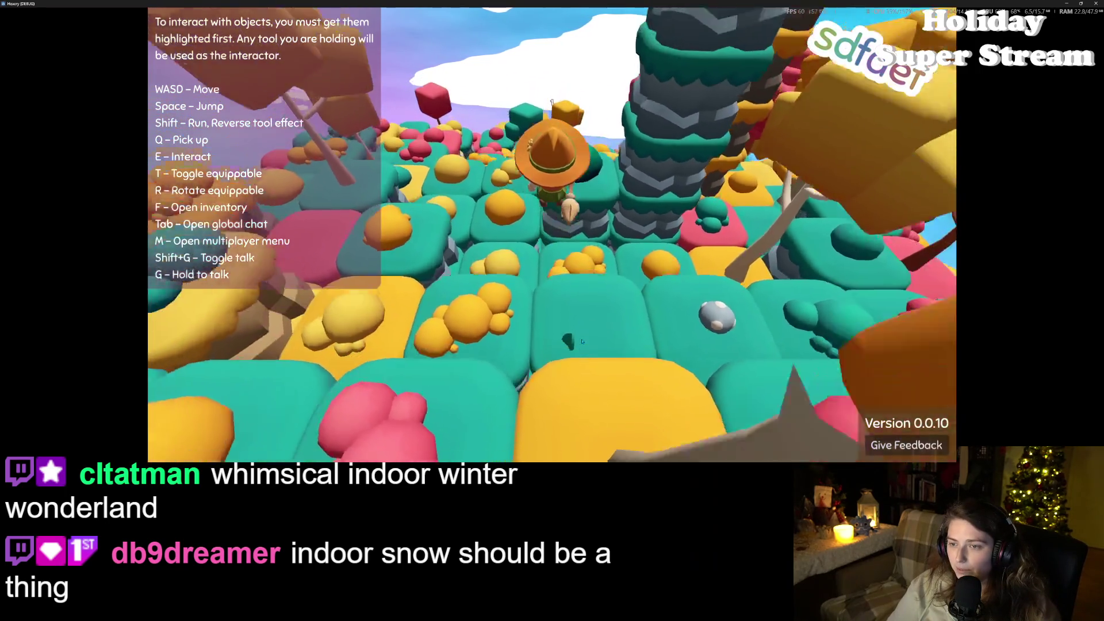
Step: Bring the witch onto the green pillar beside the Christmas tree, check the inventory, and jump
{"action": "key", "text": "s"}
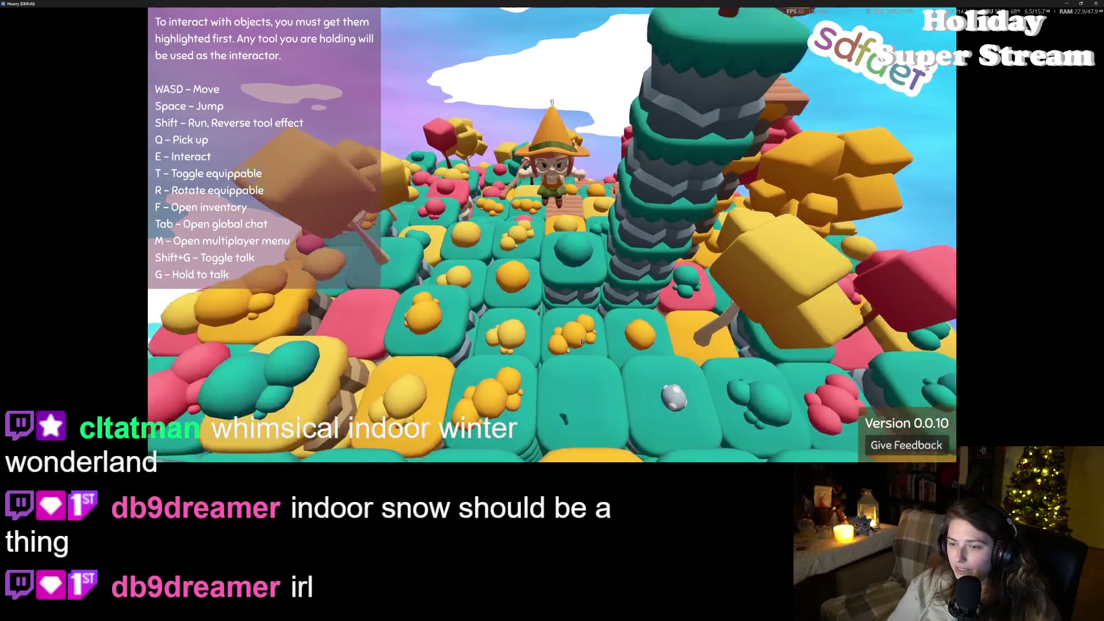
{"action": "key", "text": "s"}
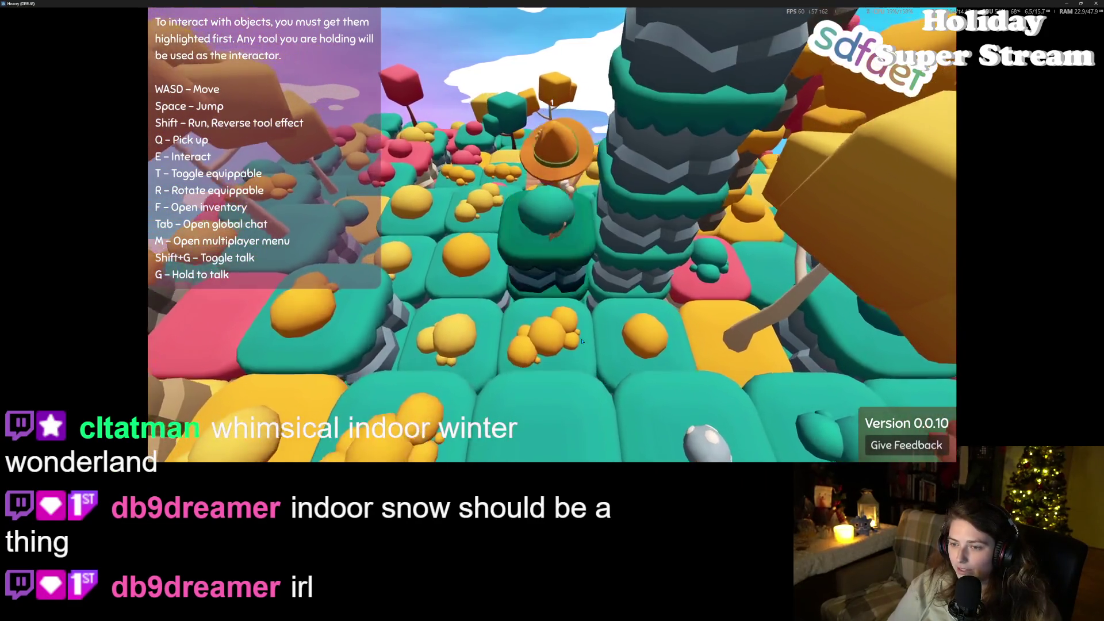
{"action": "key", "text": "s"}
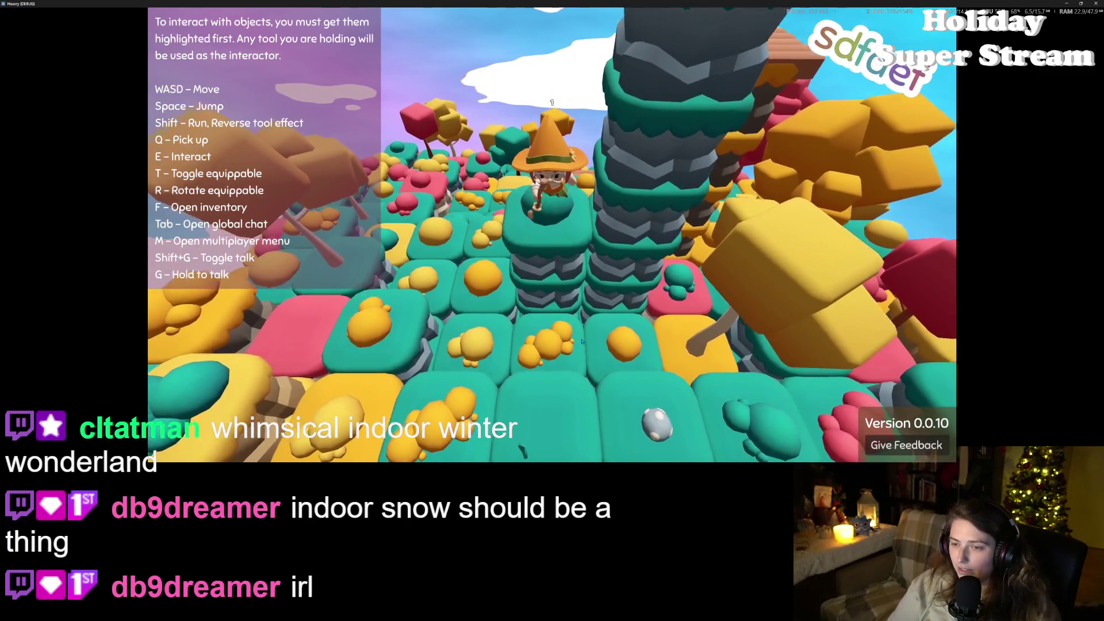
{"action": "key", "text": "d"}
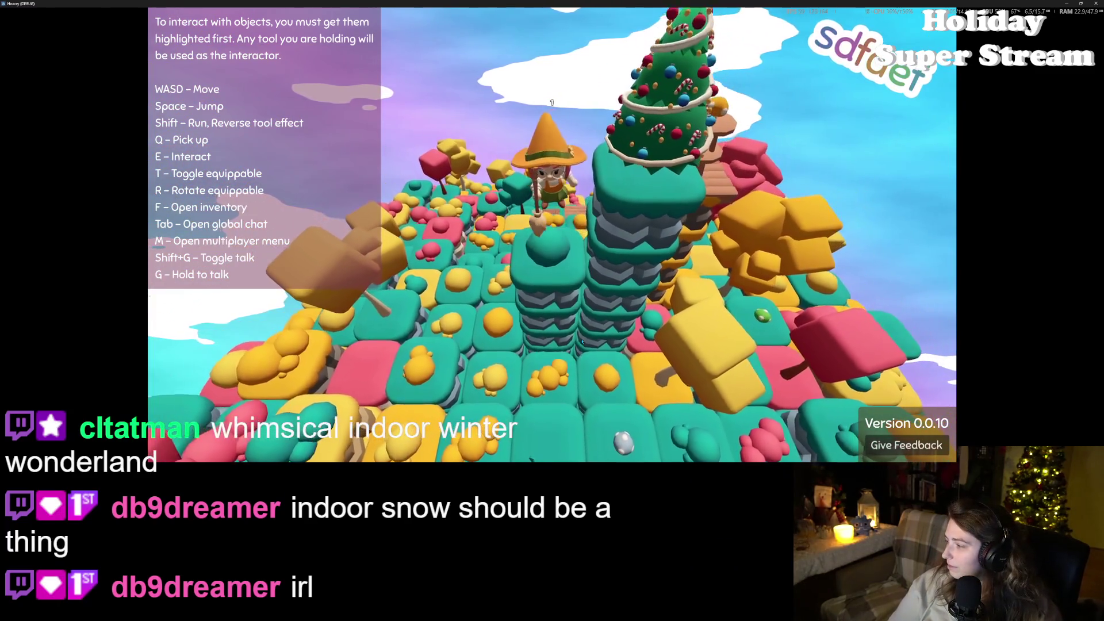
{"action": "key", "text": "s"}
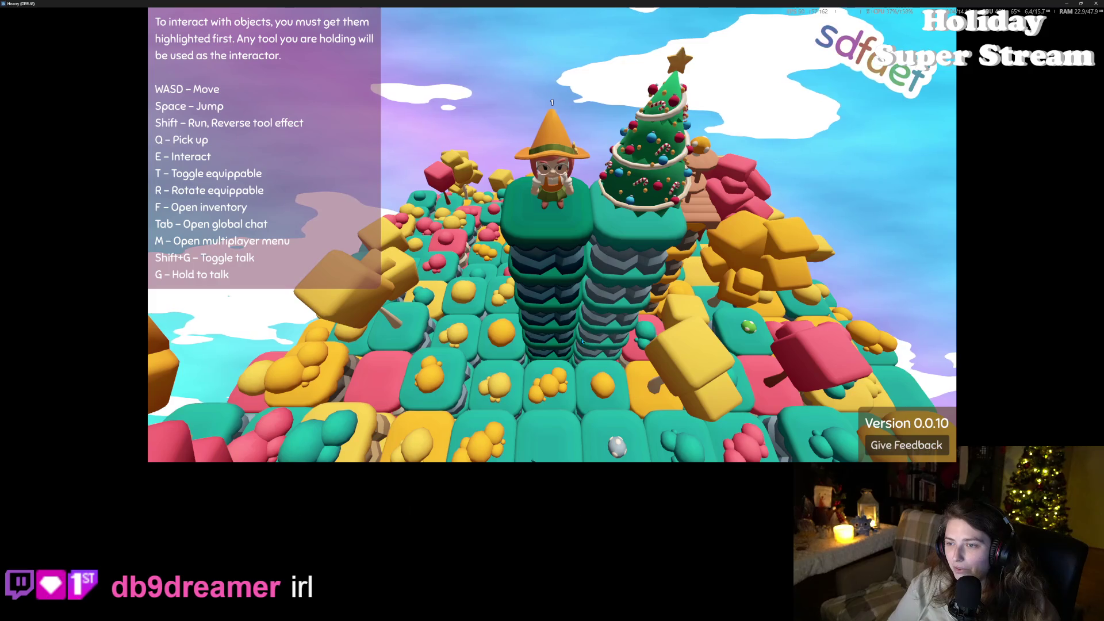
{"action": "key", "text": "f"}
{"action": "key", "text": "f"}
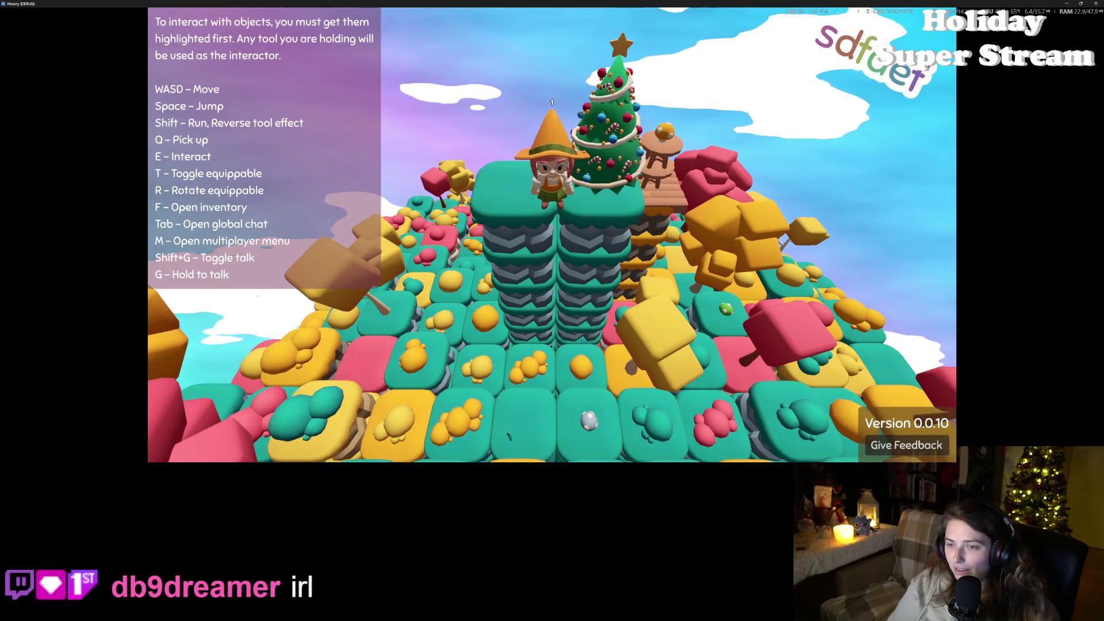
{"action": "key", "text": "space"}
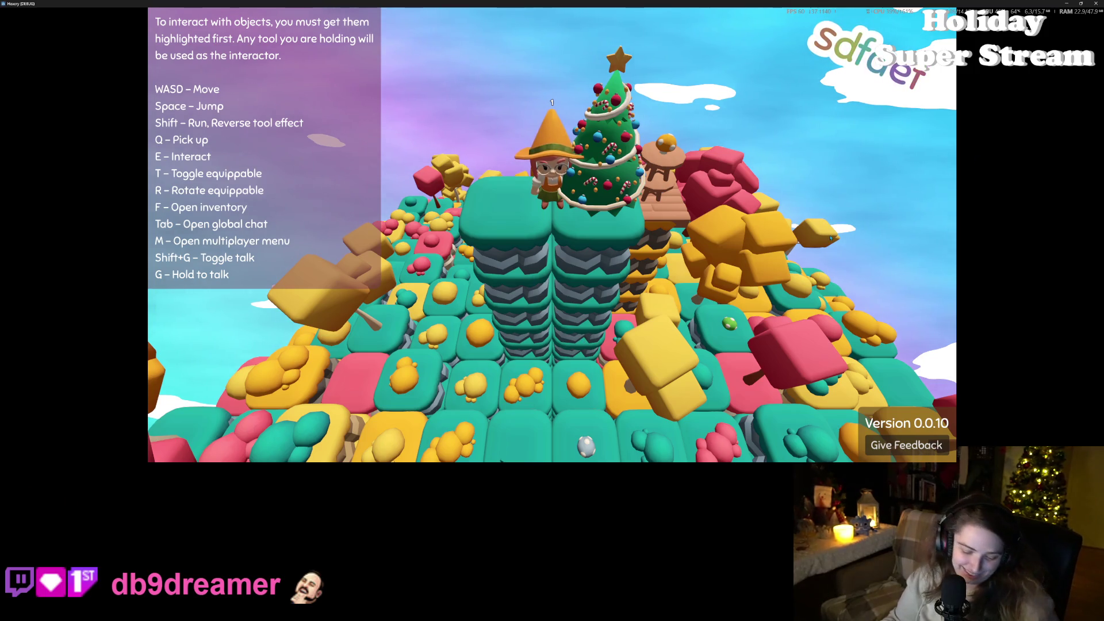
{"action": "key", "text": "w"}
Step: Move the witch onto the left pillar top facing the camera, then drag the YouTube Studio window over the game
{"action": "key", "text": "a"}
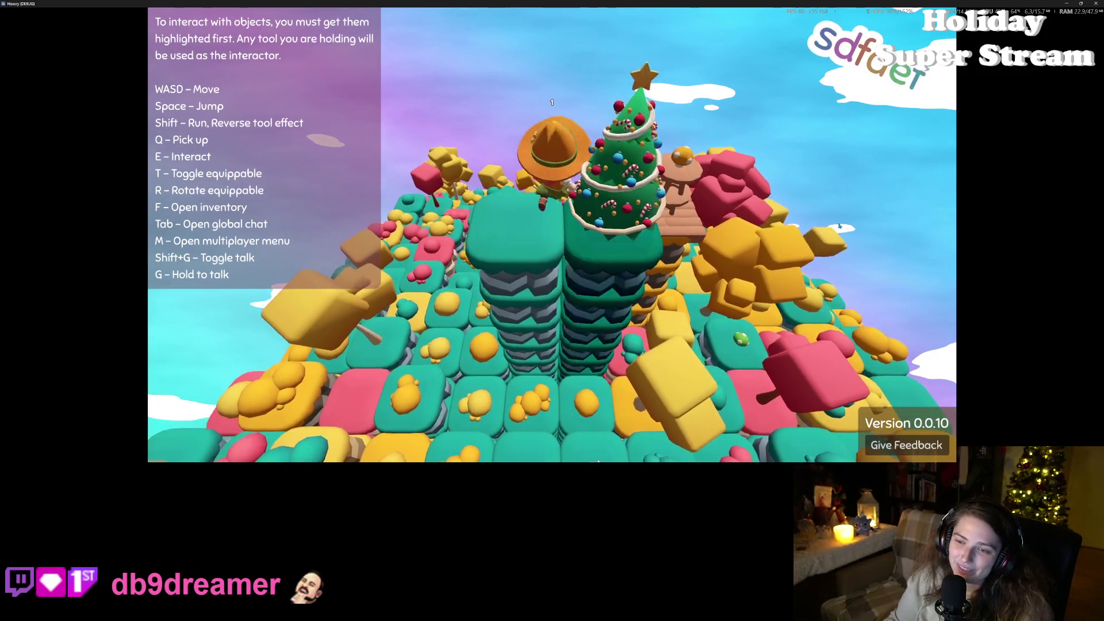
{"action": "key", "text": "space"}
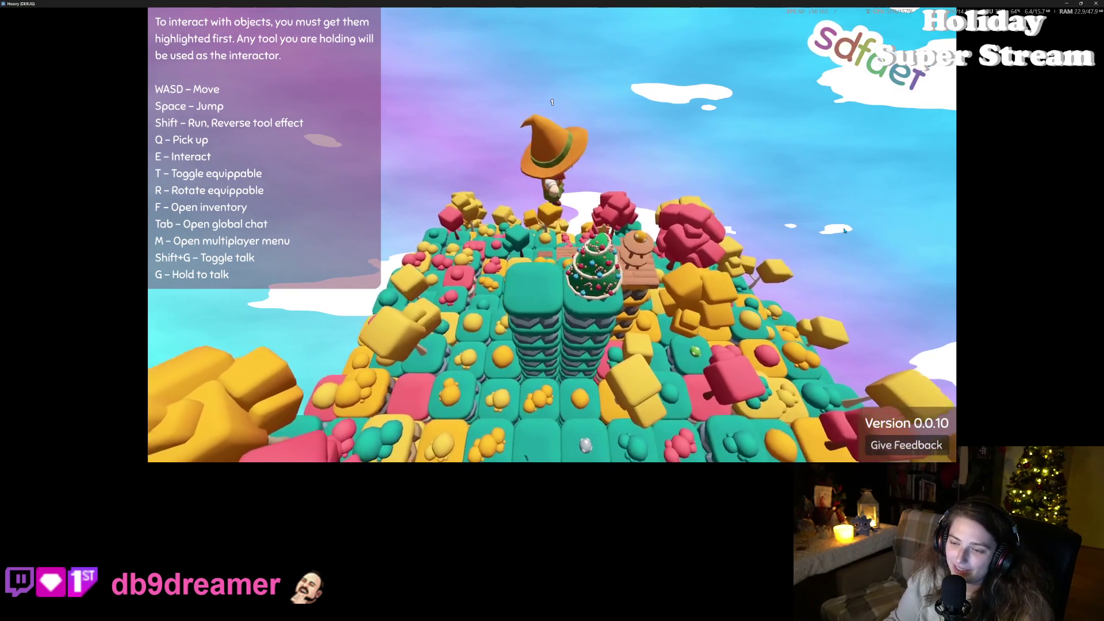
{"action": "key", "text": "a"}
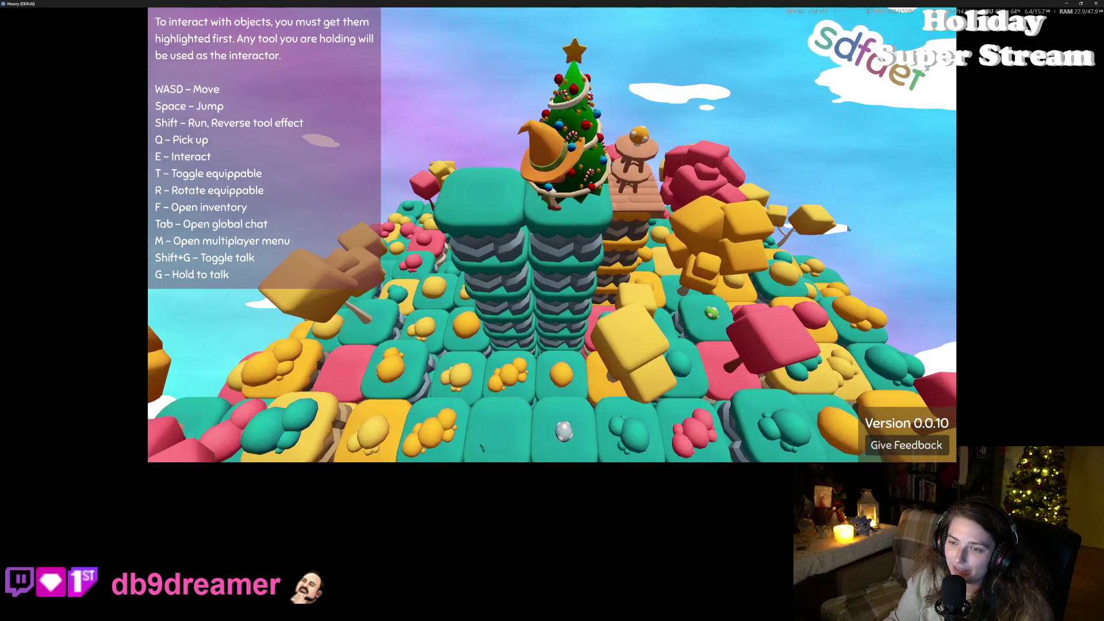
{"action": "key", "text": "s"}
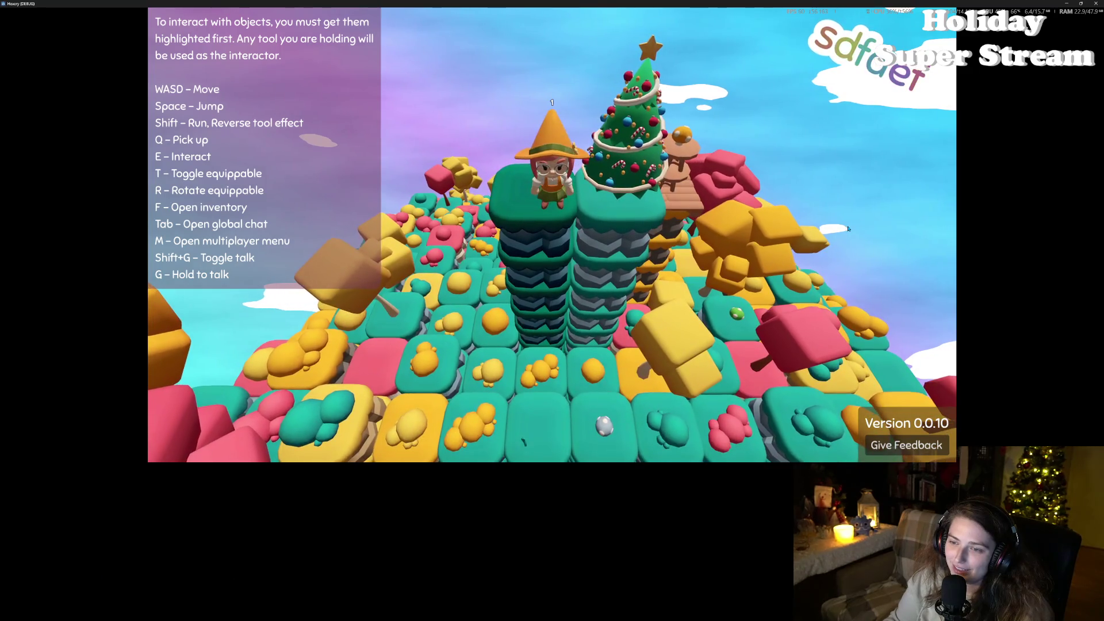
{"action": "key", "text": "s"}
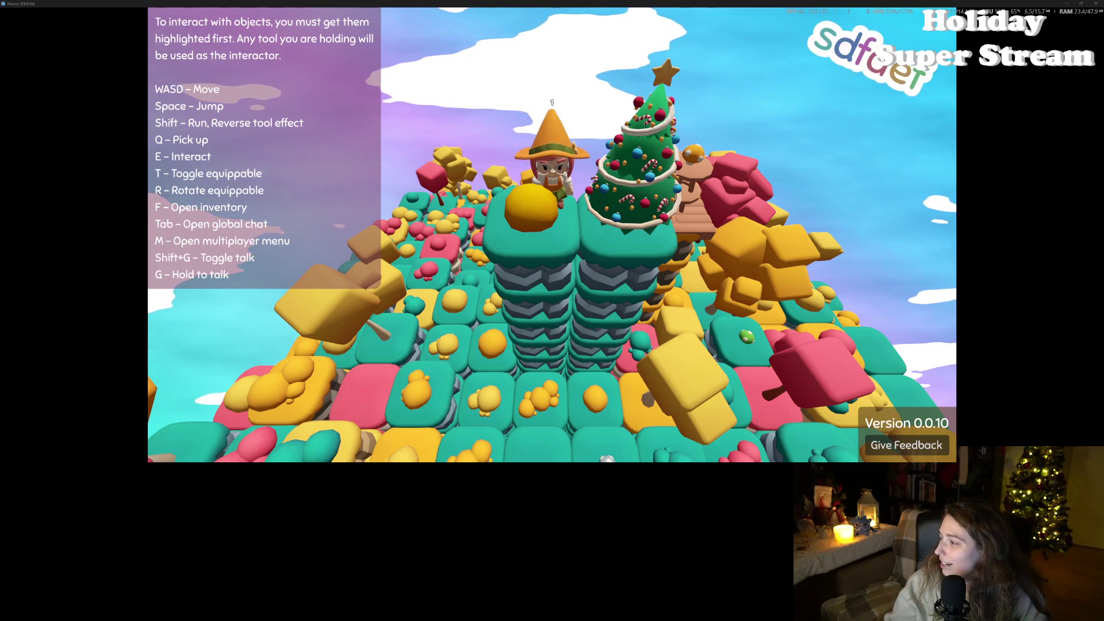
{"action": "left_click_drag", "start_coordinate": [1103, 148], "coordinate": [853, 148]}
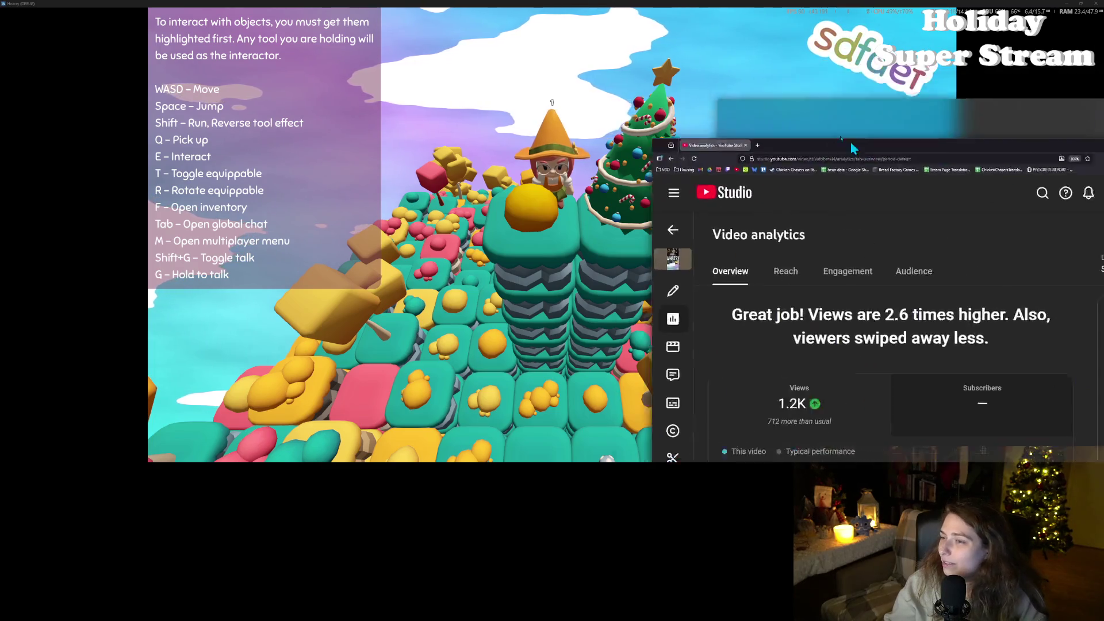
Step: Maximize YouTube Studio, show realtime views for the last 48 hours, and return to Hexery
{"action": "double_click", "coordinate": [853, 148]}
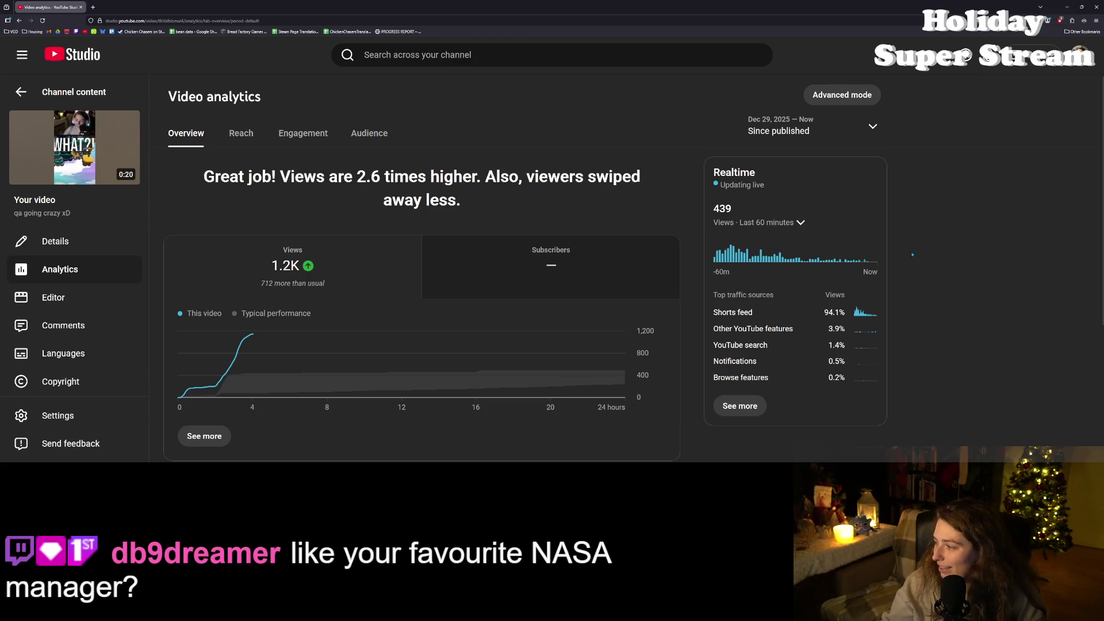
{"action": "left_click", "coordinate": [801, 222]}
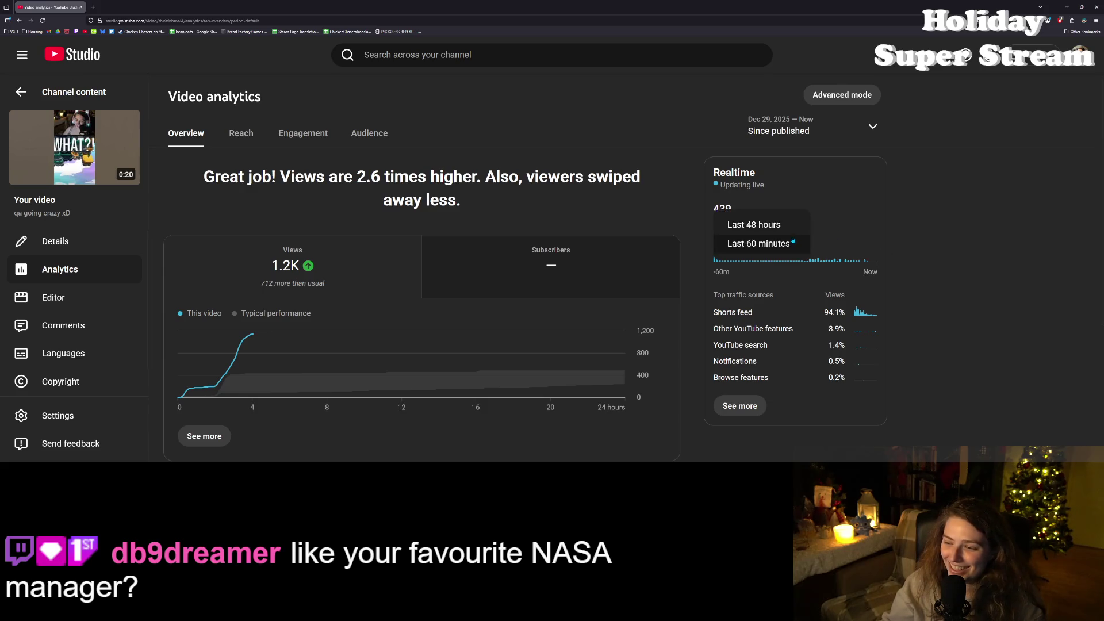
{"action": "left_click", "coordinate": [783, 229]}
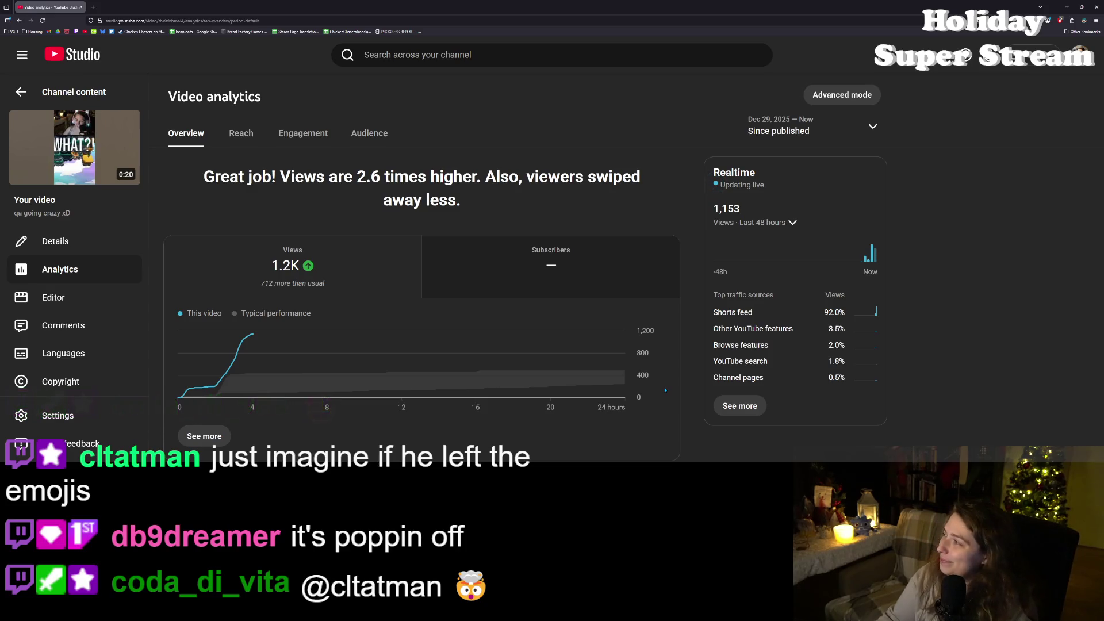
{"action": "key", "text": "alt+Tab"}
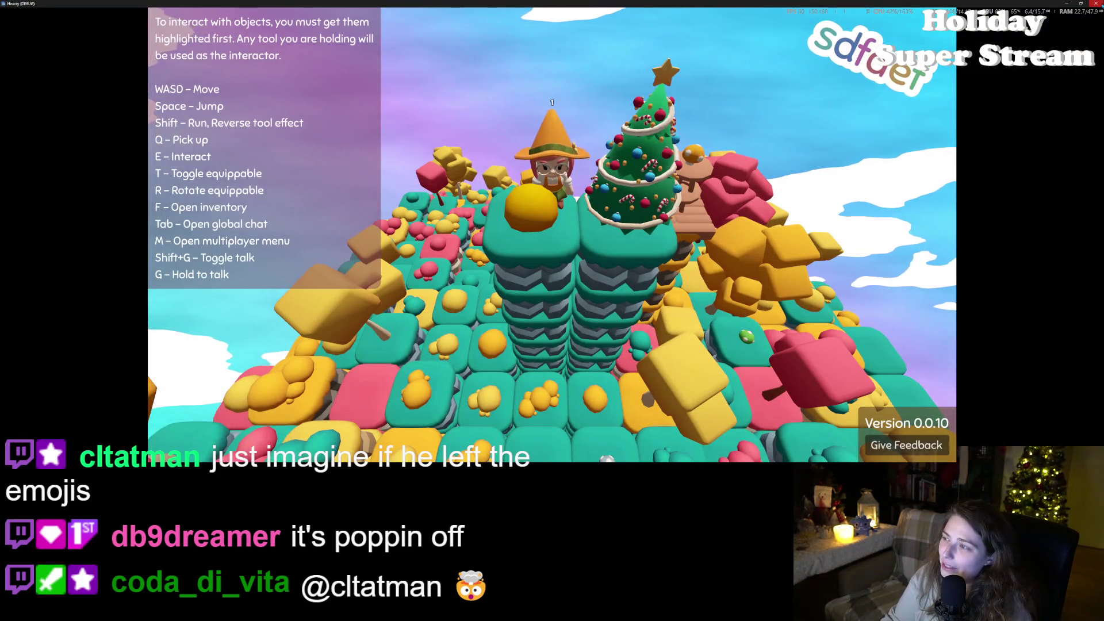
Step: Escape to the Hexery main menu, close the game with Alt+F4, and place the cursor on line 46 of the script
{"action": "key", "text": "Escape"}
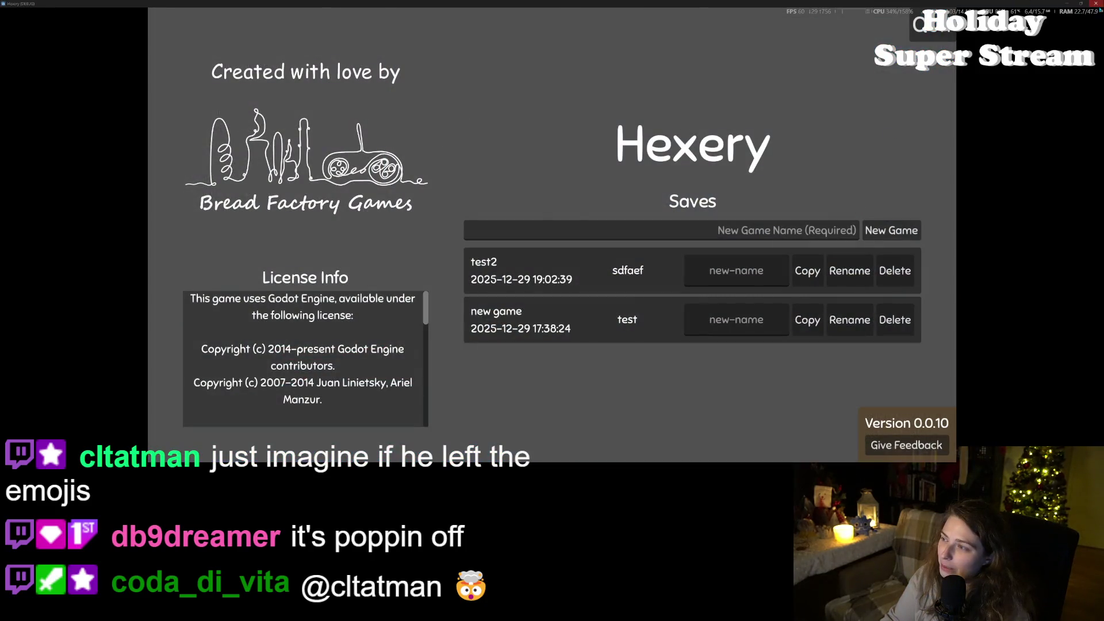
{"action": "key", "text": "alt+F4"}
{"action": "left_click", "coordinate": [354, 143]}
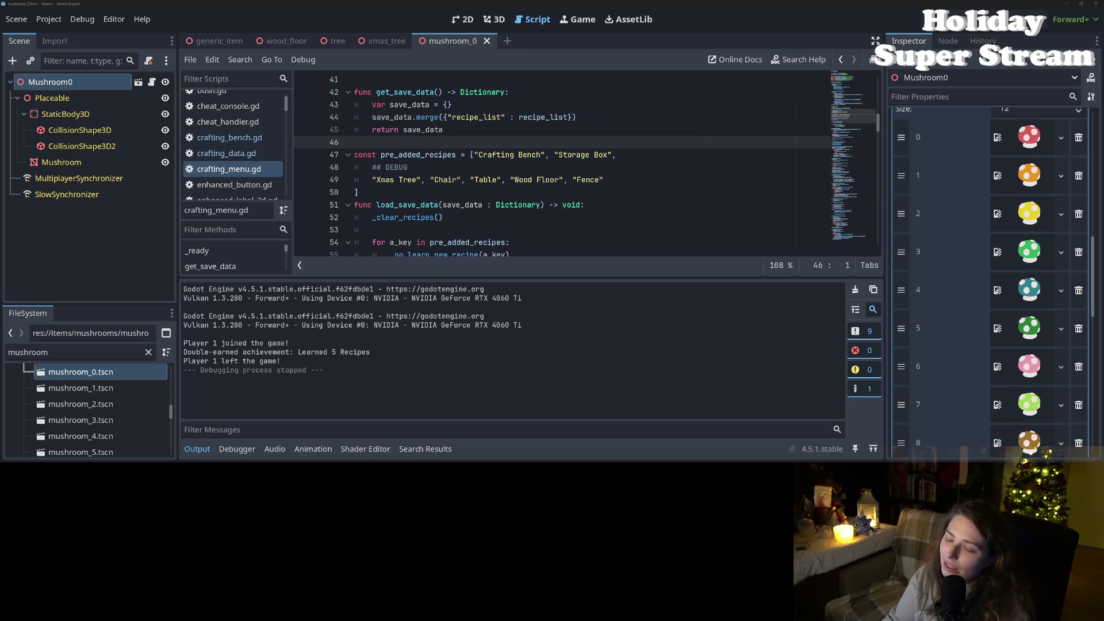
{"action": "key", "text": "alt+Tab"}
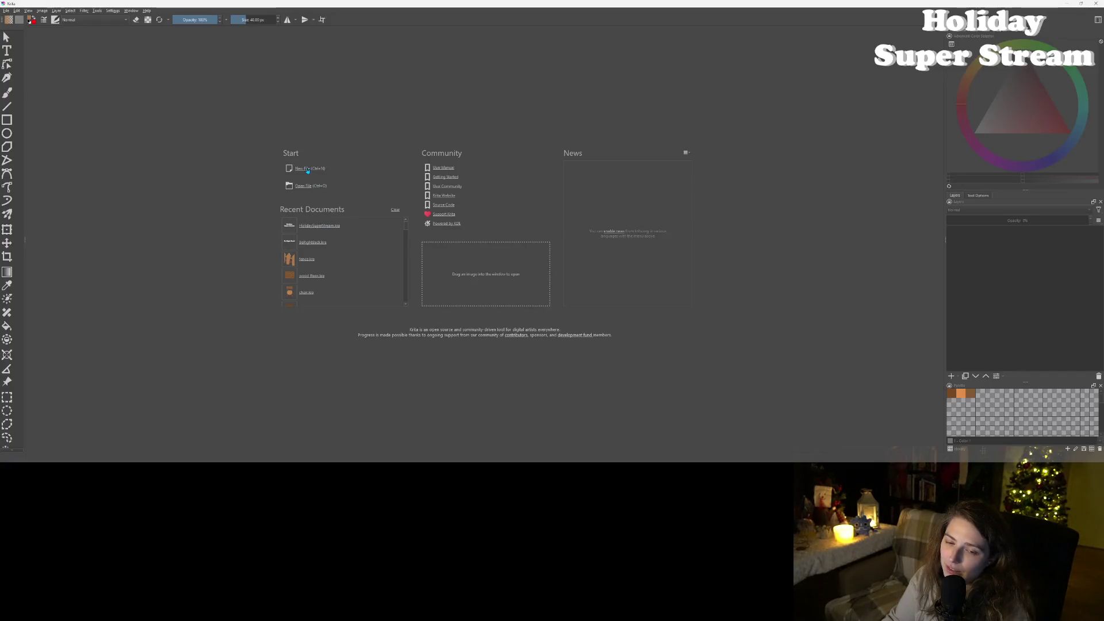
Step: Bring up tree_lrg.kra zoomed out to the whole tree and open Image > Resize Canvas
{"action": "scroll", "coordinate": [317, 270], "scroll_direction": "down", "scroll_amount": 5}
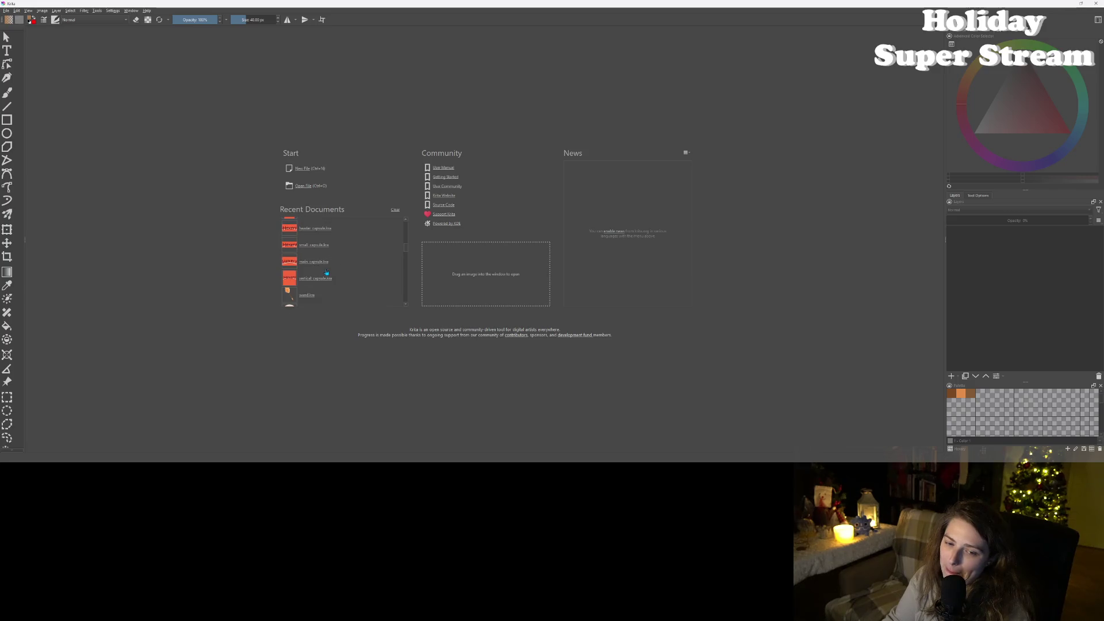
{"action": "scroll", "coordinate": [326, 272], "scroll_direction": "down", "scroll_amount": 6}
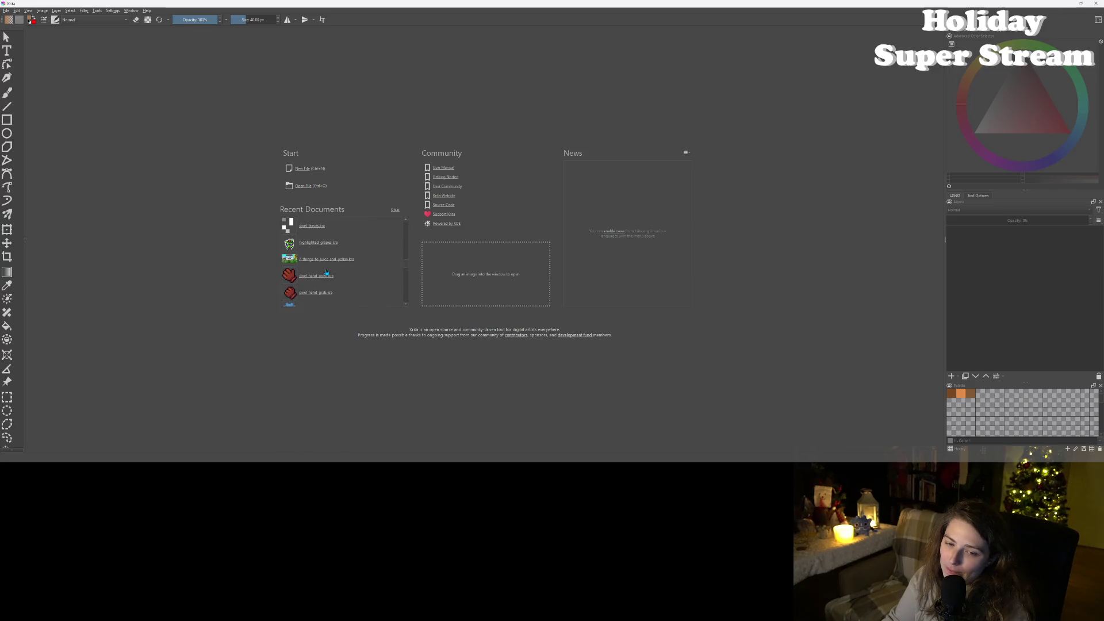
{"action": "scroll", "coordinate": [326, 273], "scroll_direction": "down", "scroll_amount": 5}
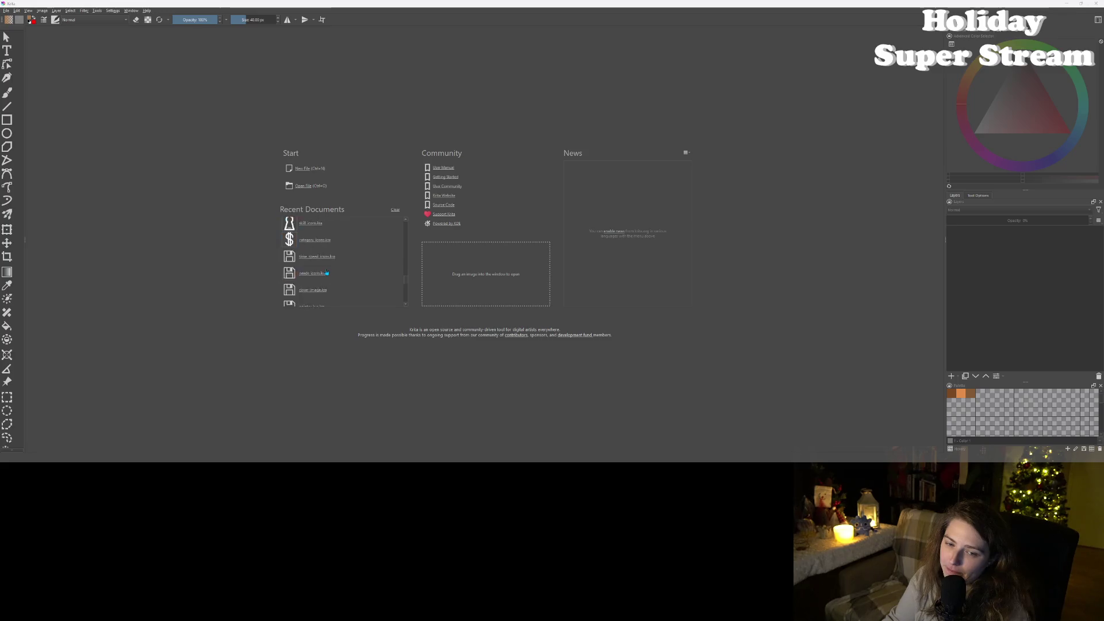
{"action": "scroll", "coordinate": [326, 273], "scroll_direction": "up", "scroll_amount": 6}
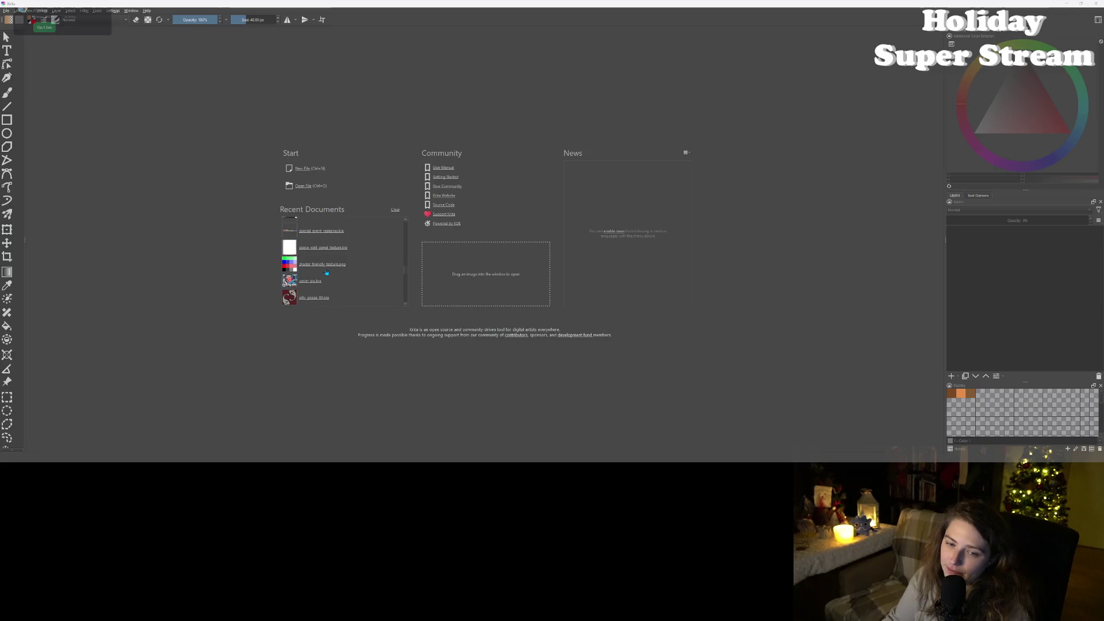
{"action": "scroll", "coordinate": [326, 272], "scroll_direction": "up", "scroll_amount": 5}
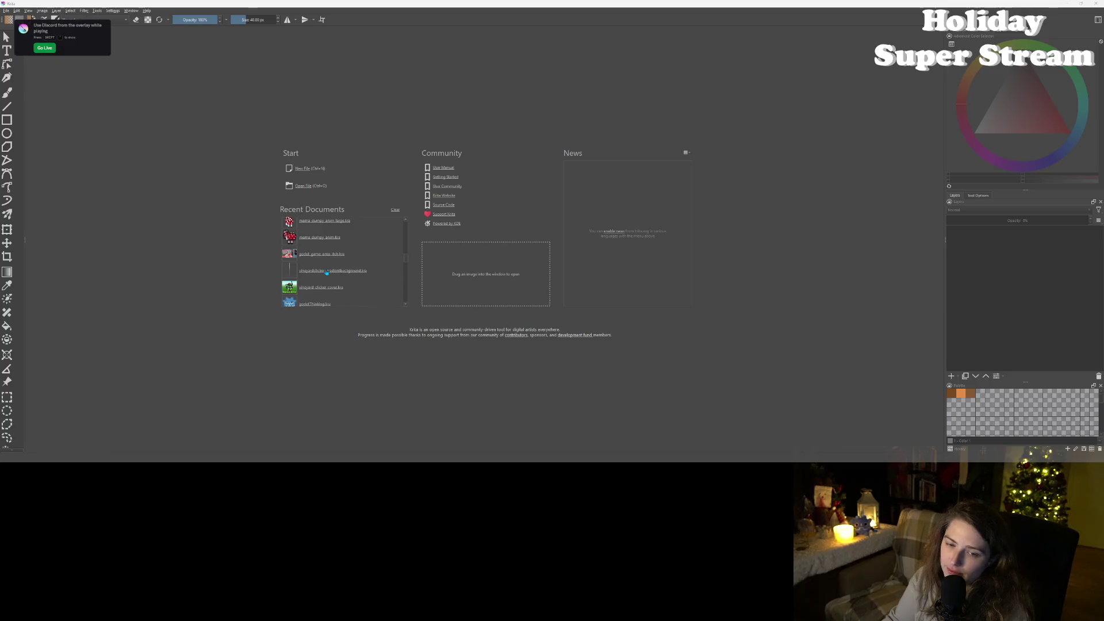
{"action": "scroll", "coordinate": [326, 273], "scroll_direction": "down", "scroll_amount": 4}
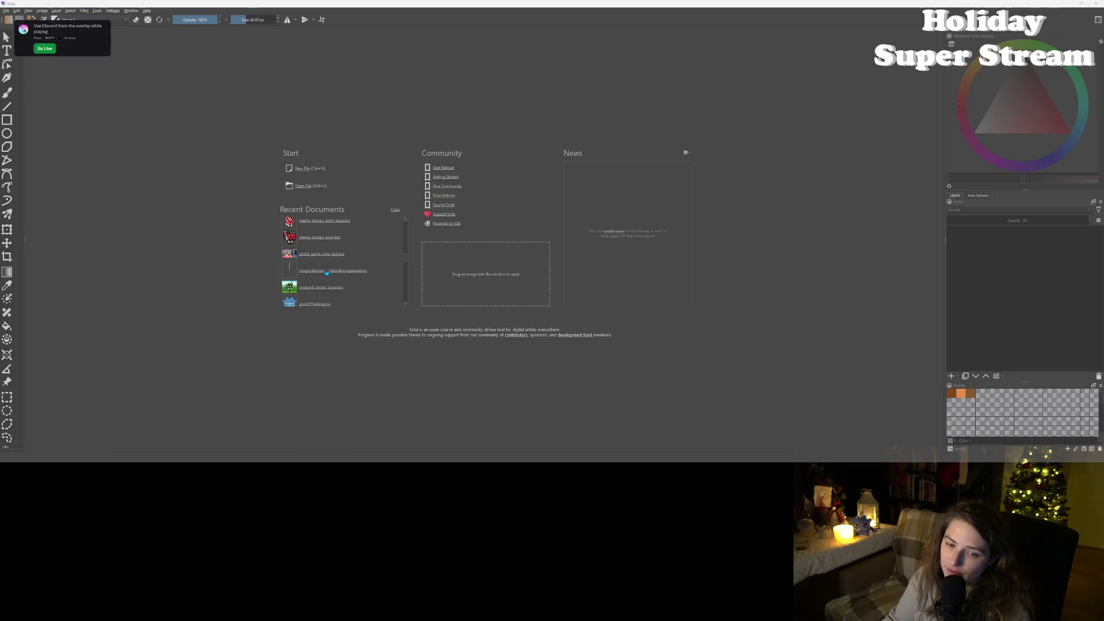
{"action": "scroll", "coordinate": [326, 273], "scroll_direction": "up", "scroll_amount": 3}
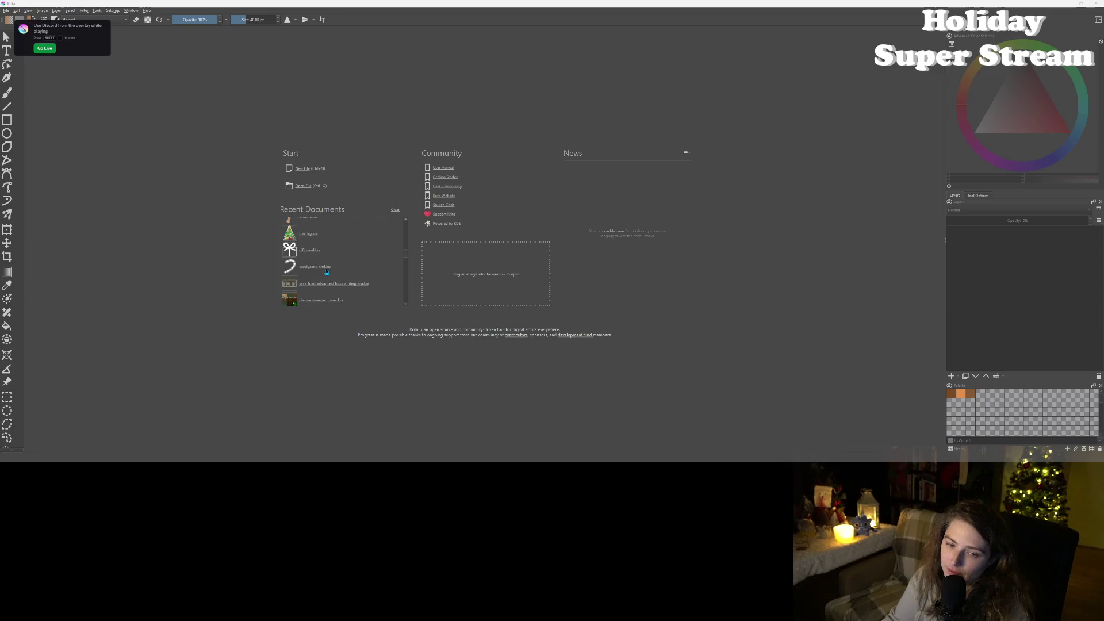
{"action": "scroll", "coordinate": [326, 273], "scroll_direction": "up", "scroll_amount": 2}
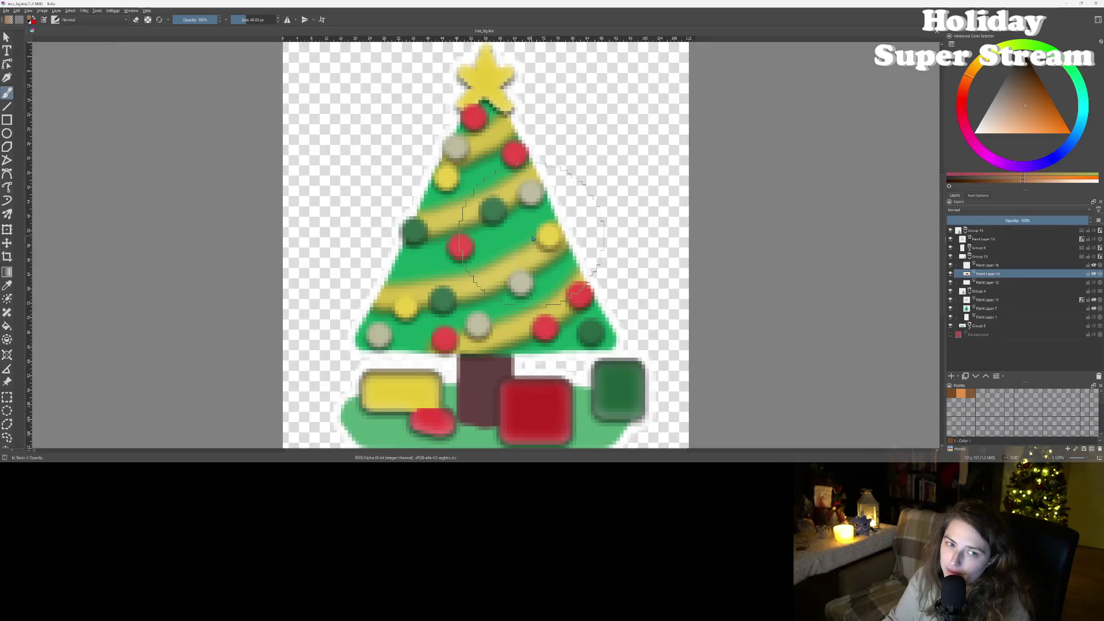
{"action": "key", "text": "minus"}
{"action": "key", "text": "minus"}
{"action": "key", "text": "minus"}
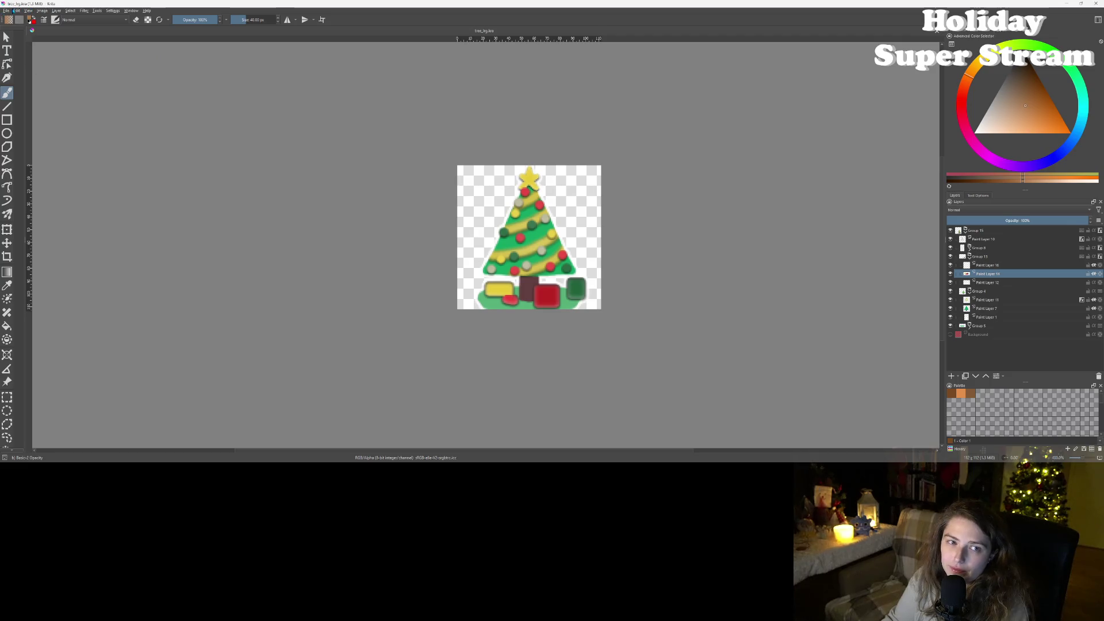
{"action": "left_click", "coordinate": [42, 10]}
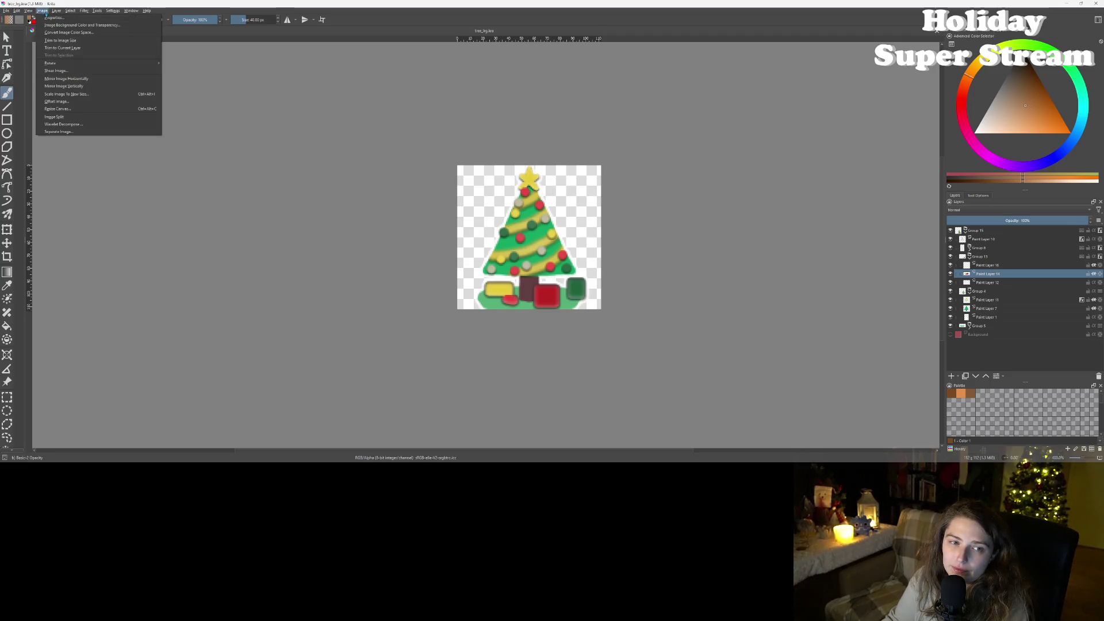
{"action": "left_click", "coordinate": [69, 110]}
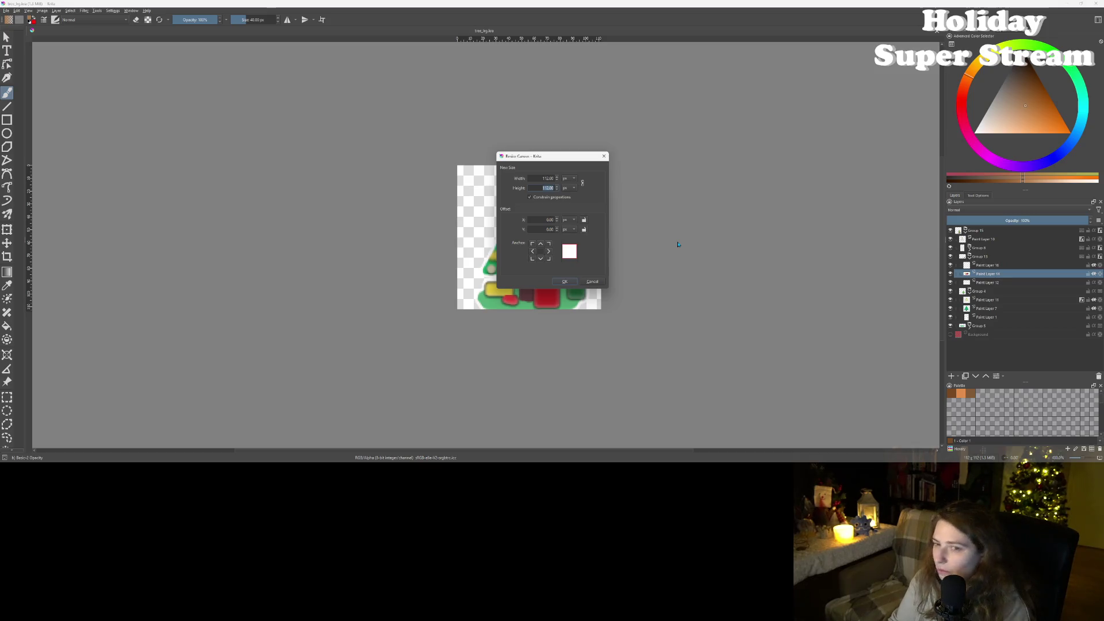
Step: Cancel the canvas resize, open wood_floor.kra from recent files, then return to tree_lrg.kra
{"action": "left_click", "coordinate": [598, 283]}
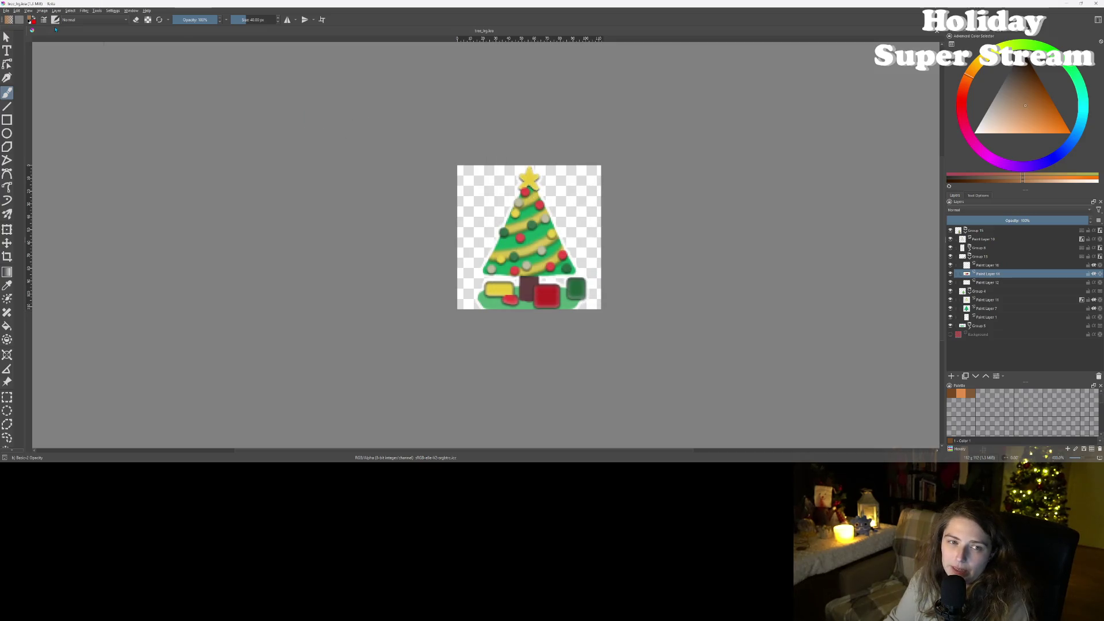
{"action": "left_click", "coordinate": [6, 10]}
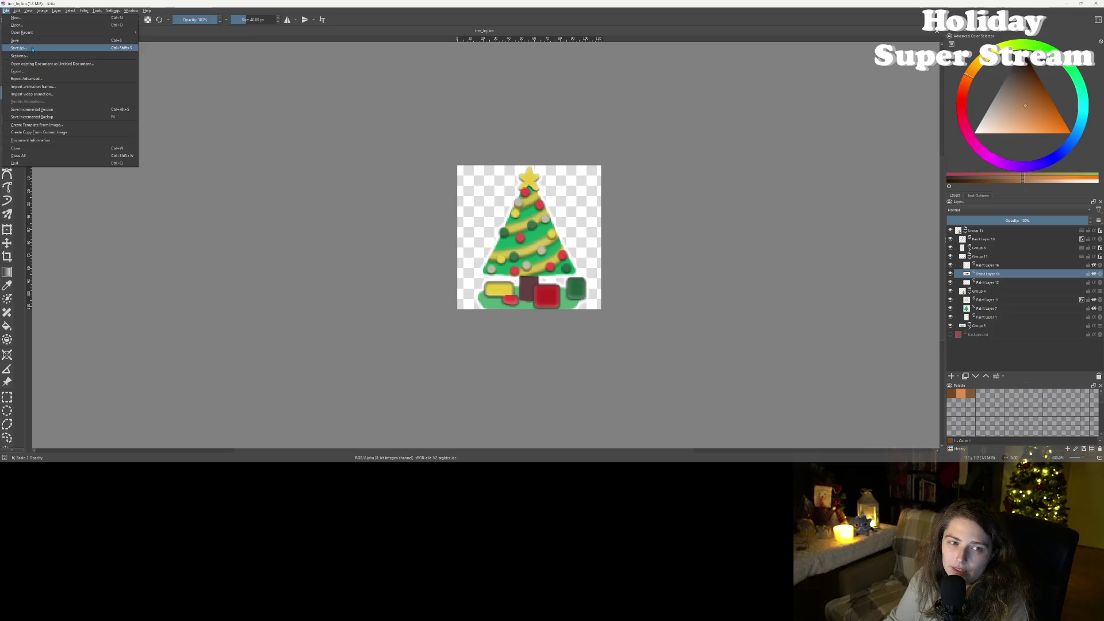
{"action": "mouse_move", "coordinate": [16, 10]}
{"action": "mouse_move", "coordinate": [39, 33]}
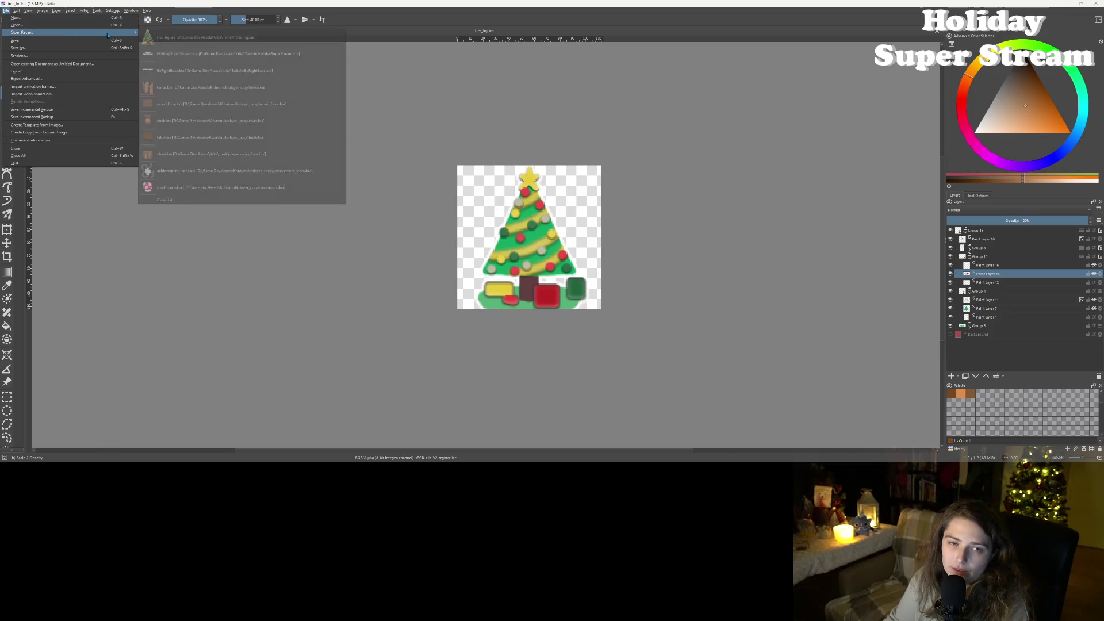
{"action": "left_click", "coordinate": [207, 104]}
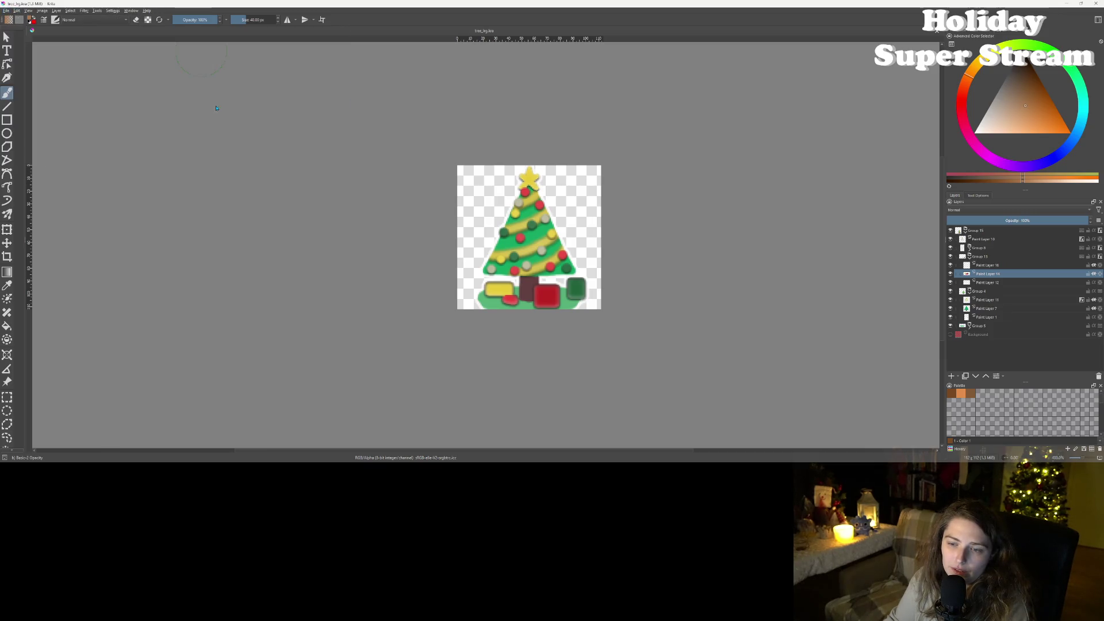
{"action": "scroll", "coordinate": [557, 247], "scroll_direction": "down", "scroll_amount": 1}
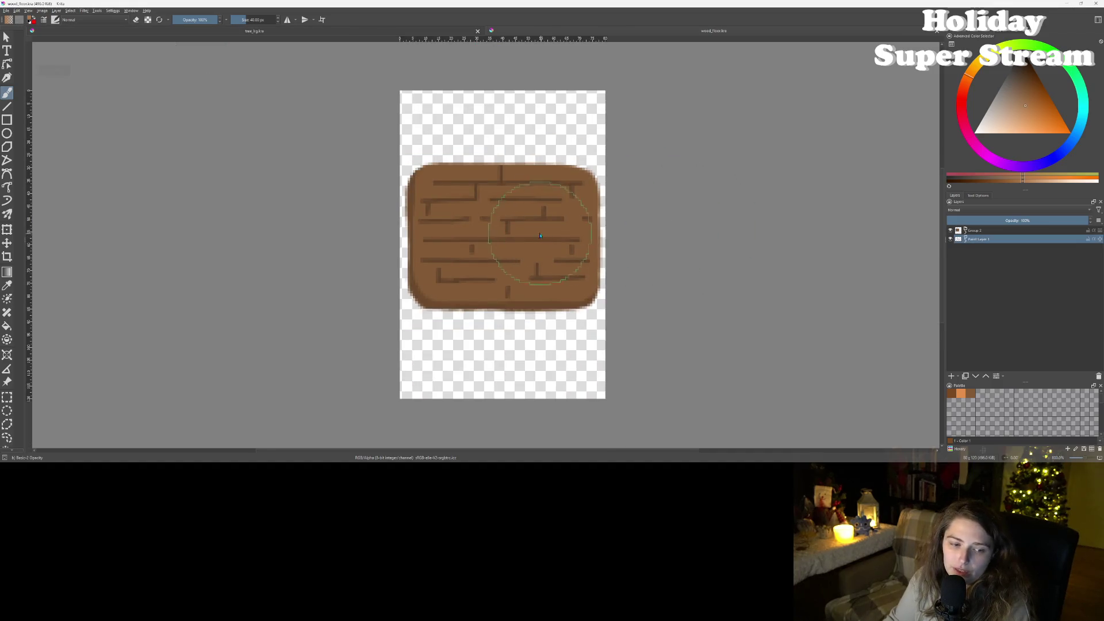
{"action": "left_click", "coordinate": [261, 31]}
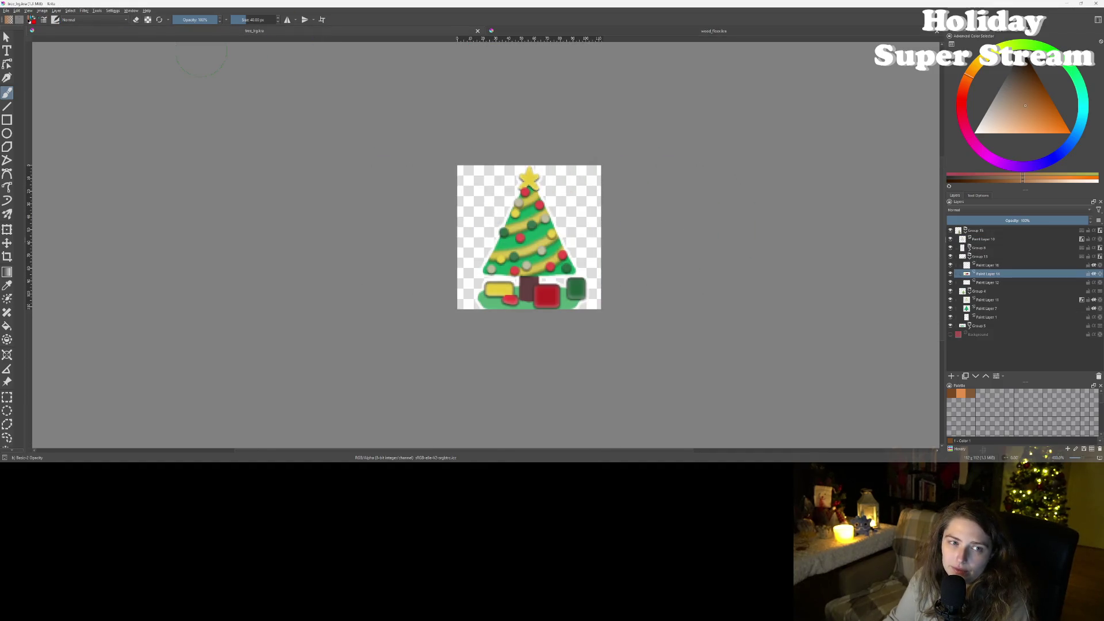
Step: Resize the tree canvas to 112x120, then resize it again to a narrower width
{"action": "left_click", "coordinate": [44, 11]}
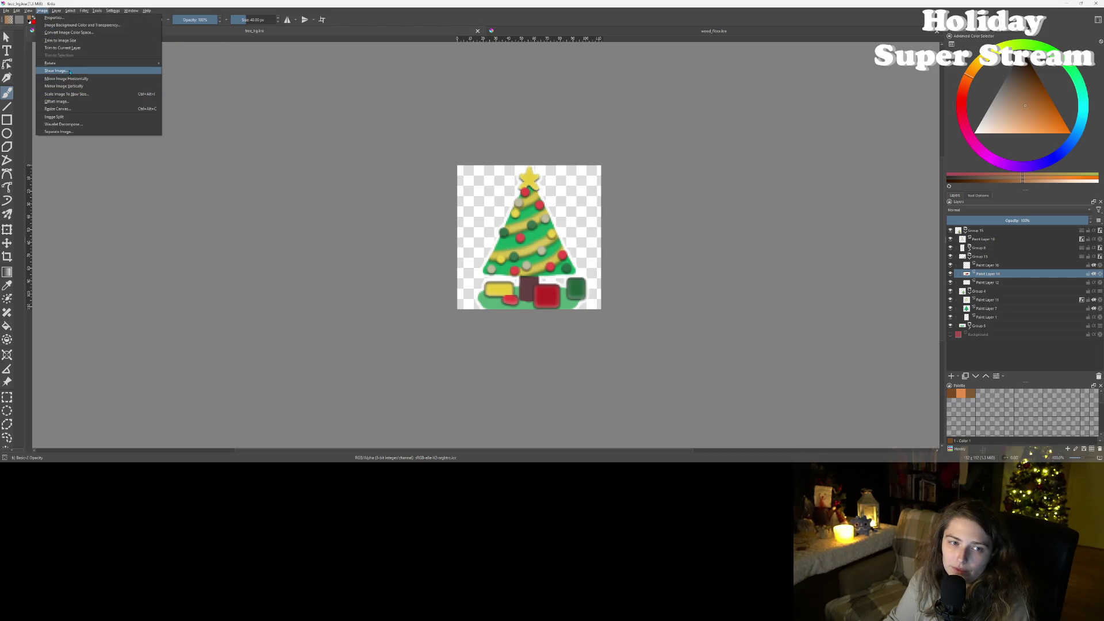
{"action": "left_click", "coordinate": [58, 109]}
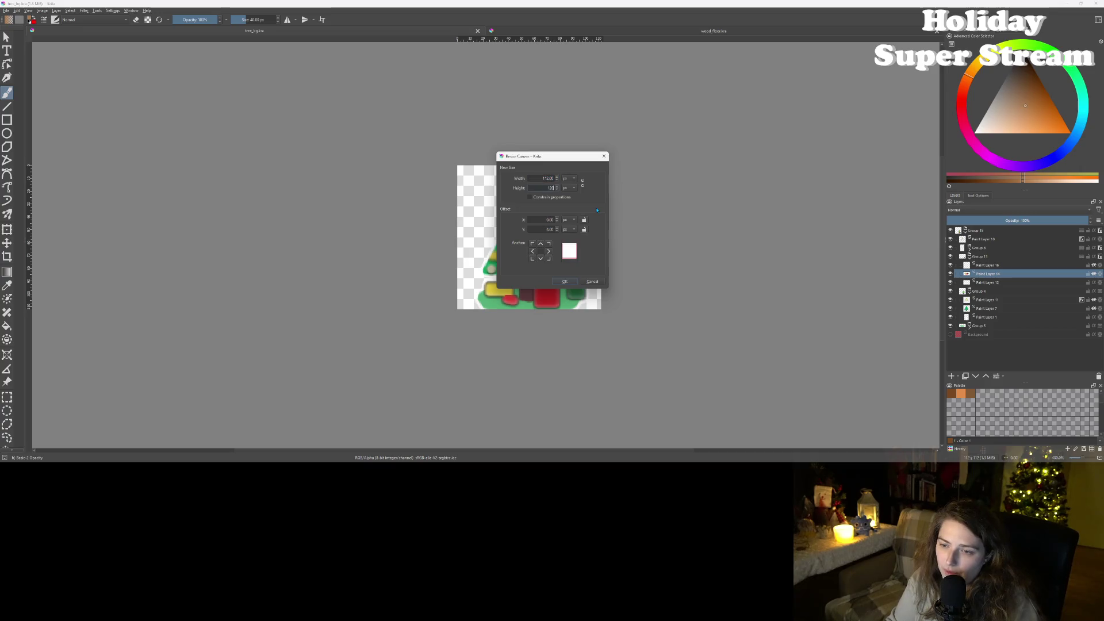
{"action": "key", "text": "Return"}
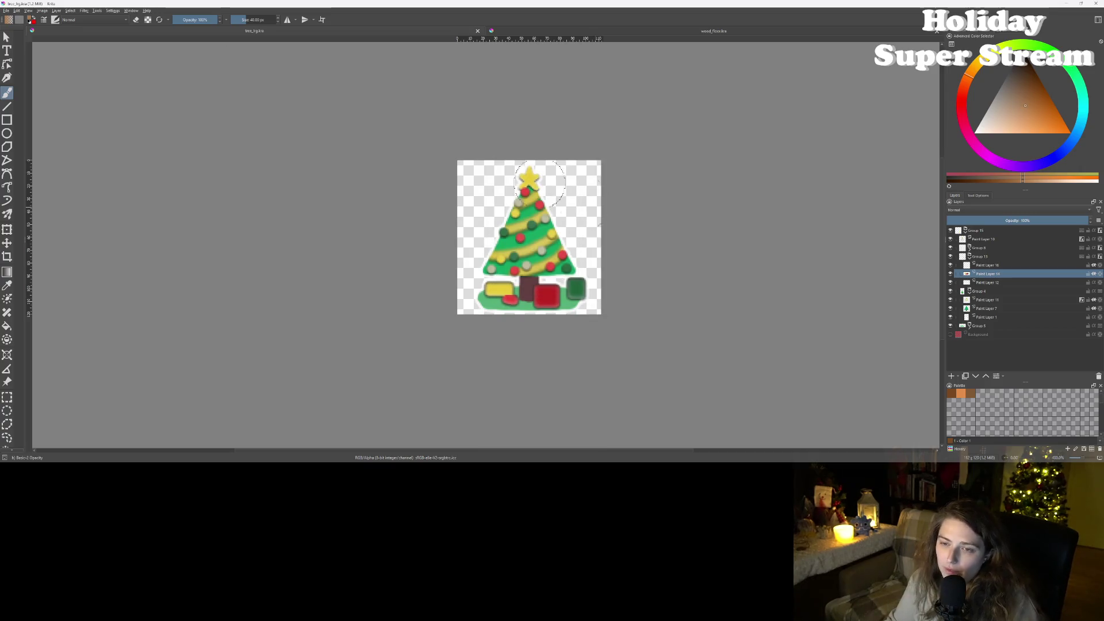
{"action": "left_click", "coordinate": [42, 10]}
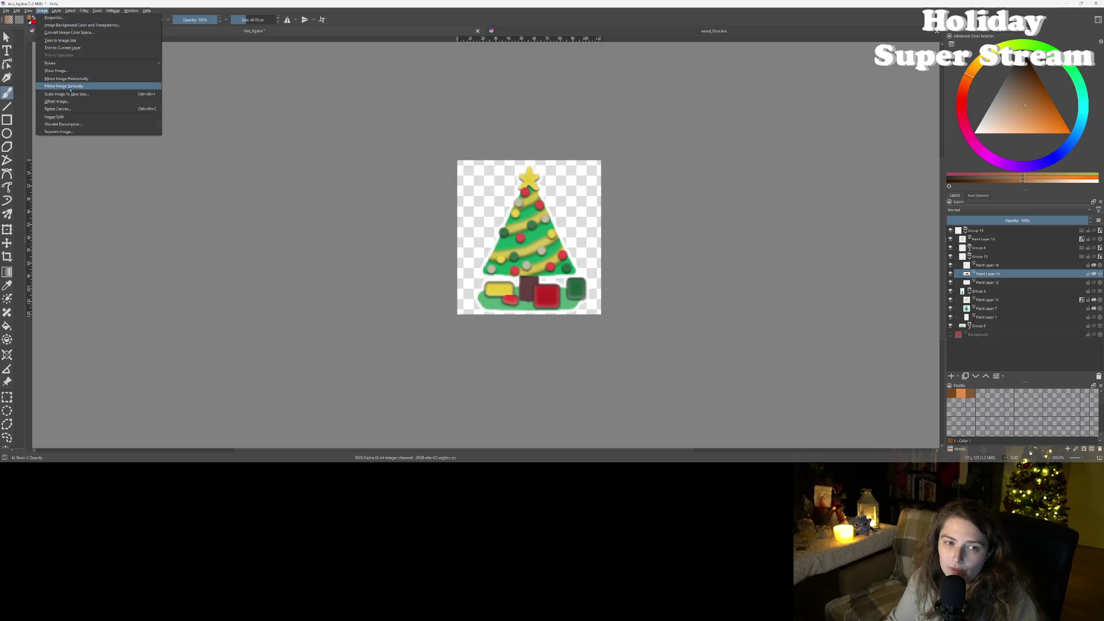
{"action": "left_click", "coordinate": [58, 109]}
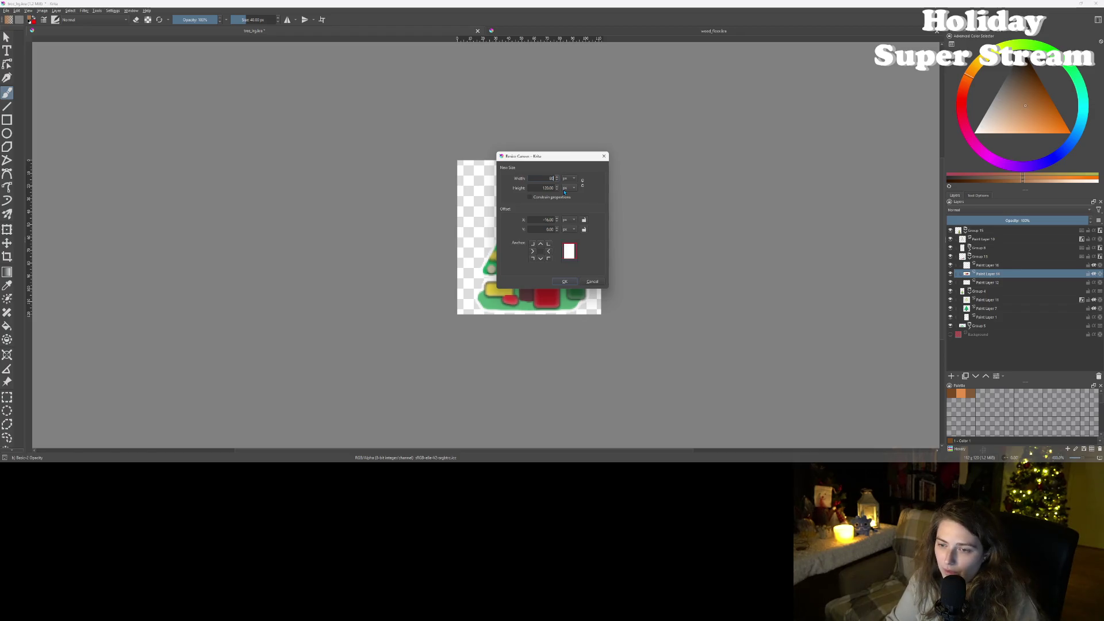
{"action": "key", "text": "Return"}
Step: Save the resized tree_lrg.kra drawing
{"action": "scroll", "coordinate": [570, 225], "scroll_direction": "up", "scroll_amount": 3}
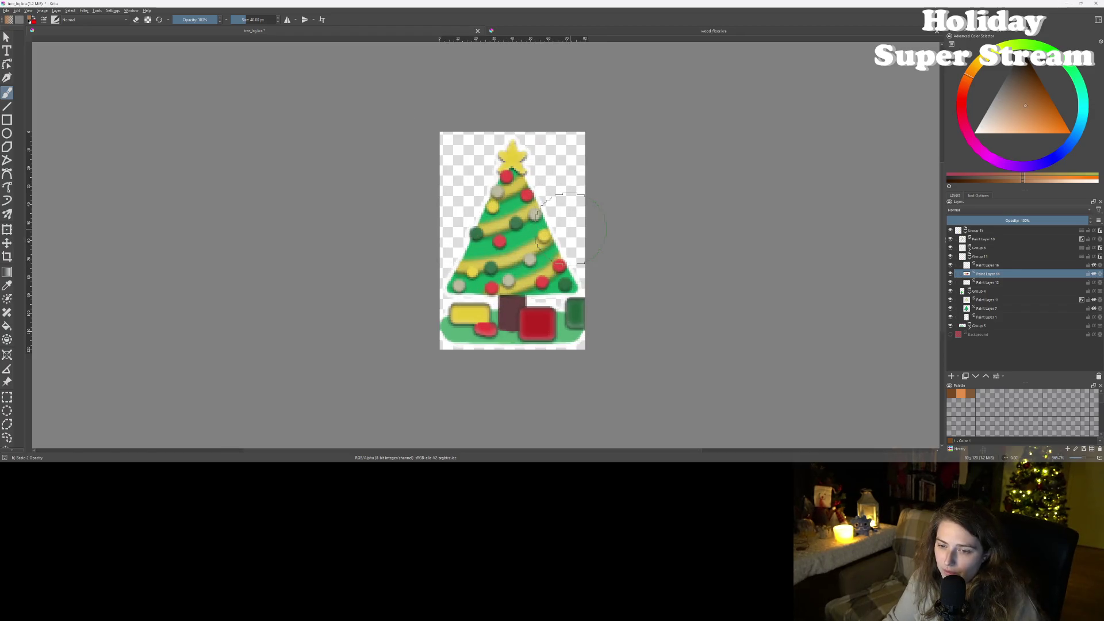
{"action": "scroll", "coordinate": [570, 228], "scroll_direction": "down", "scroll_amount": 3}
{"action": "scroll", "coordinate": [570, 227], "scroll_direction": "up", "scroll_amount": 1}
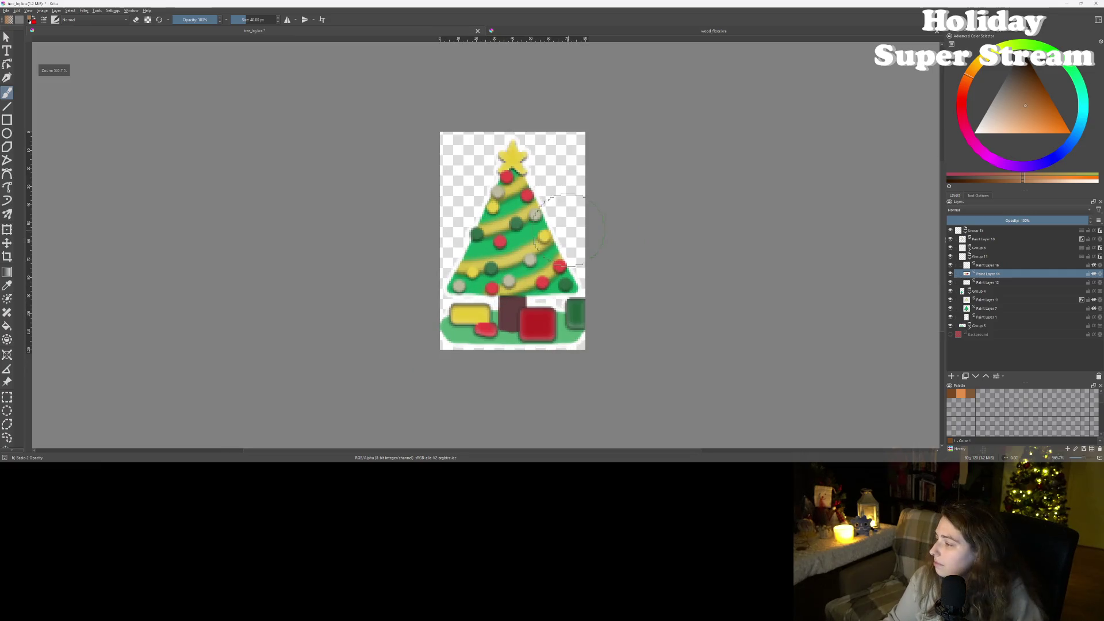
{"action": "key", "text": "ctrl+s"}
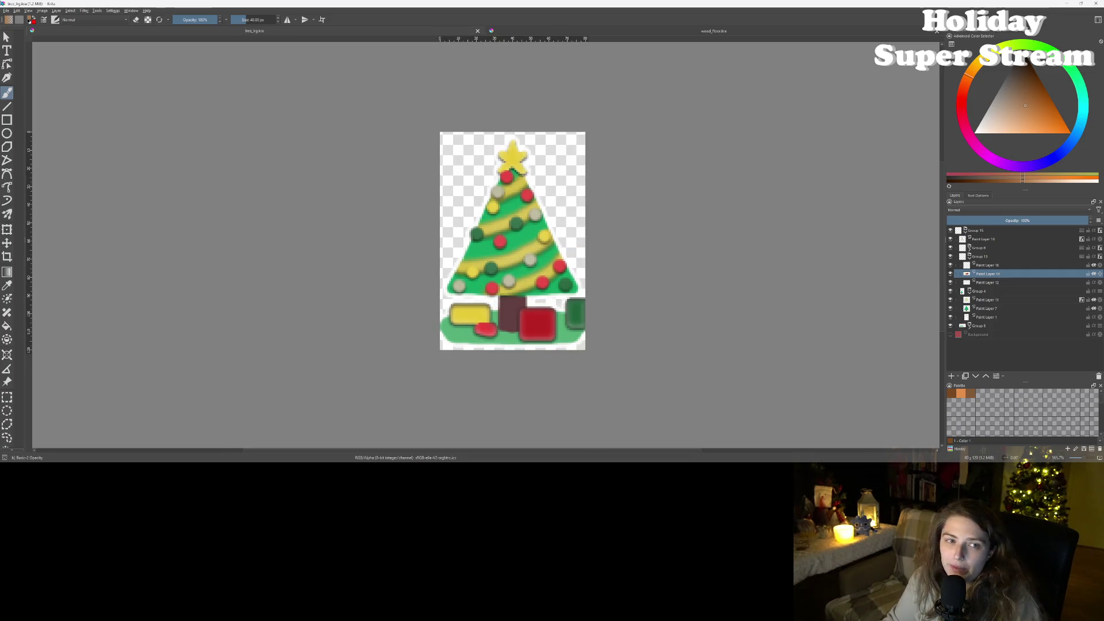
{"action": "left_click", "coordinate": [6, 10]}
Step: Export the tree drawing as xmas_tree into the Krita > multiplayer_cozy folder, then switch to Godot
{"action": "left_click", "coordinate": [19, 72]}
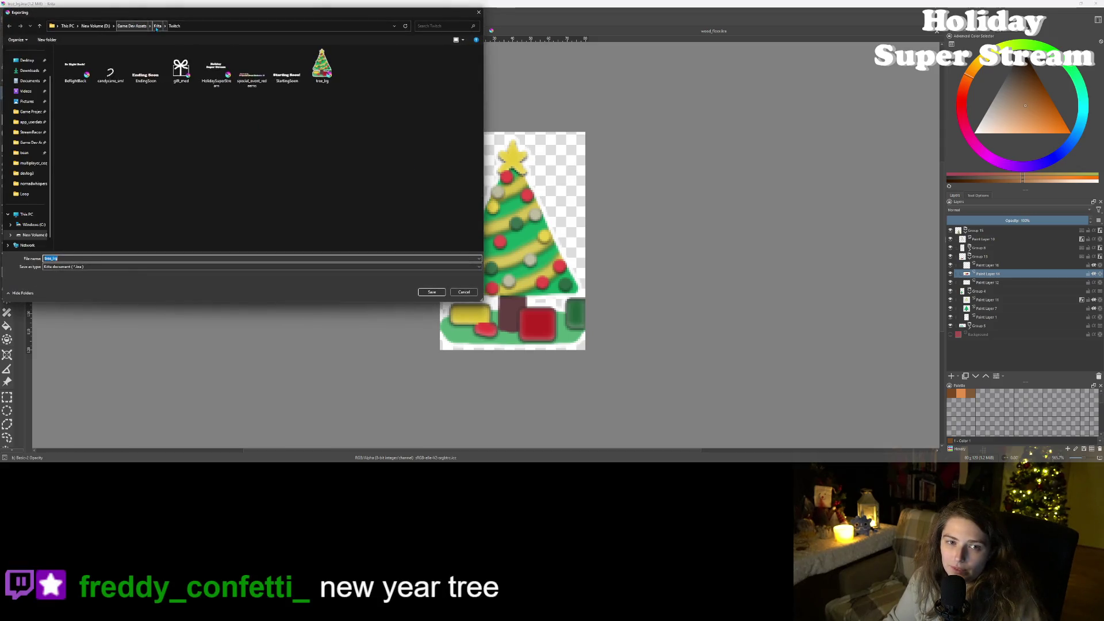
{"action": "left_click", "coordinate": [157, 26]}
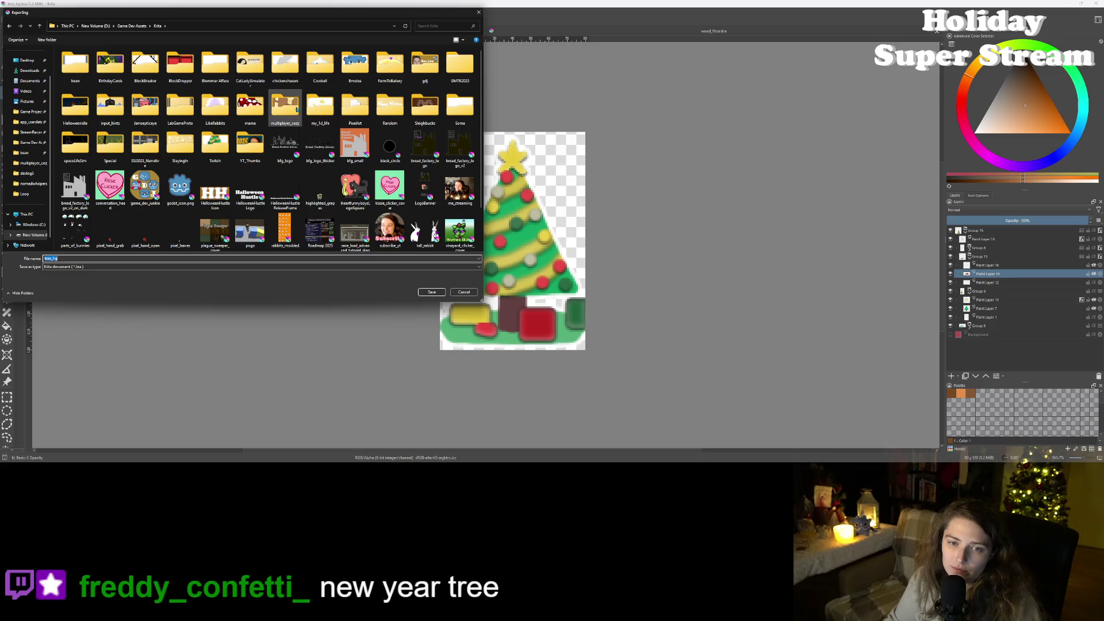
{"action": "double_click", "coordinate": [286, 106]}
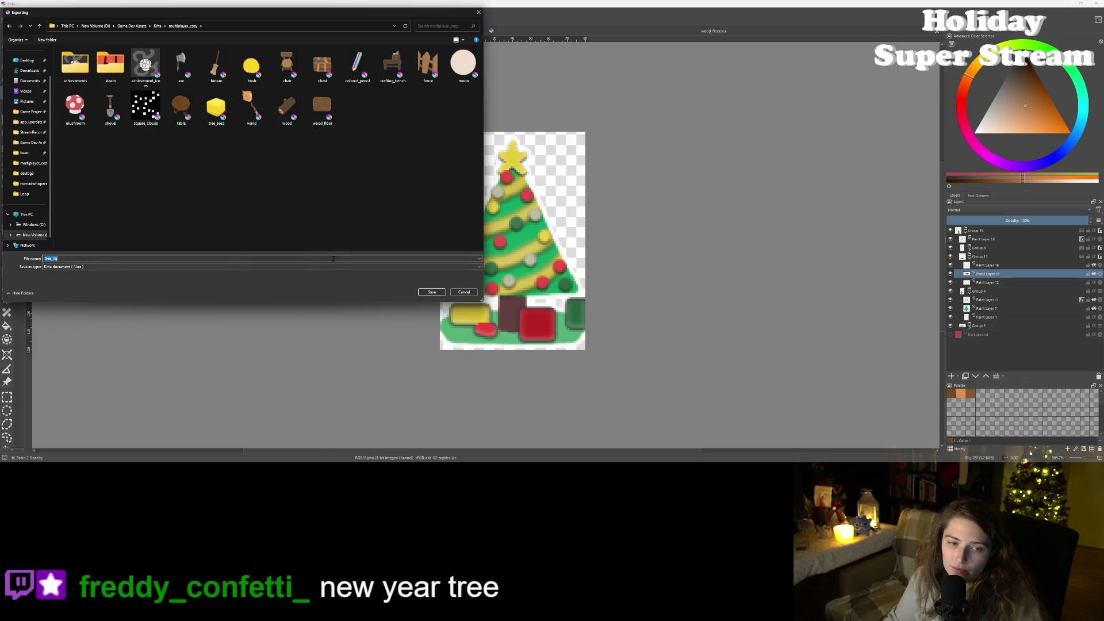
{"action": "type", "text": "xmas_tree"}
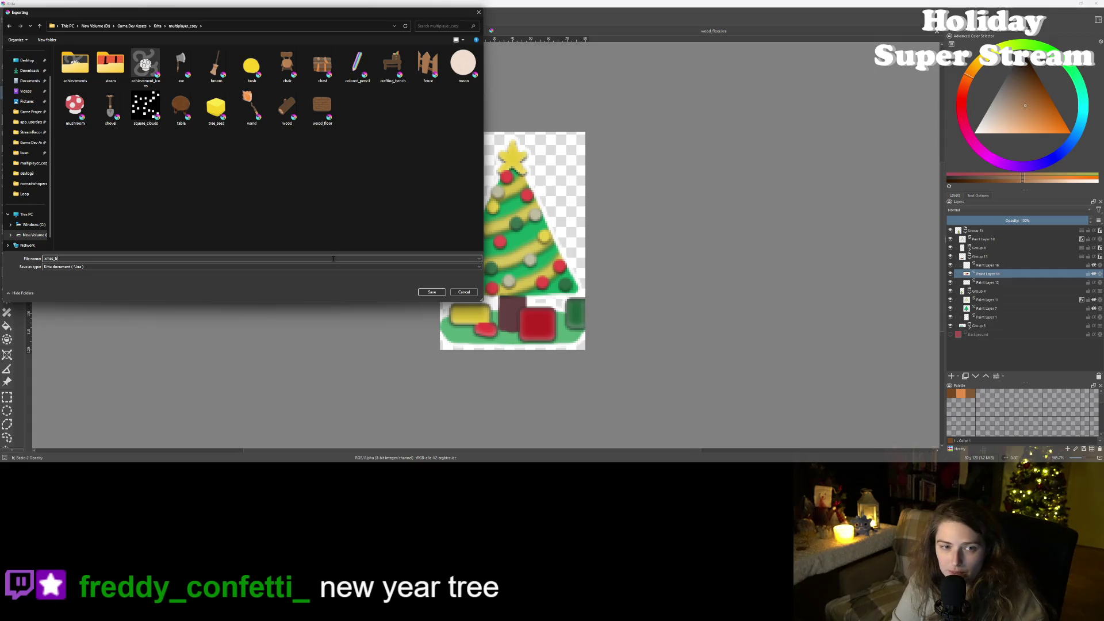
{"action": "key", "text": "Return"}
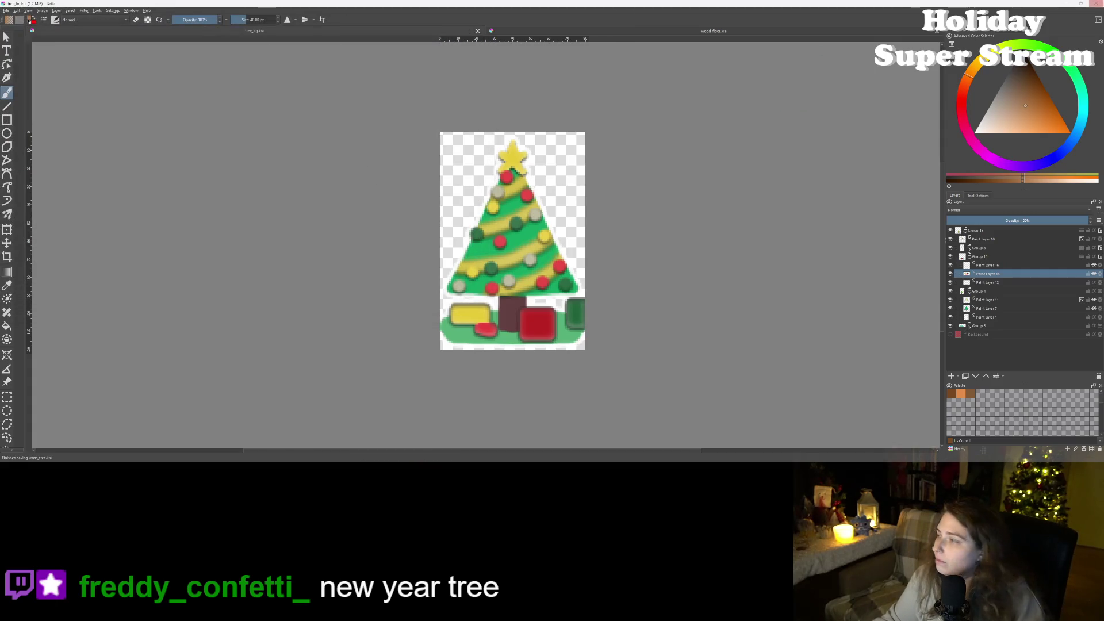
{"action": "key", "text": "alt+Tab"}
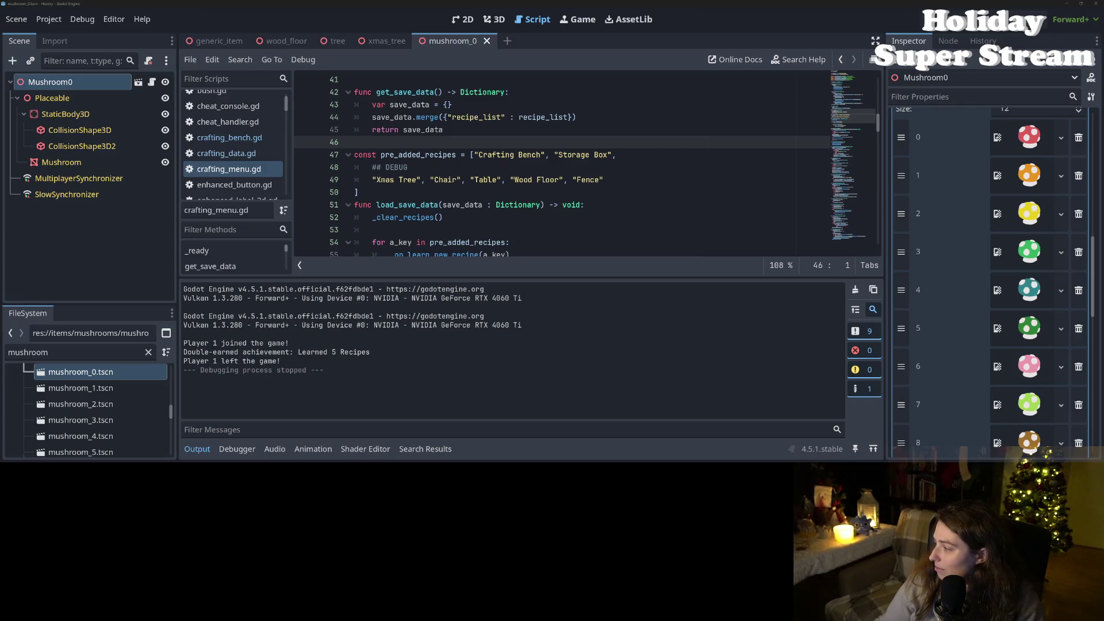
{"action": "key", "text": "alt+Tab"}
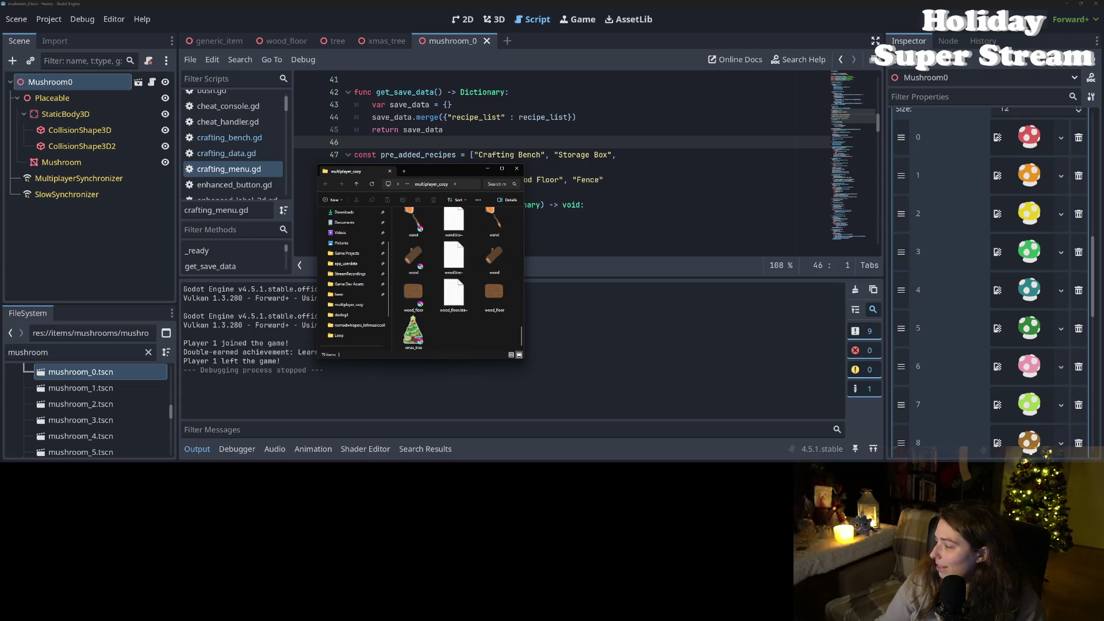
Step: Export the Krita tree drawing as PNG tree_lrg into multiplayer_cozy, then minimize Krita
{"action": "key", "text": "alt+Tab"}
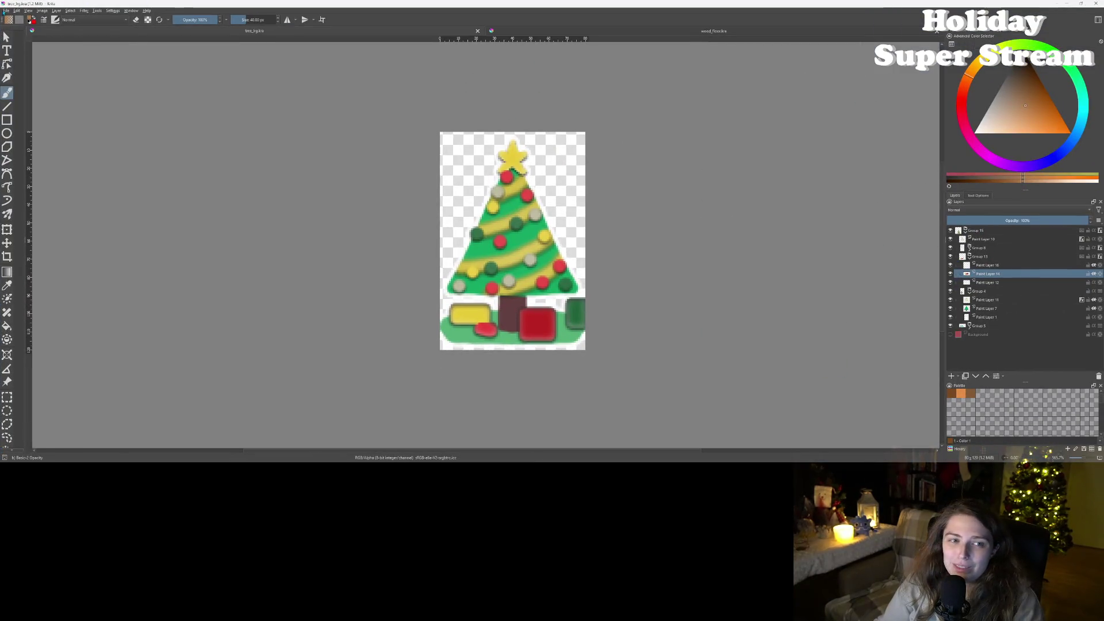
{"action": "left_click", "coordinate": [6, 10]}
{"action": "left_click", "coordinate": [25, 72]}
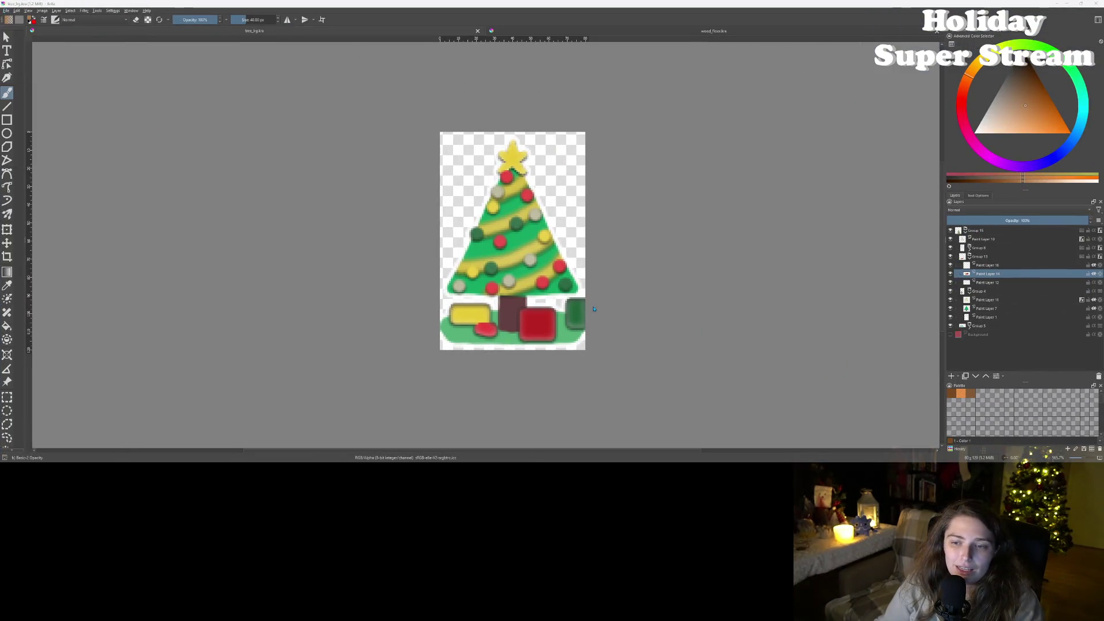
{"action": "left_click", "coordinate": [171, 268]}
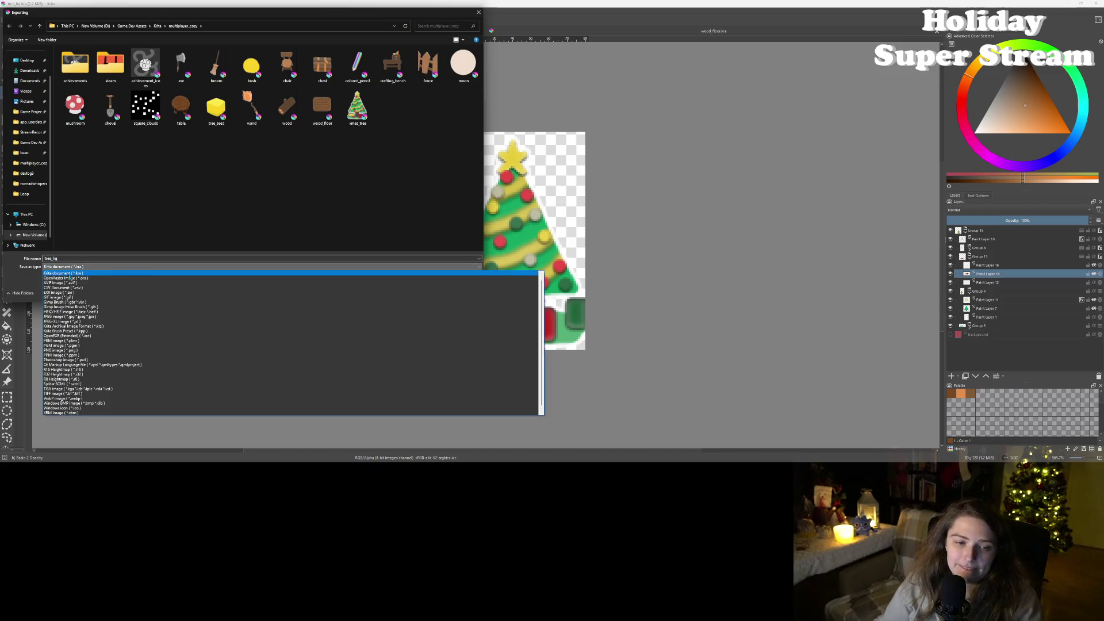
{"action": "left_click", "coordinate": [75, 350]}
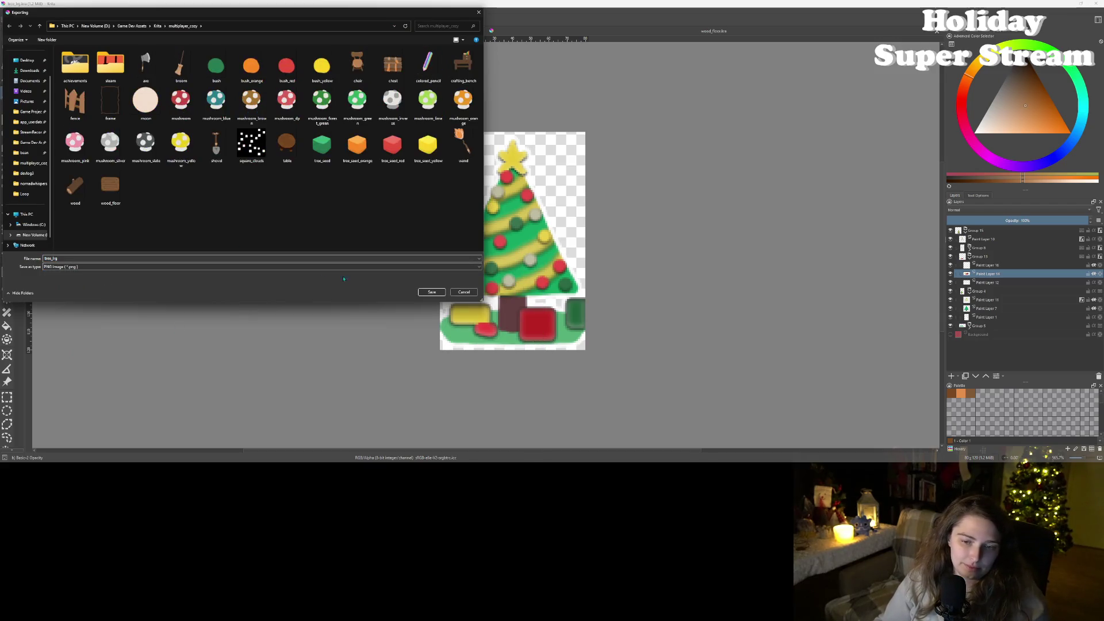
{"action": "left_click", "coordinate": [432, 293]}
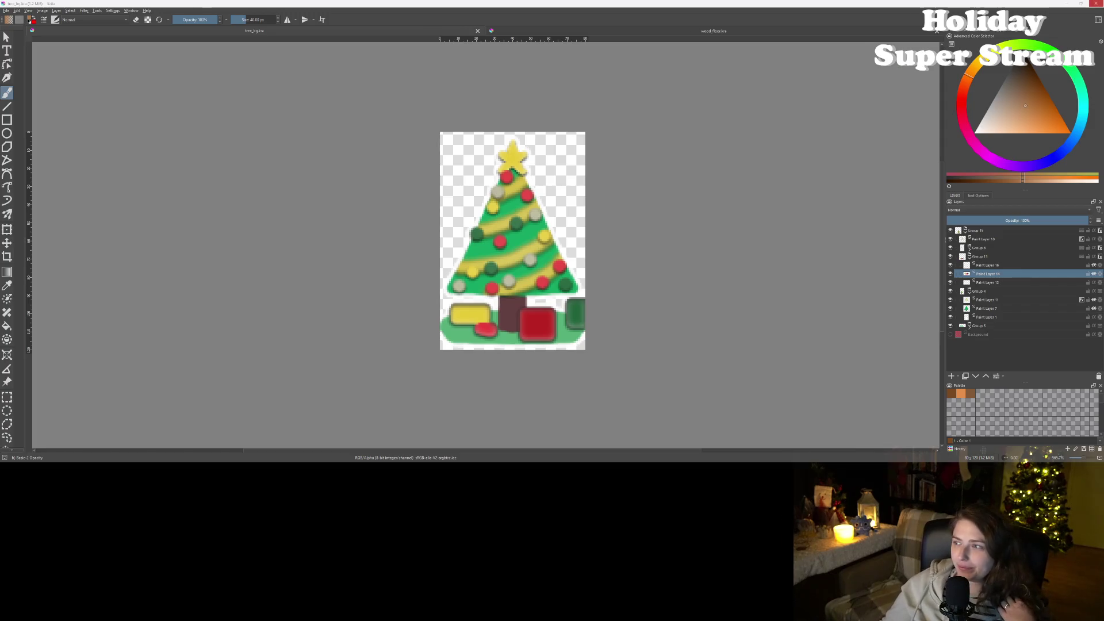
{"action": "left_click", "coordinate": [1068, 5]}
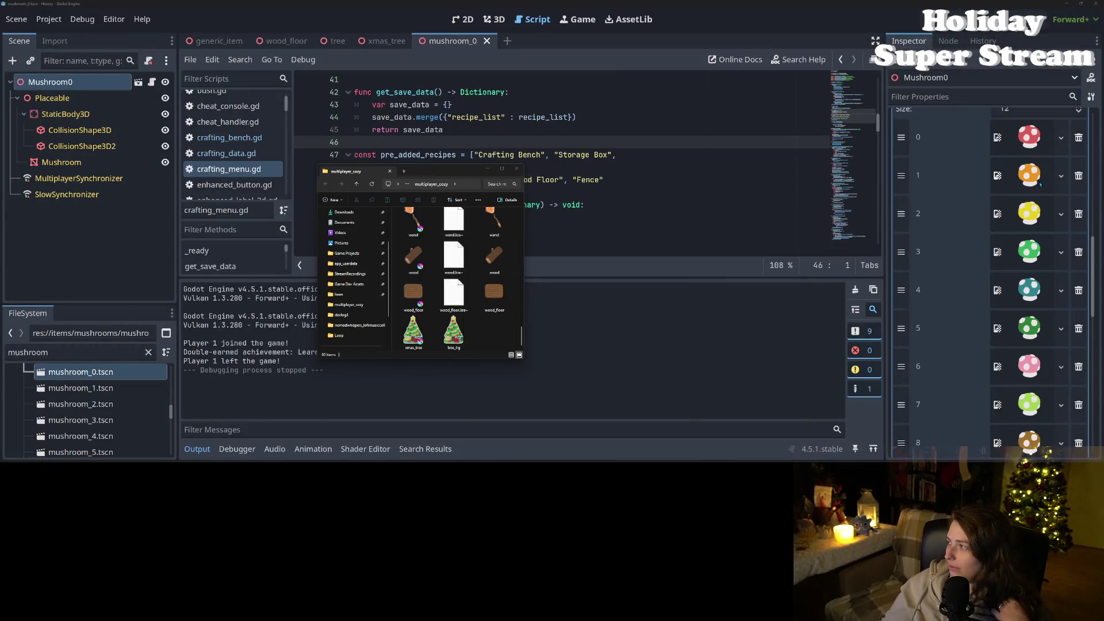
Step: Clear the mushroom filter in FileSystem, locate tree_lrg.png, and switch to the xmas_tree scene
{"action": "left_click", "coordinate": [454, 333]}
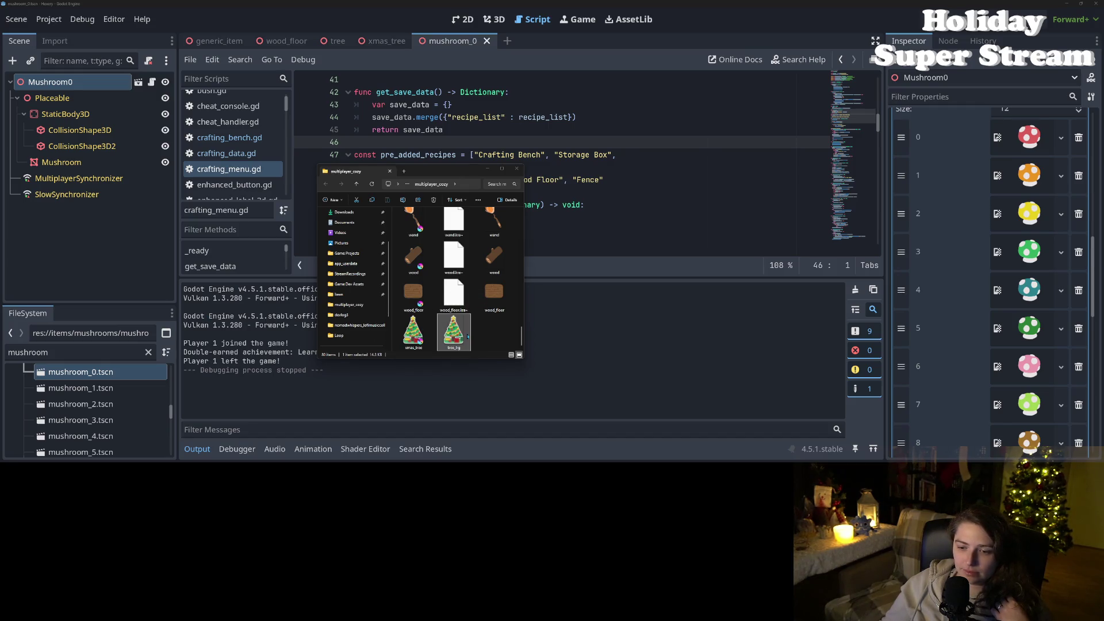
{"action": "scroll", "coordinate": [66, 436], "scroll_direction": "down", "scroll_amount": 5}
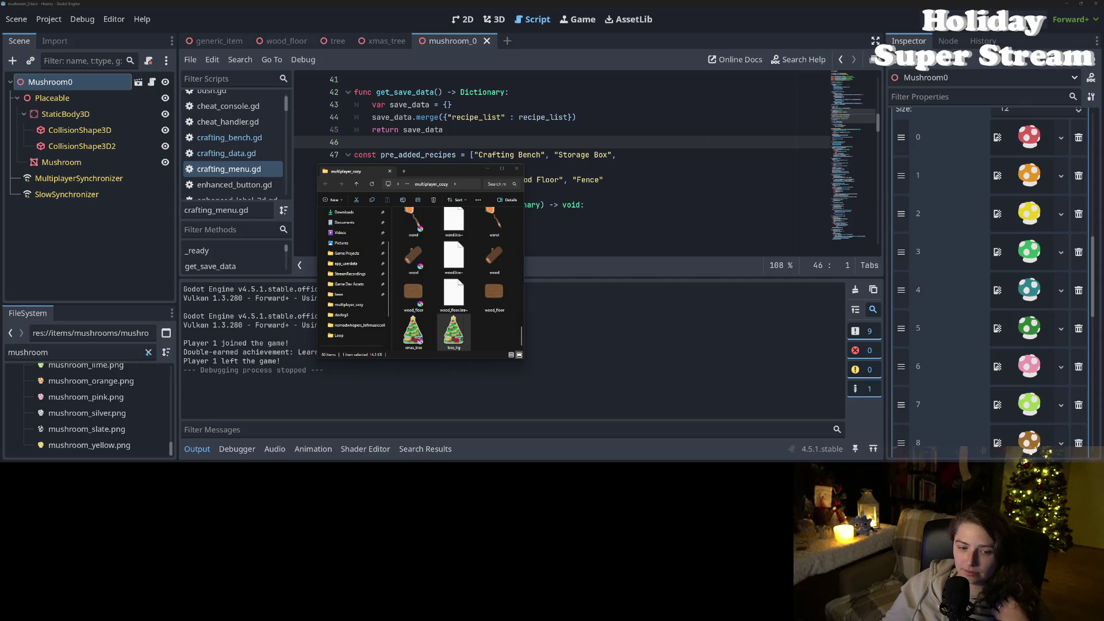
{"action": "left_click", "coordinate": [130, 393]}
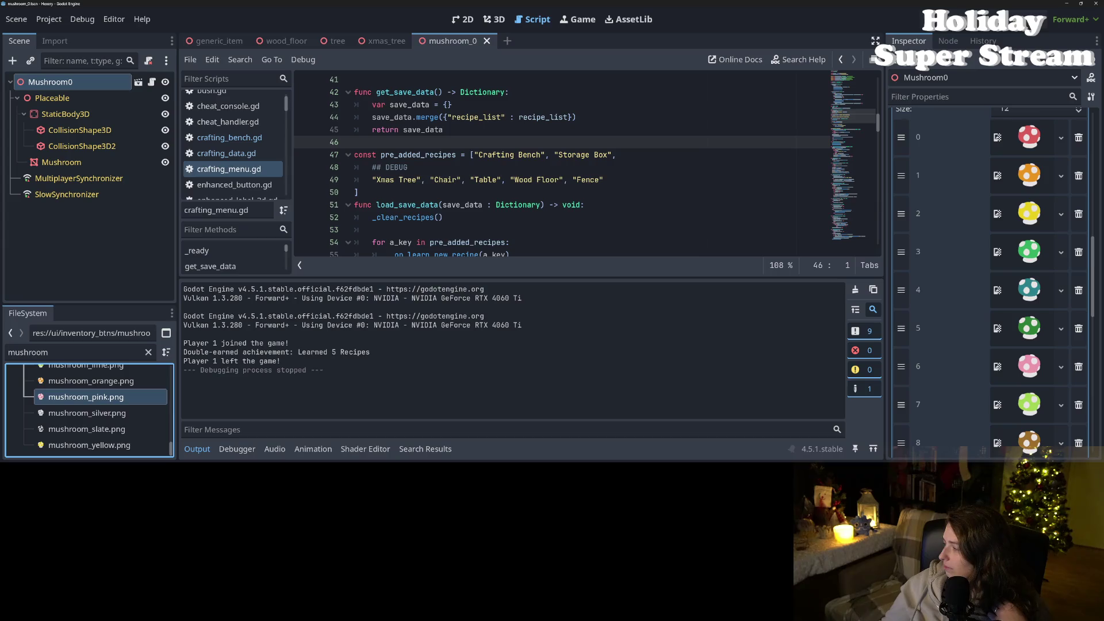
{"action": "key", "text": "alt+Tab"}
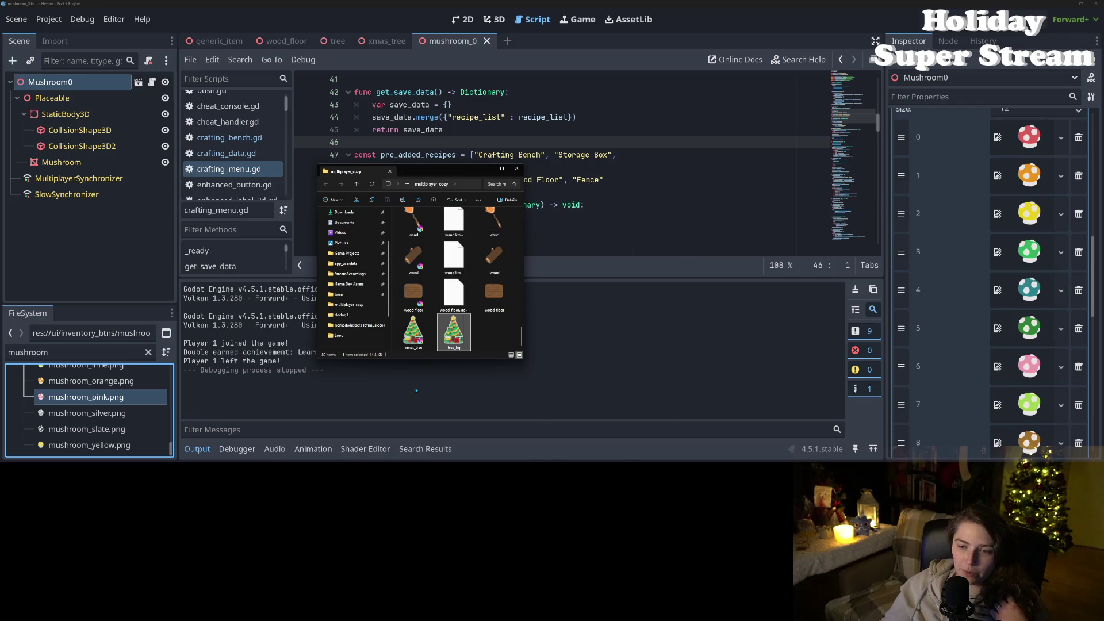
{"action": "left_click", "coordinate": [246, 422]}
{"action": "left_click", "coordinate": [148, 352]}
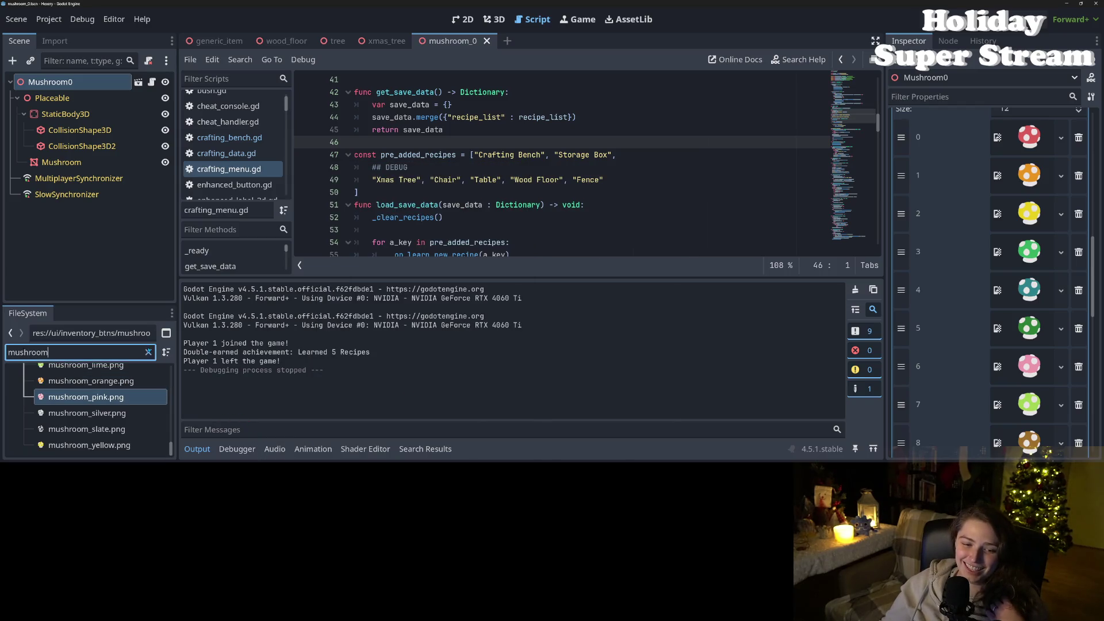
{"action": "scroll", "coordinate": [116, 431], "scroll_direction": "down", "scroll_amount": 10}
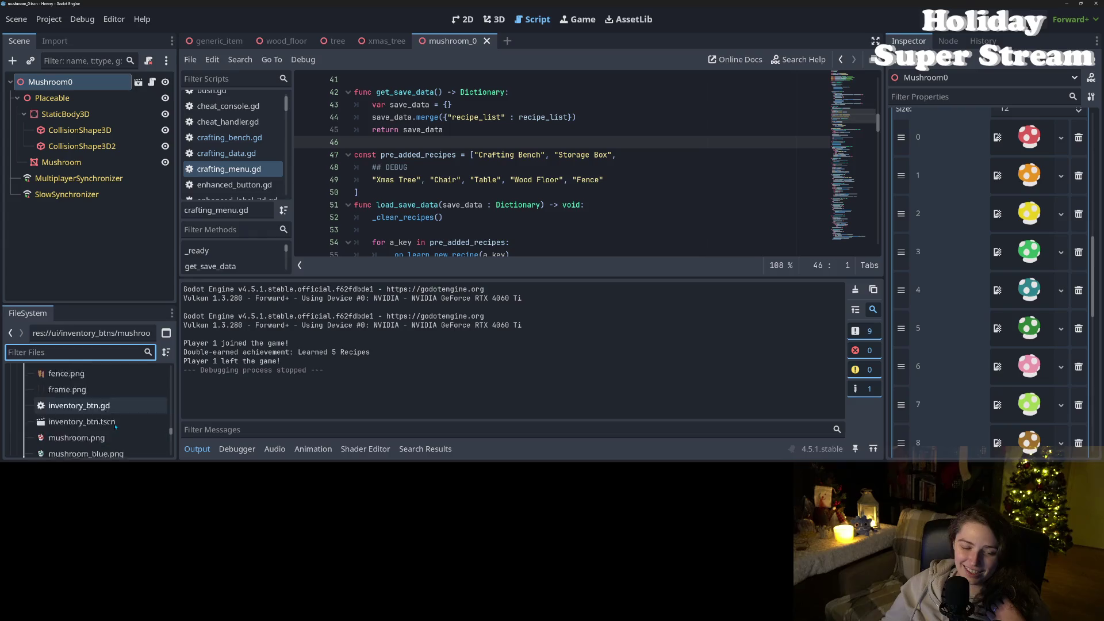
{"action": "scroll", "coordinate": [116, 427], "scroll_direction": "down", "scroll_amount": 1}
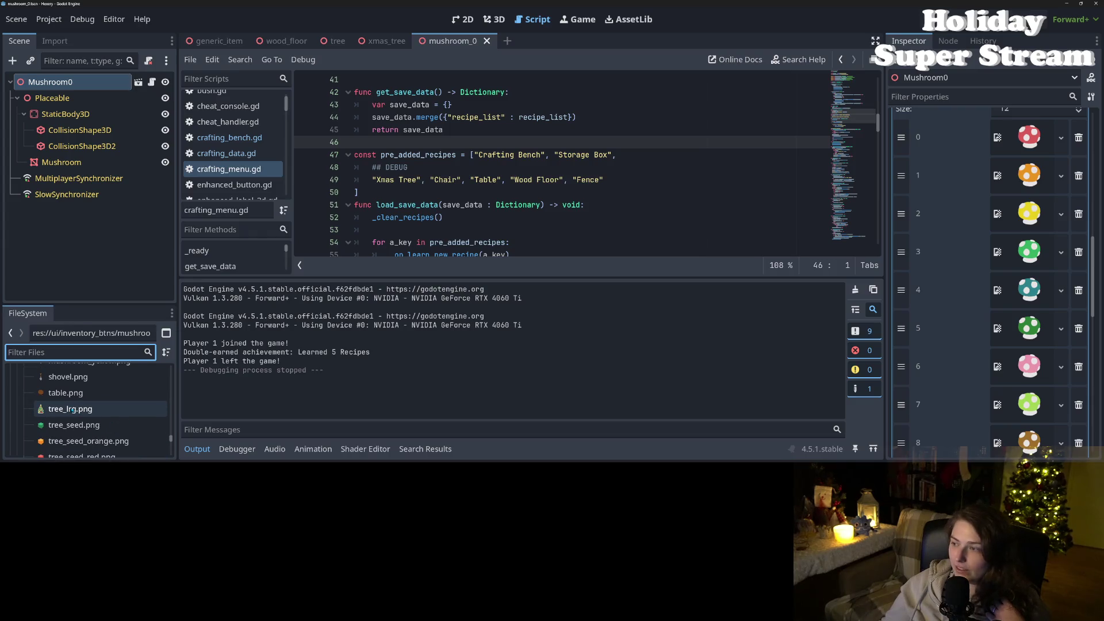
{"action": "left_click", "coordinate": [385, 41]}
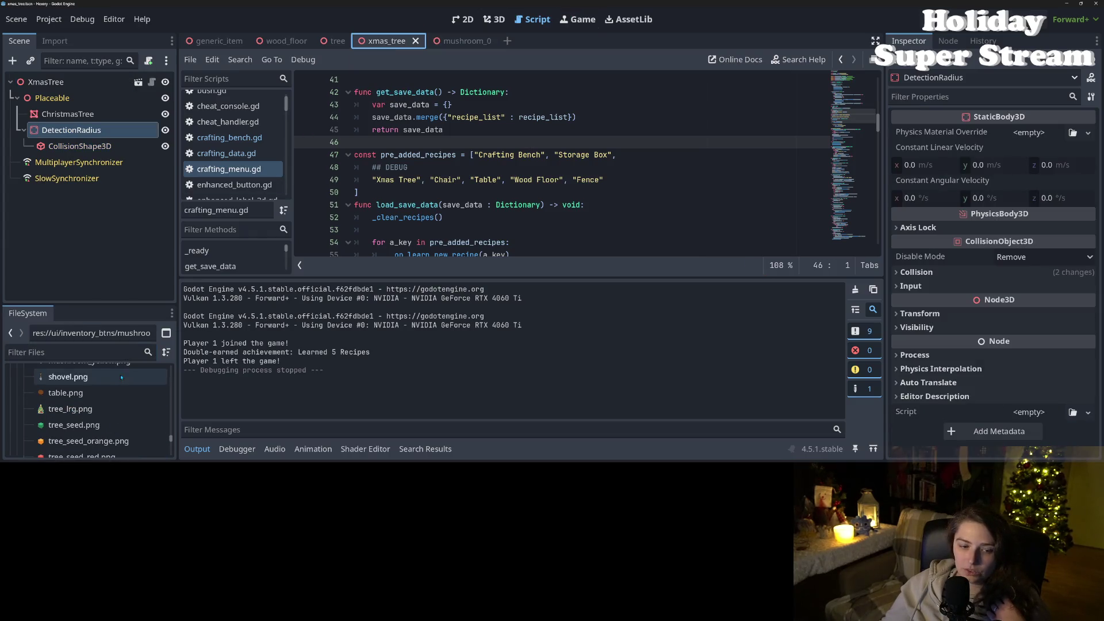
Step: Assign tree_lrg.png as the XmasTree item's inventory icon
{"action": "left_click", "coordinate": [64, 408]}
{"action": "mouse_move", "coordinate": [62, 404]}
{"action": "left_mouse_down"}
{"action": "mouse_move", "coordinate": [115, 403]}
{"action": "mouse_move", "coordinate": [662, 233]}
{"action": "mouse_move", "coordinate": [123, 415]}
{"action": "mouse_move", "coordinate": [94, 375]}
{"action": "left_mouse_up"}
{"action": "left_click", "coordinate": [46, 81]}
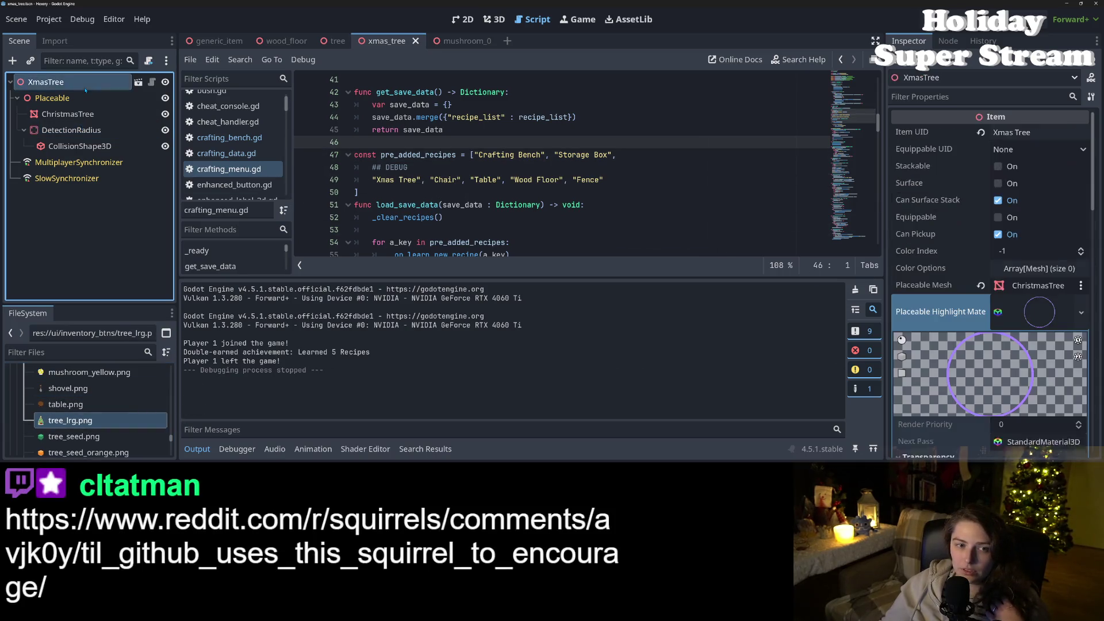
{"action": "left_click", "coordinate": [1038, 299]}
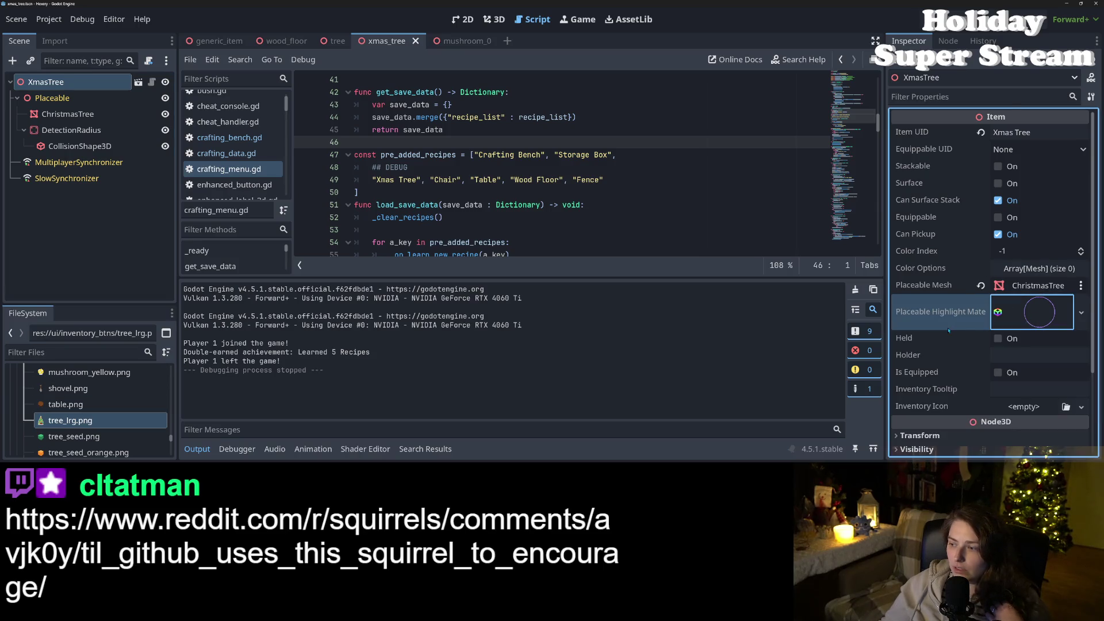
{"action": "scroll", "coordinate": [945, 331], "scroll_direction": "down", "scroll_amount": 3}
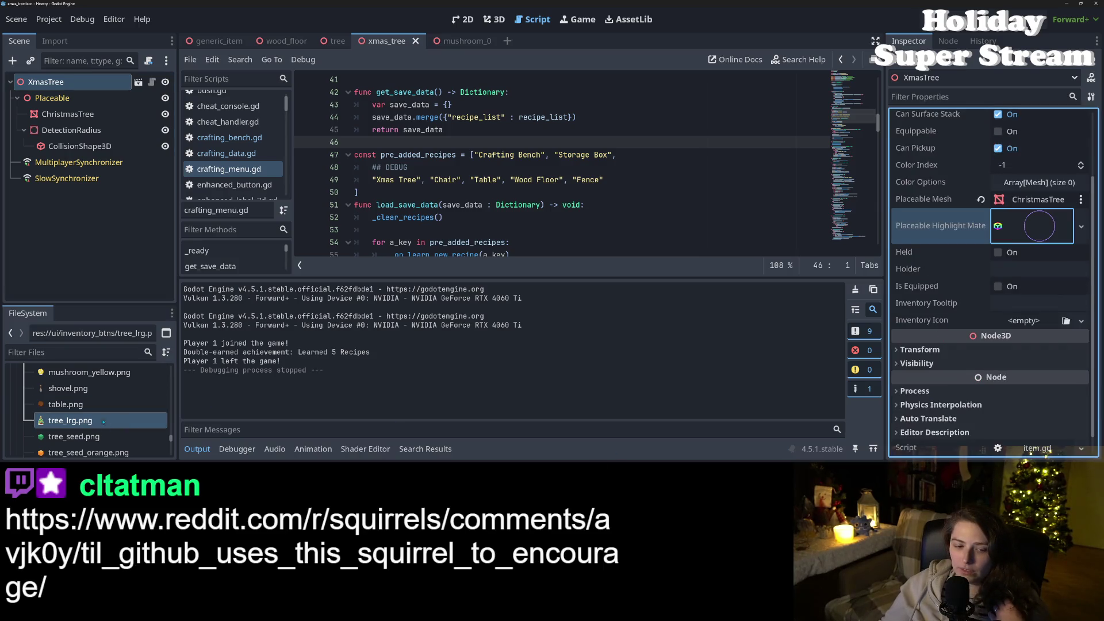
{"action": "mouse_move", "coordinate": [104, 421]}
{"action": "left_mouse_down"}
{"action": "mouse_move", "coordinate": [410, 406]}
{"action": "mouse_move", "coordinate": [1024, 320]}
{"action": "left_mouse_up"}
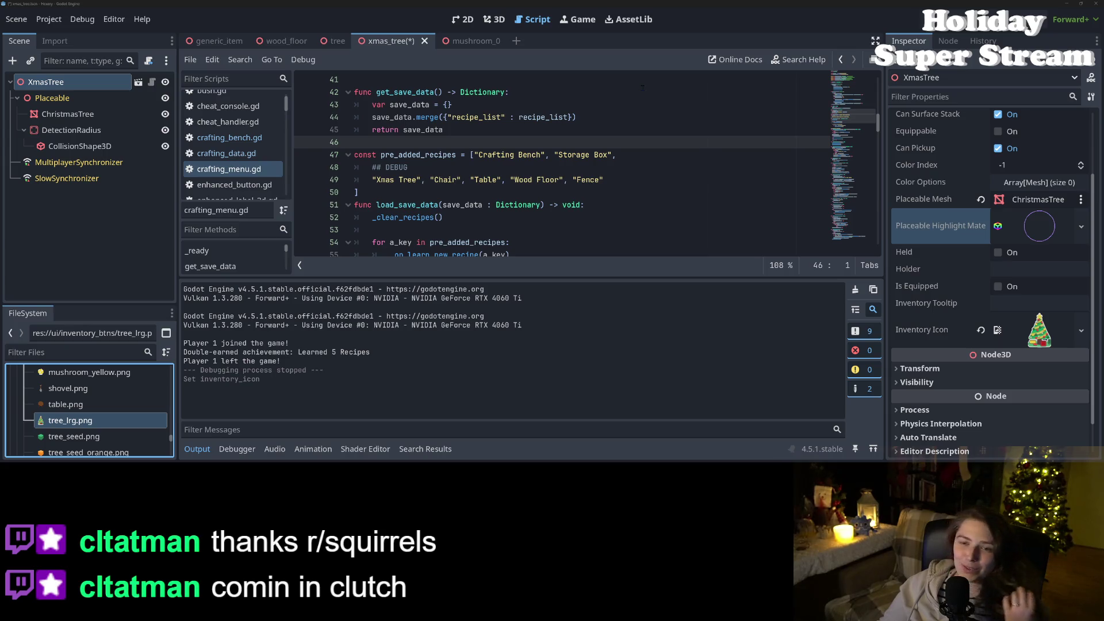
{"action": "left_click", "coordinate": [620, 113]}
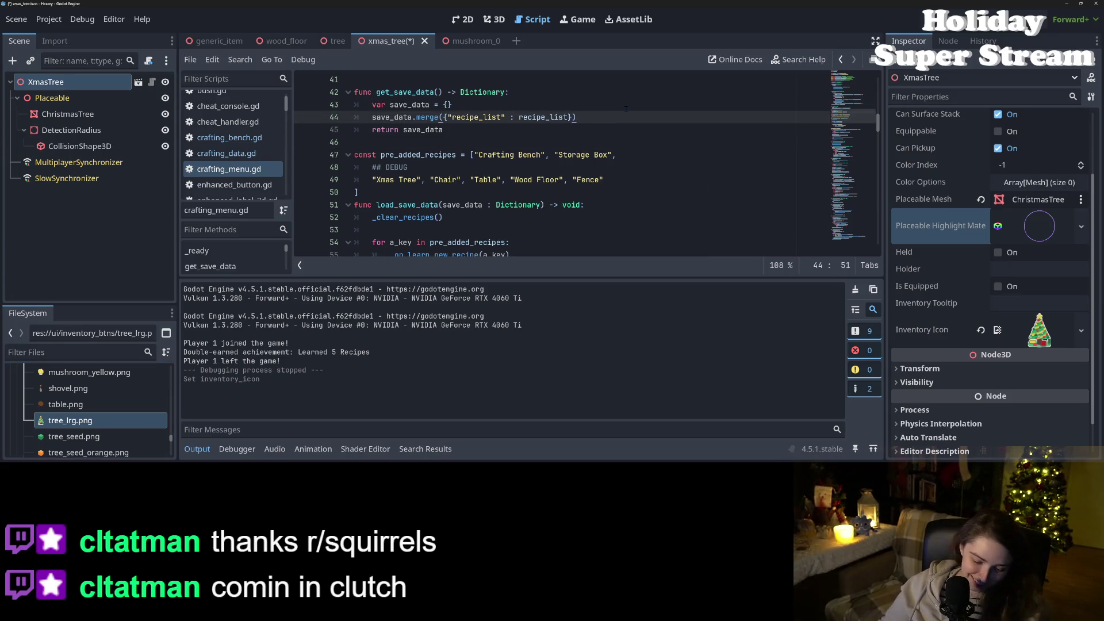
Step: Save the xmas_tree scene, run the game with F5, and load the sdfaef world
{"action": "key", "text": "ctrl+s"}
{"action": "key", "text": "F5"}
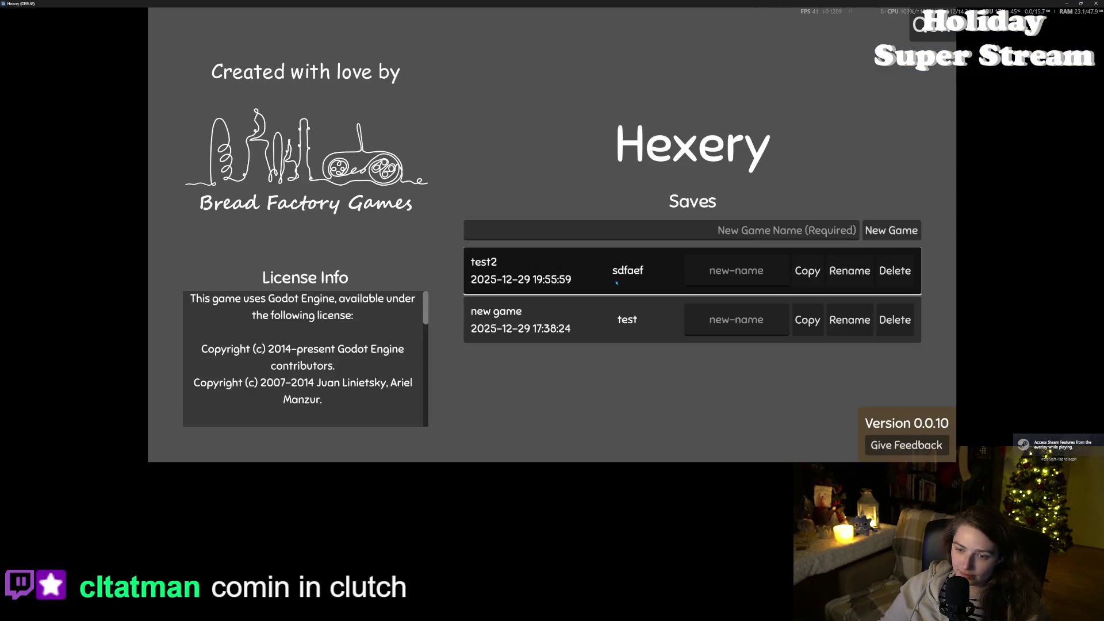
{"action": "left_click", "coordinate": [616, 282]}
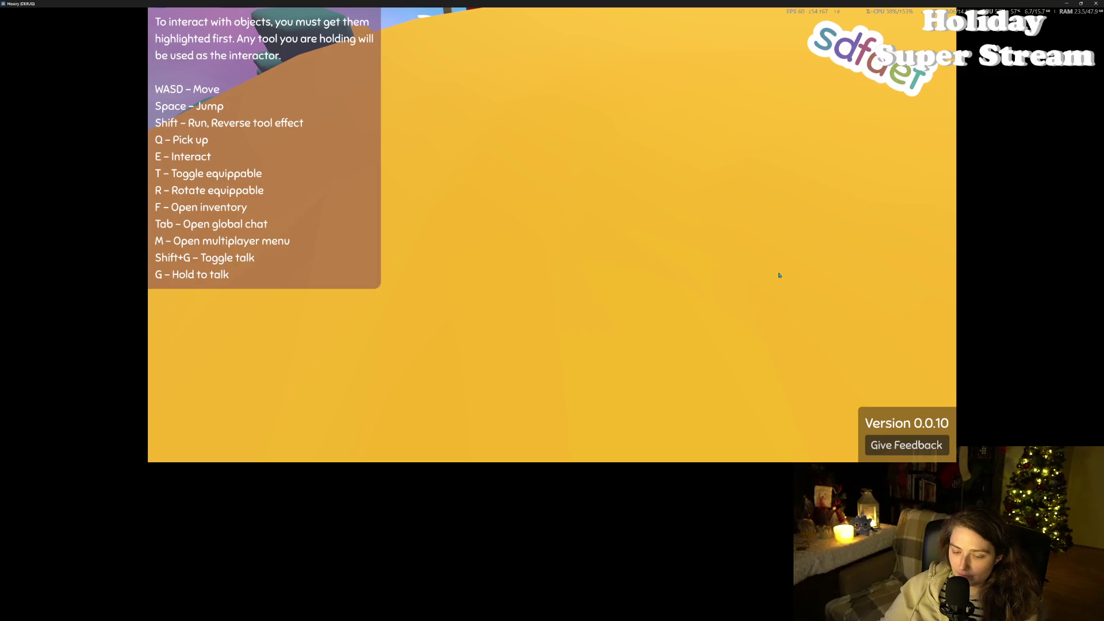
{"action": "key", "text": "f"}
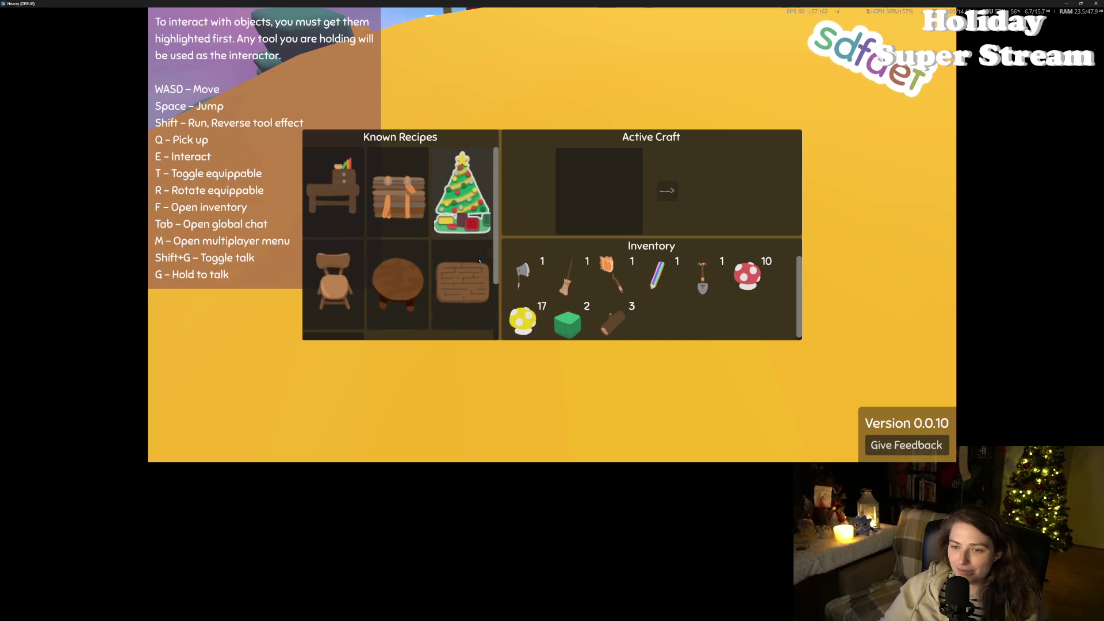
{"action": "key", "text": "f"}
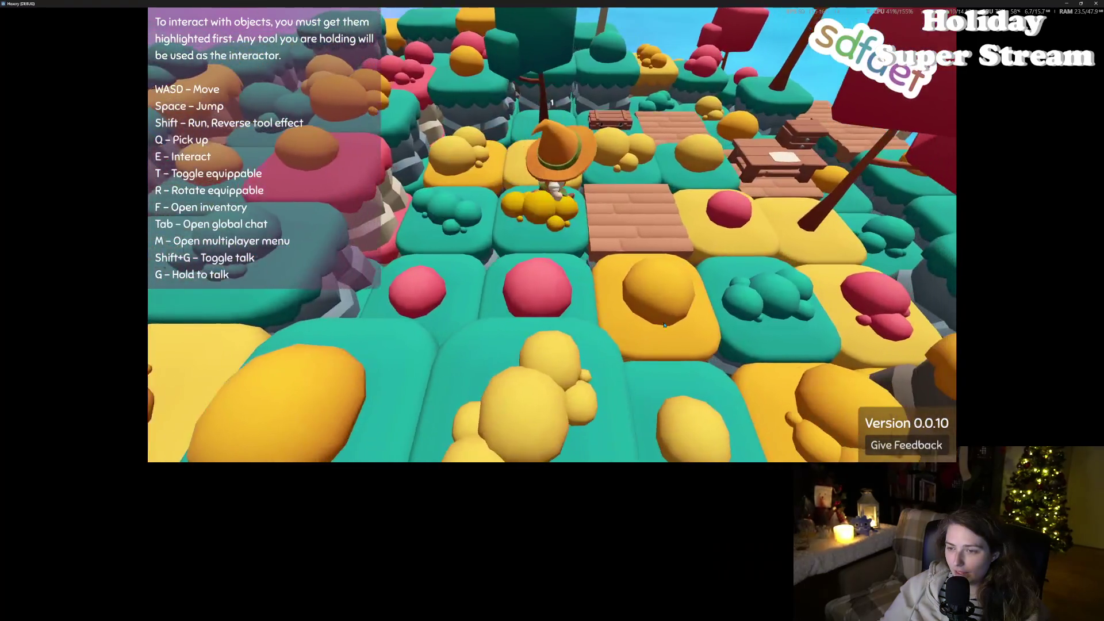
{"action": "key", "text": "f"}
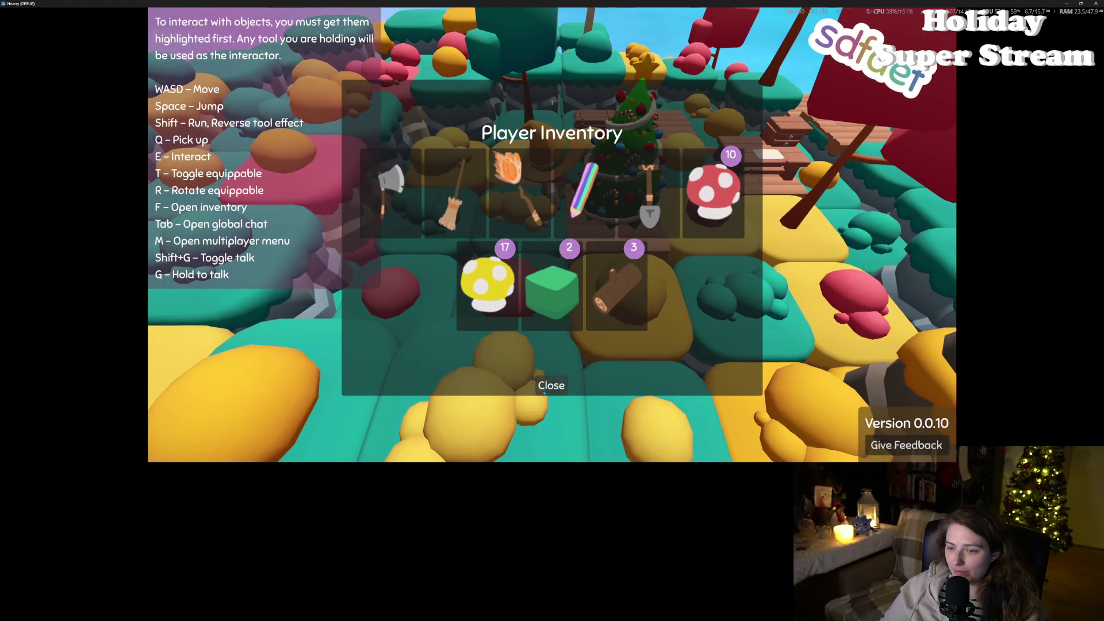
Step: Close the inventory, try picking up the Christmas tree with Q, and toggle the inventory
{"action": "left_click", "coordinate": [544, 387]}
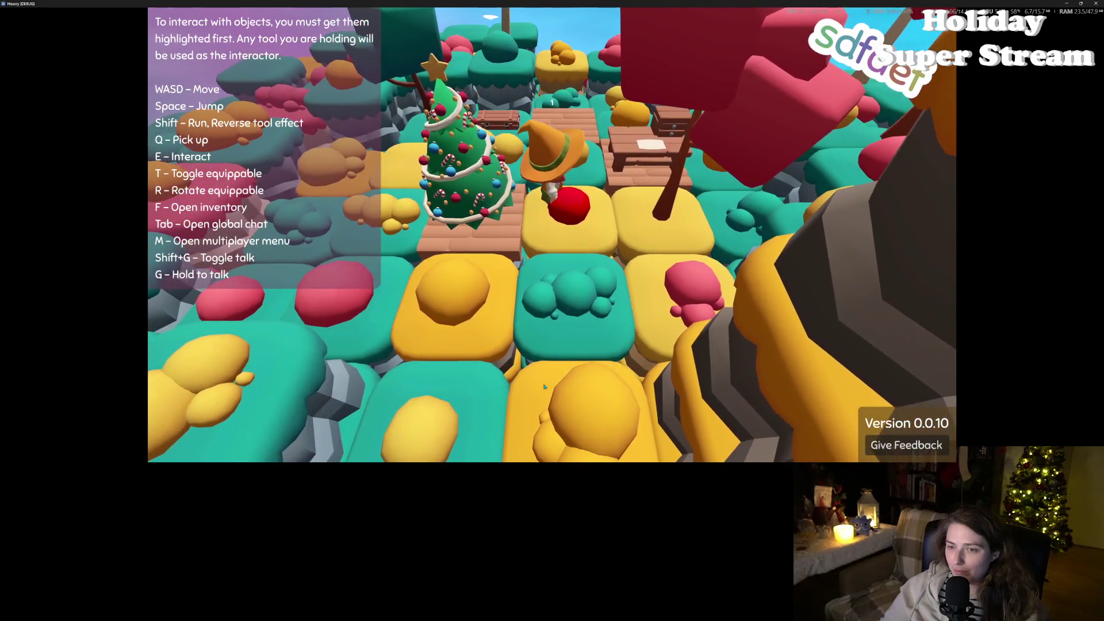
{"action": "key", "text": "w"}
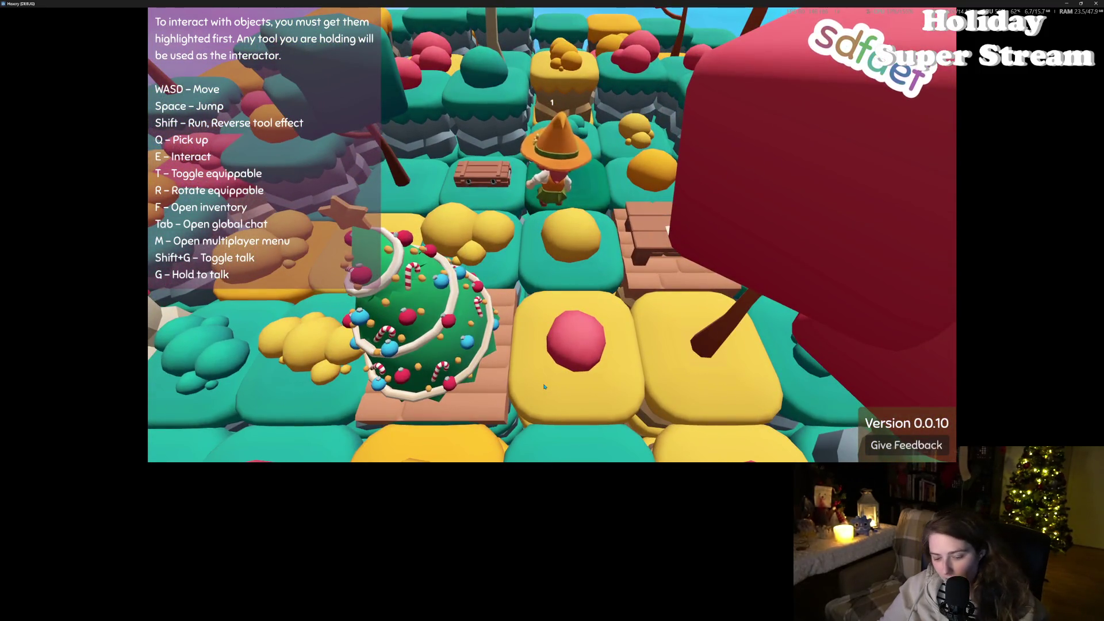
{"action": "key", "text": "s"}
{"action": "key", "text": "q"}
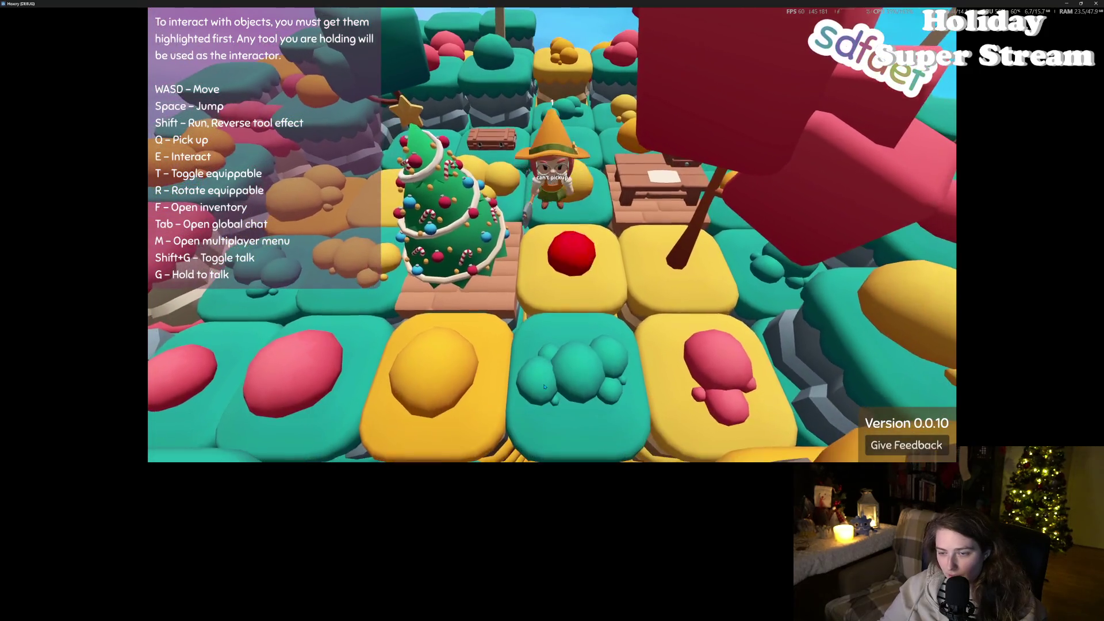
{"action": "key", "text": "f"}
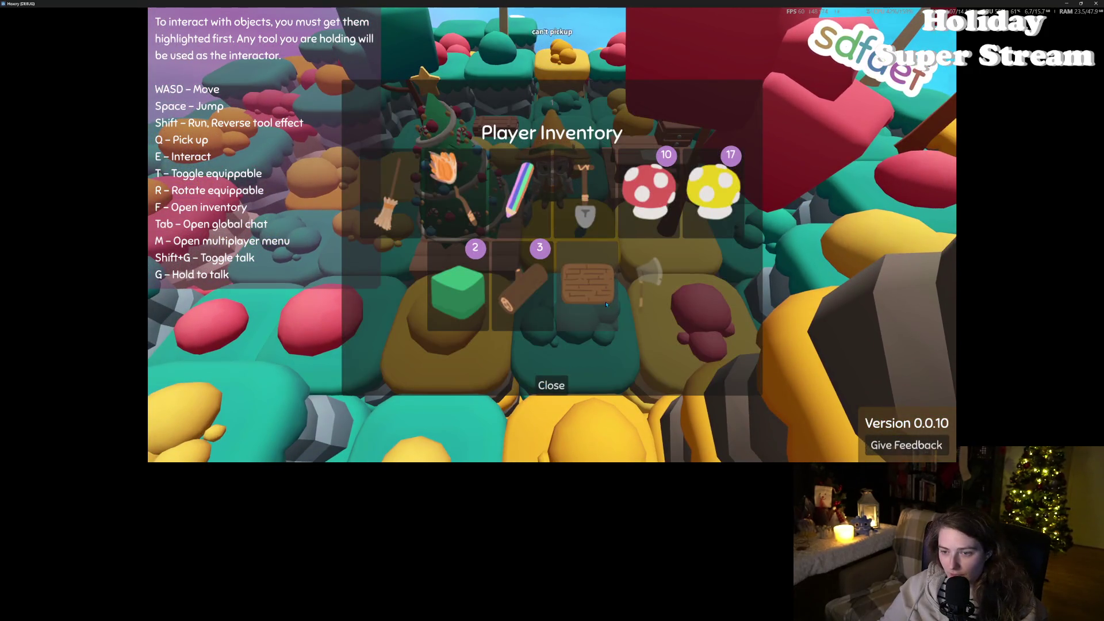
{"action": "left_click", "coordinate": [552, 386]}
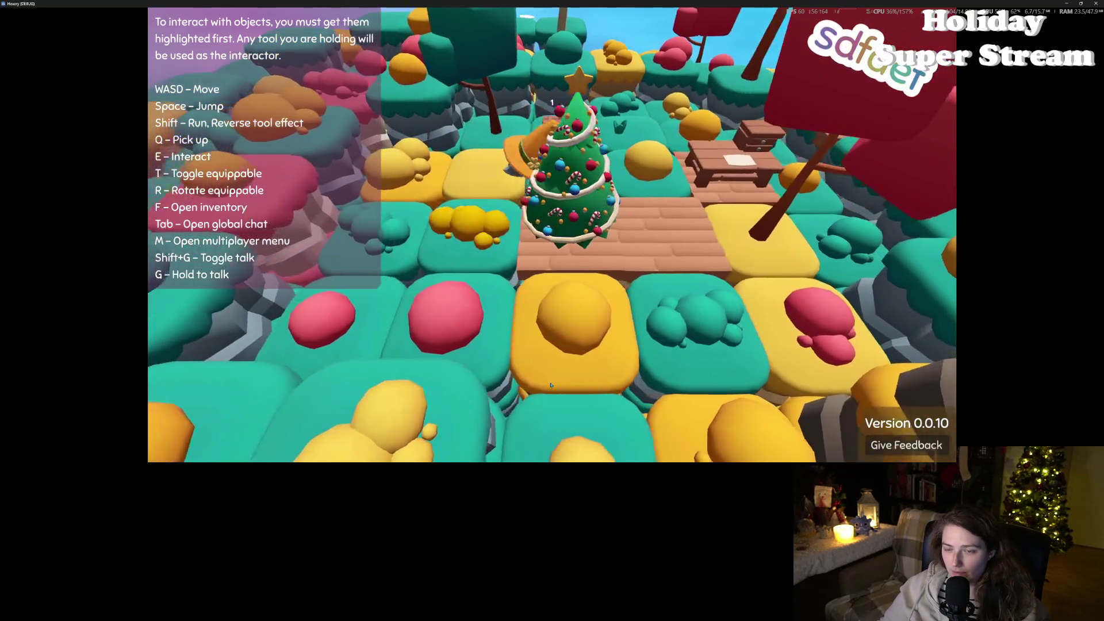
Step: Walk around beside the Christmas tree and jump up onto the tall green pillar
{"action": "key", "text": "s"}
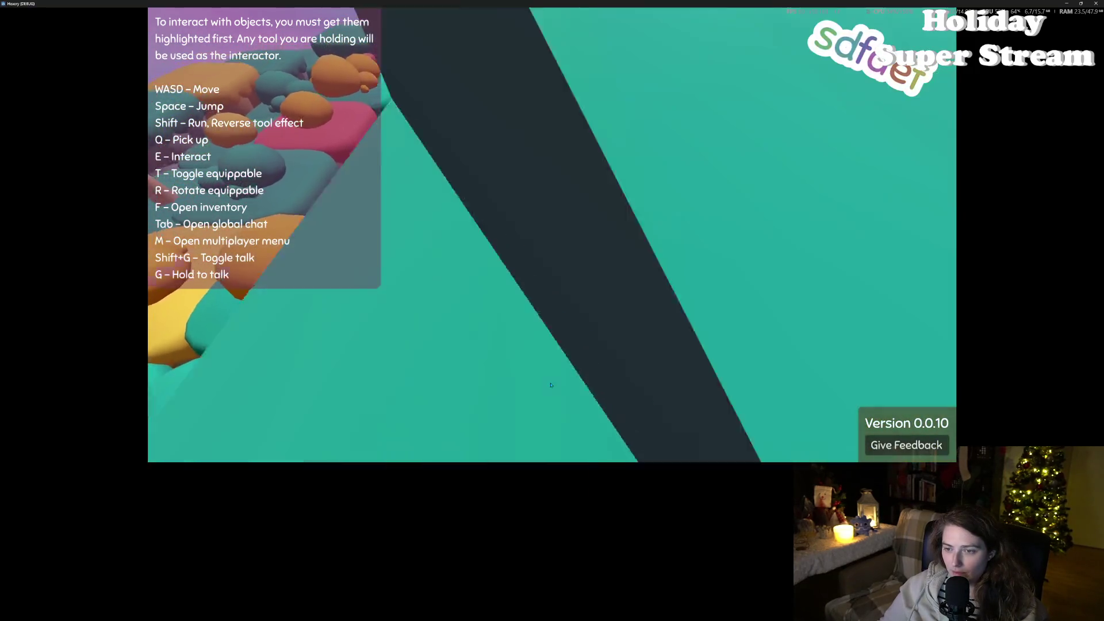
{"action": "key", "text": "w"}
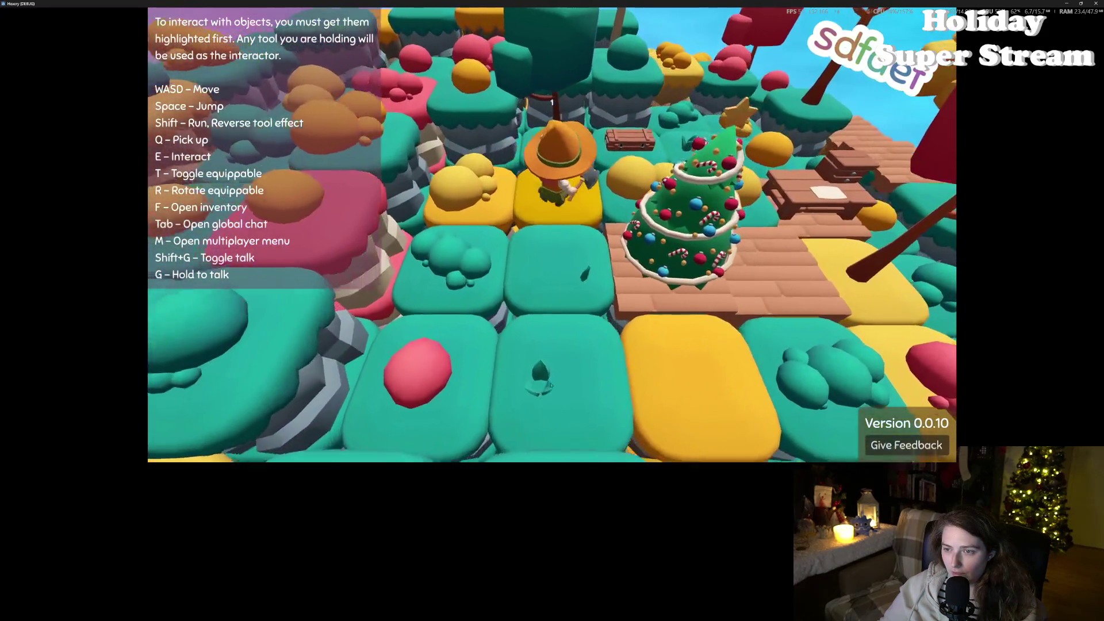
{"action": "key", "text": "d"}
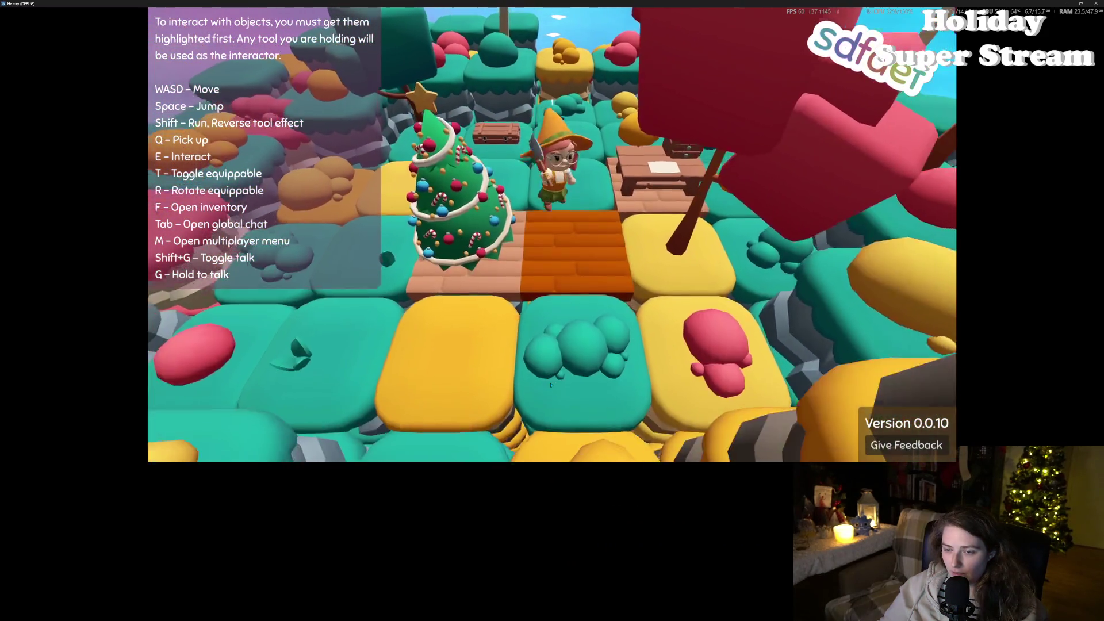
{"action": "key", "text": "a"}
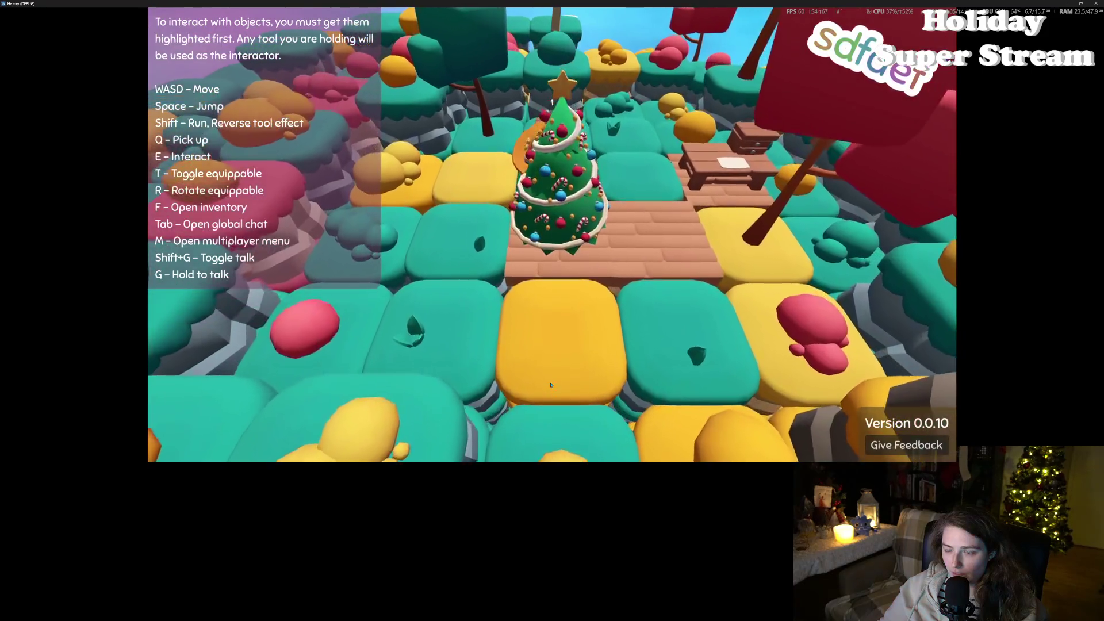
{"action": "key", "text": "d"}
{"action": "key", "text": "space"}
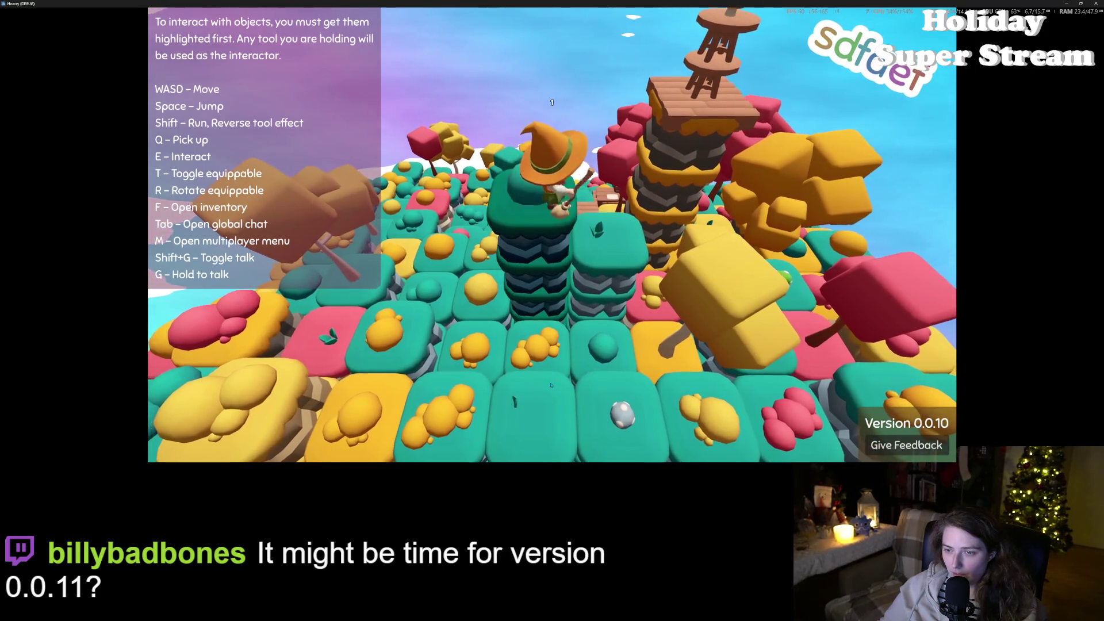
Step: Walk the witch forward across the teal tiles toward the striped pillar, zooming the camera
{"action": "key", "text": "w"}
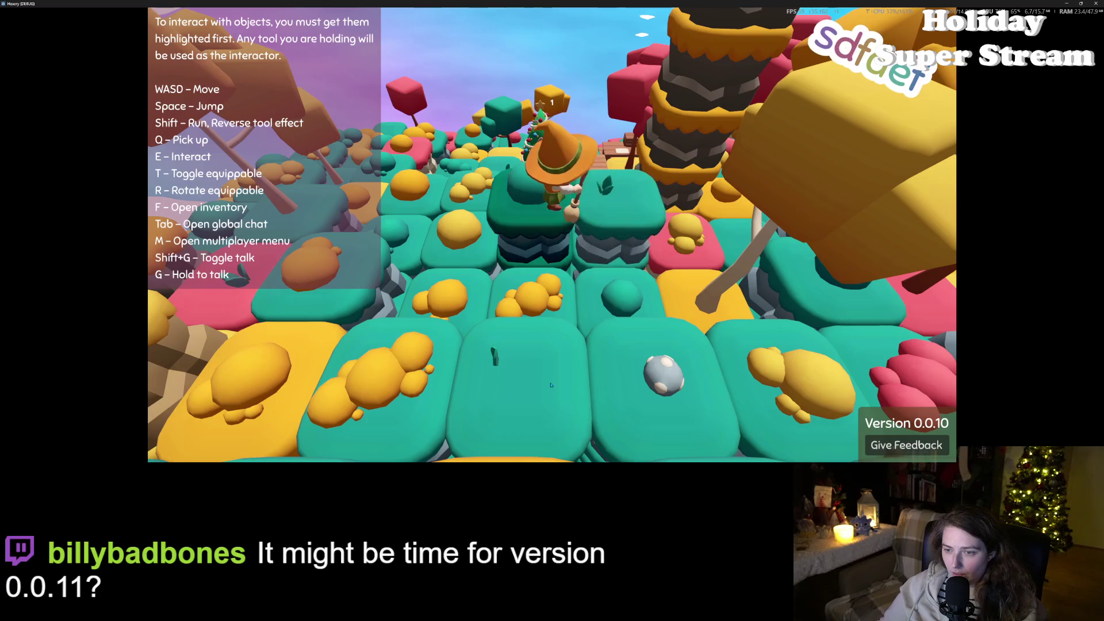
{"action": "key", "text": "w"}
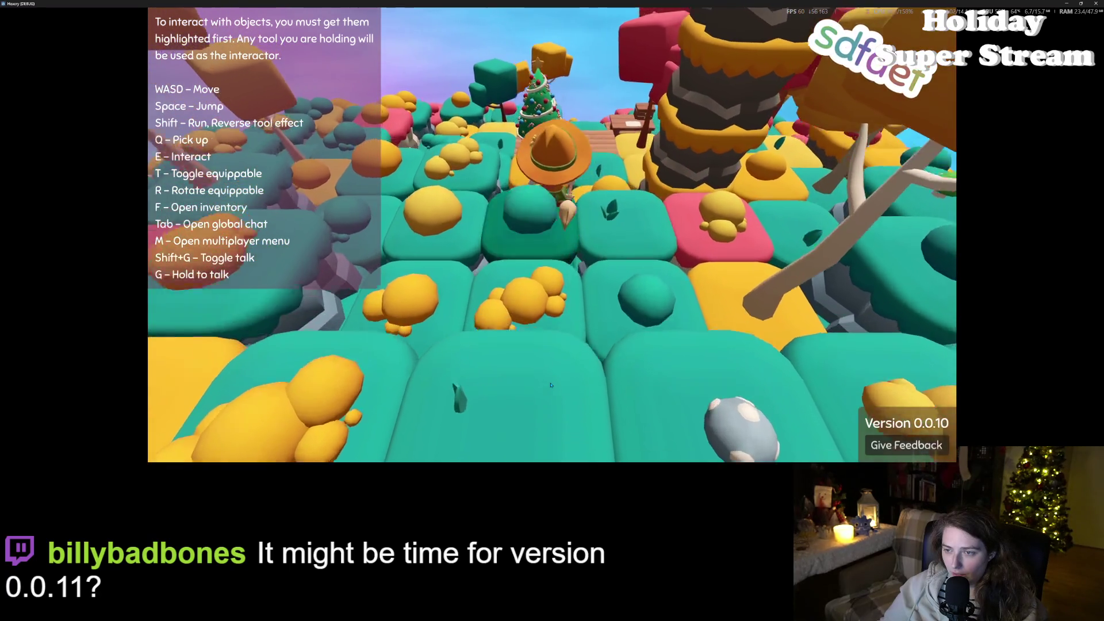
{"action": "key", "text": "w"}
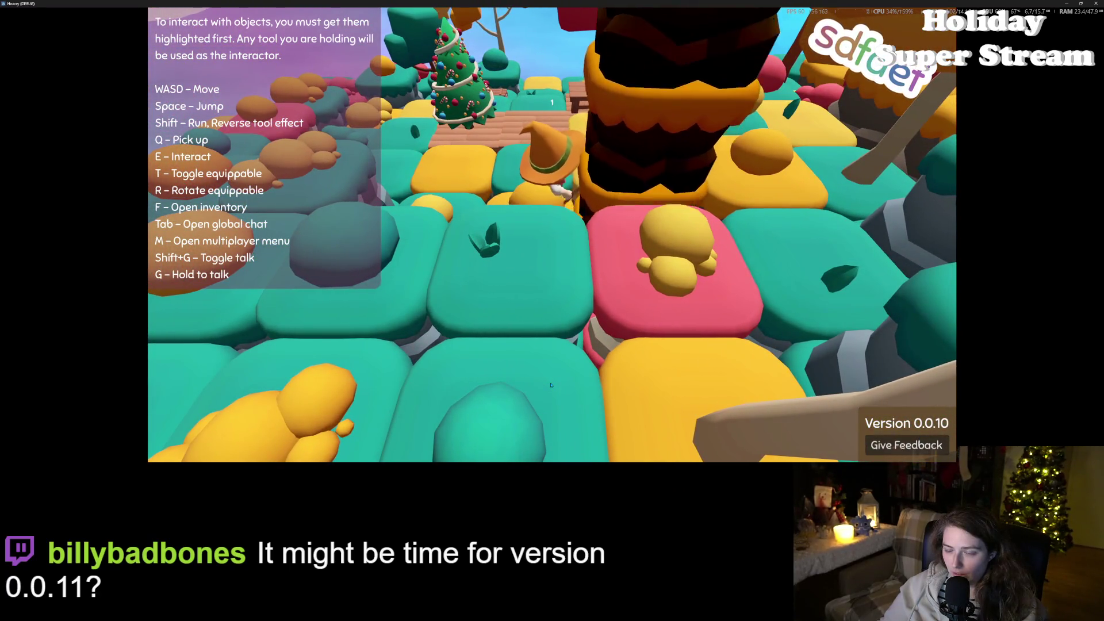
{"action": "key", "text": "w"}
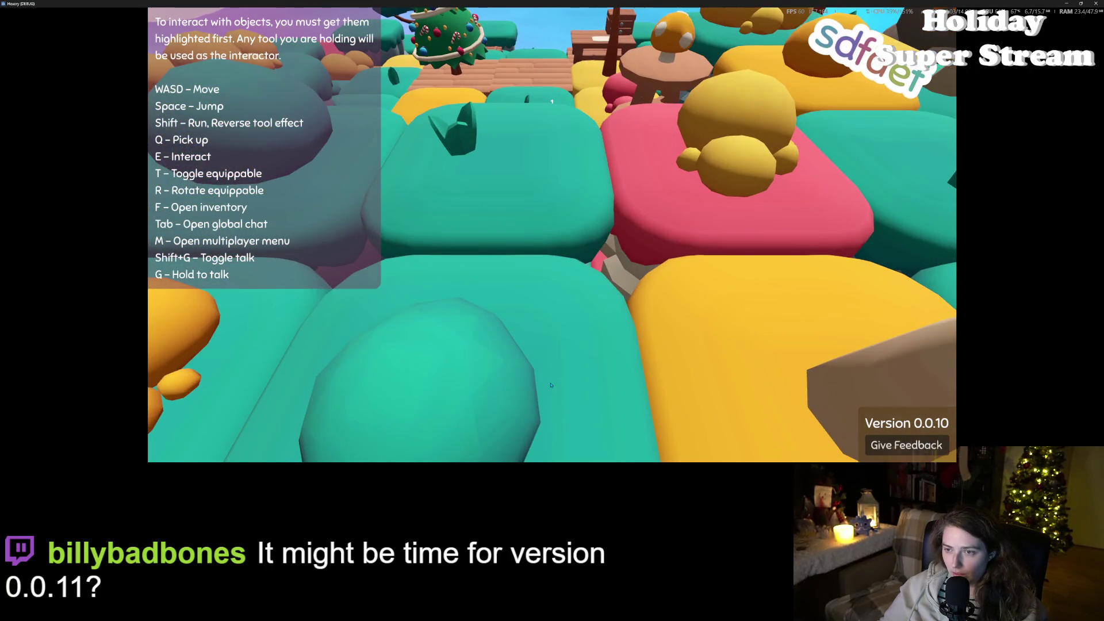
{"action": "scroll", "coordinate": [551, 384], "scroll_direction": "down", "scroll_amount": 5}
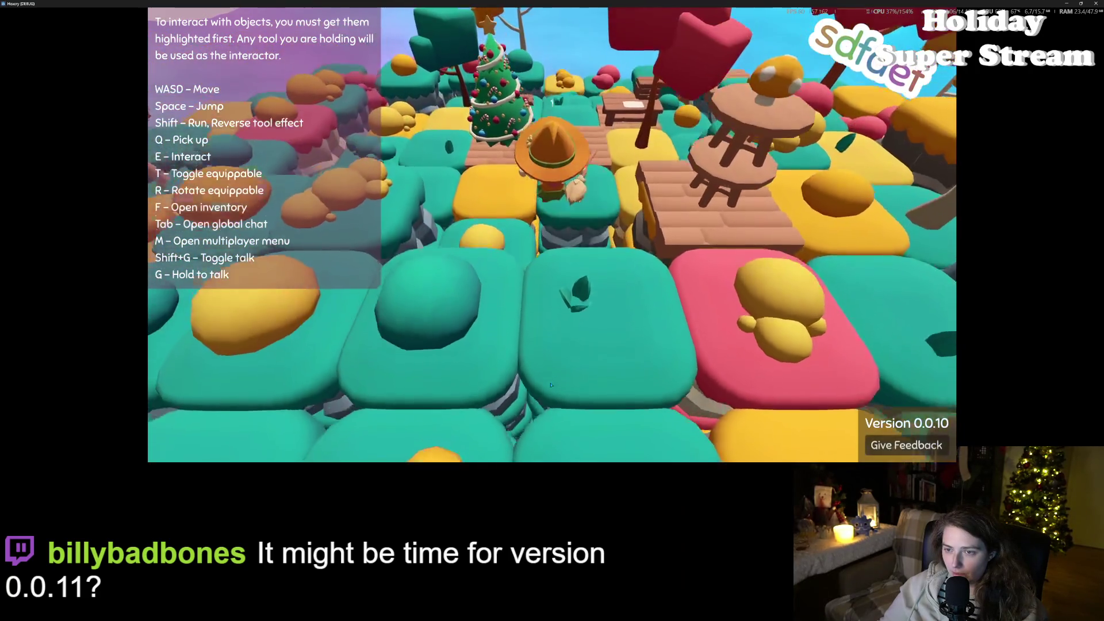
{"action": "scroll", "coordinate": [551, 385], "scroll_direction": "up", "scroll_amount": 5}
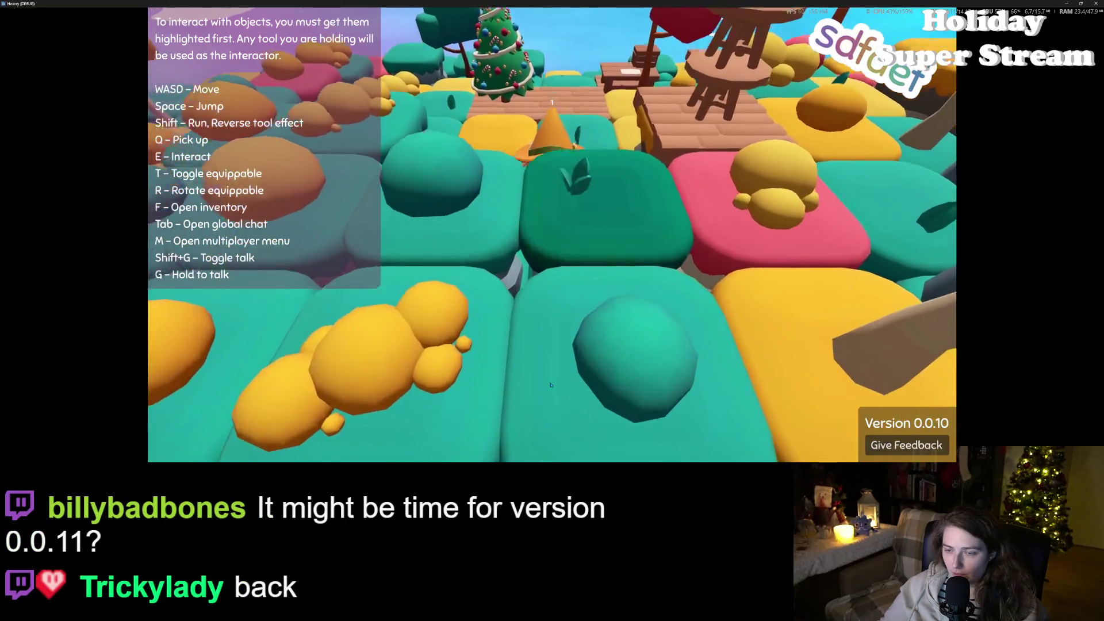
{"action": "scroll", "coordinate": [551, 385], "scroll_direction": "down", "scroll_amount": 3}
{"action": "scroll", "coordinate": [551, 385], "scroll_direction": "up", "scroll_amount": 2}
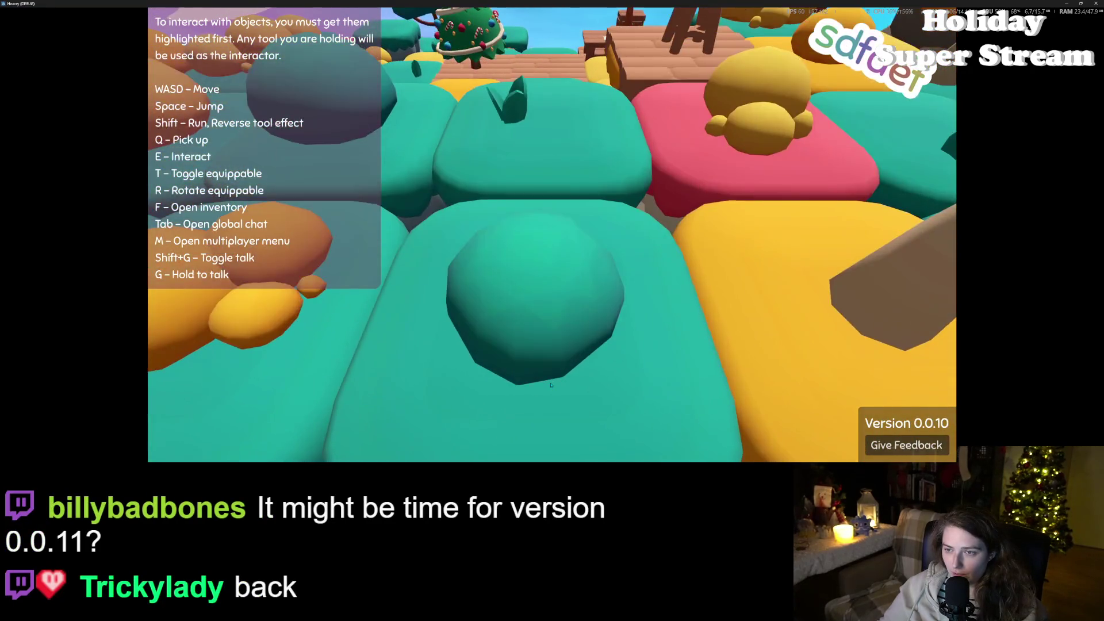
{"action": "scroll", "coordinate": [551, 384], "scroll_direction": "down", "scroll_amount": 3}
{"action": "scroll", "coordinate": [551, 385], "scroll_direction": "up", "scroll_amount": 2}
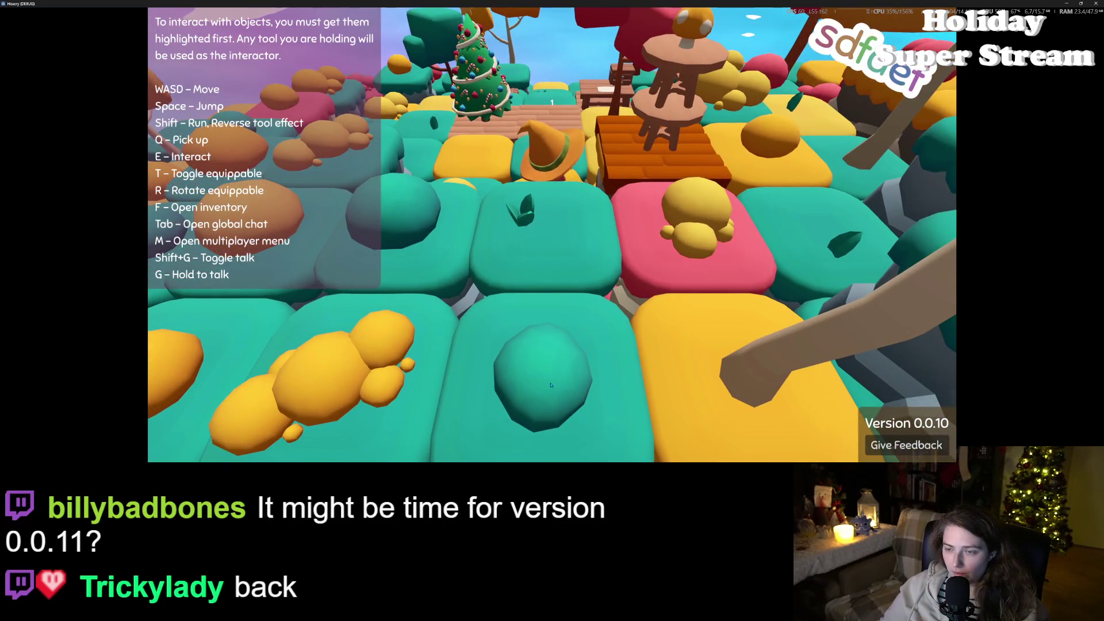
{"action": "scroll", "coordinate": [550, 385], "scroll_direction": "down", "scroll_amount": 4}
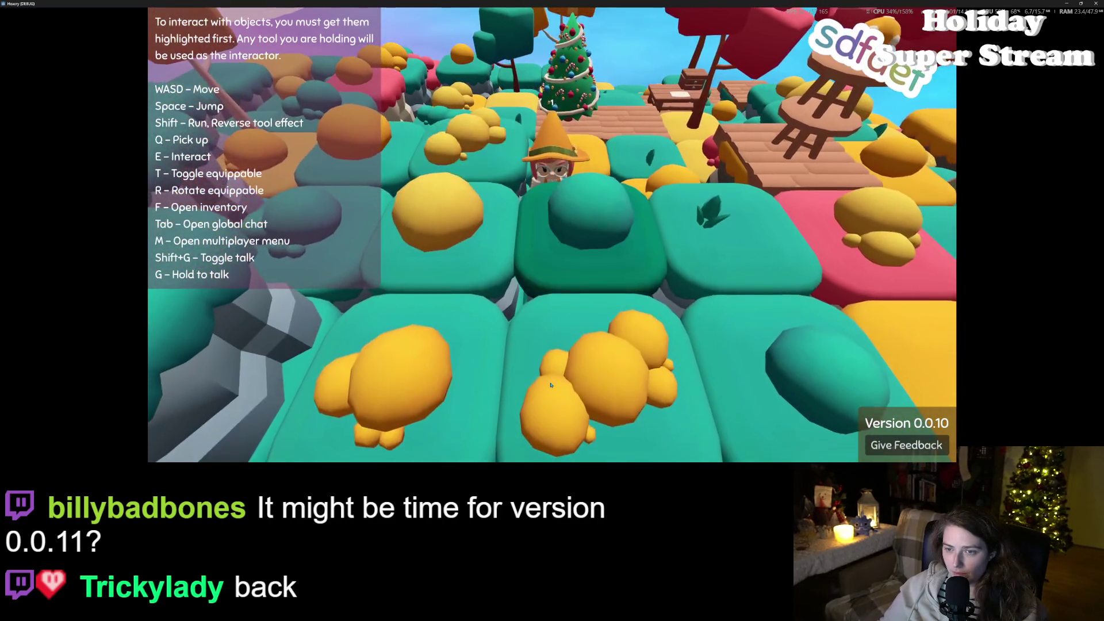
{"action": "scroll", "coordinate": [551, 385], "scroll_direction": "up", "scroll_amount": 3}
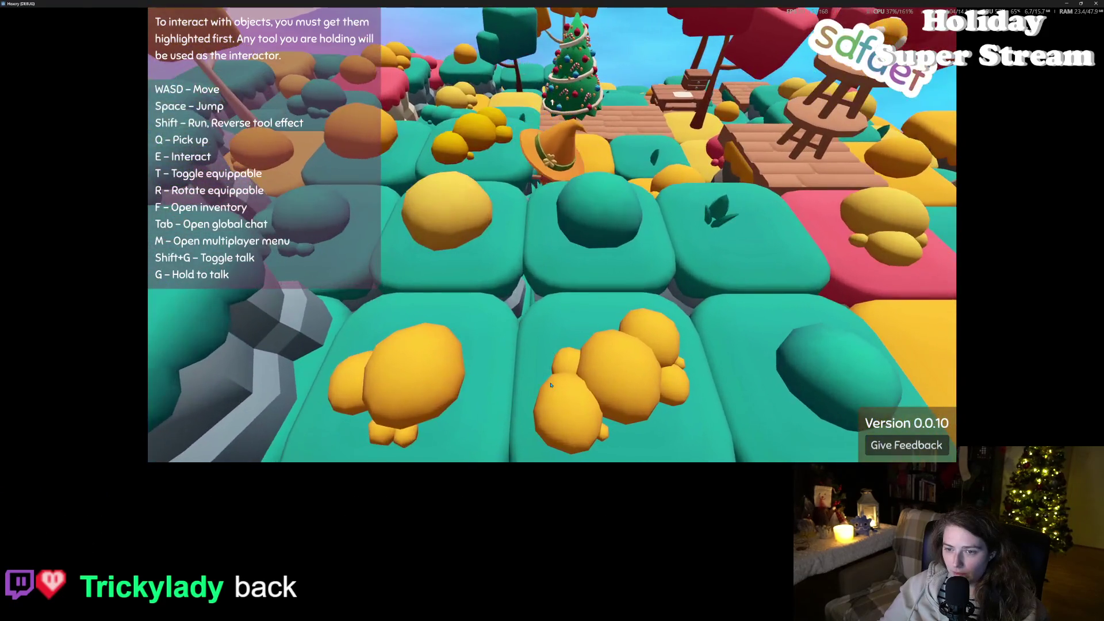
Step: Walk left toward the tree and tables, back beside the Christmas tree, onto the planks
{"action": "key", "text": "a"}
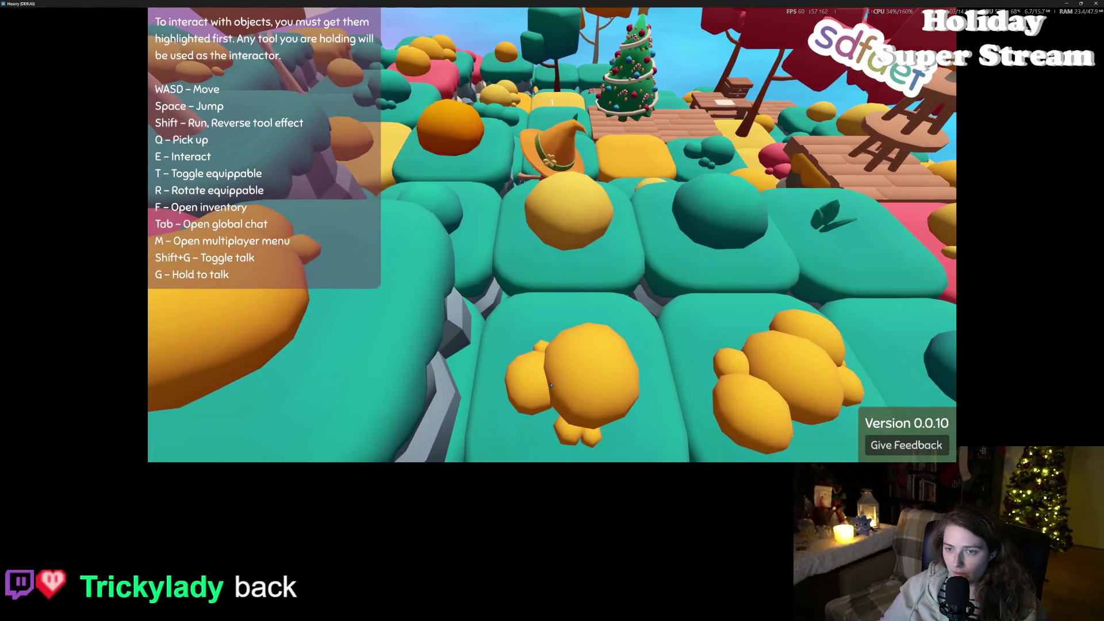
{"action": "key", "text": "w"}
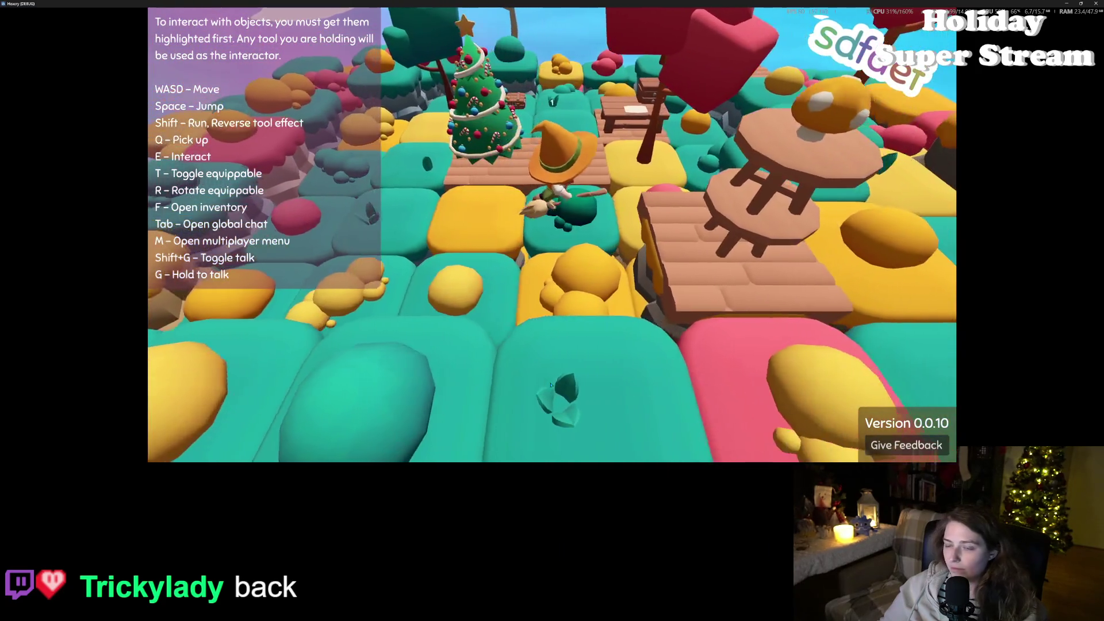
{"action": "key", "text": "s"}
{"action": "key", "text": "s"}
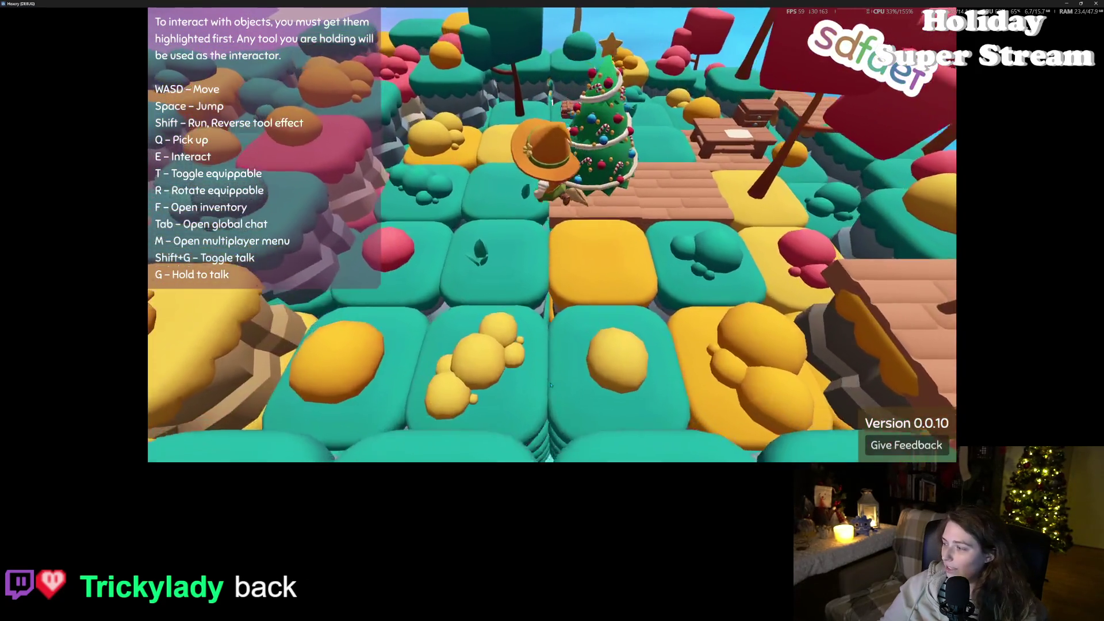
{"action": "key", "text": "s"}
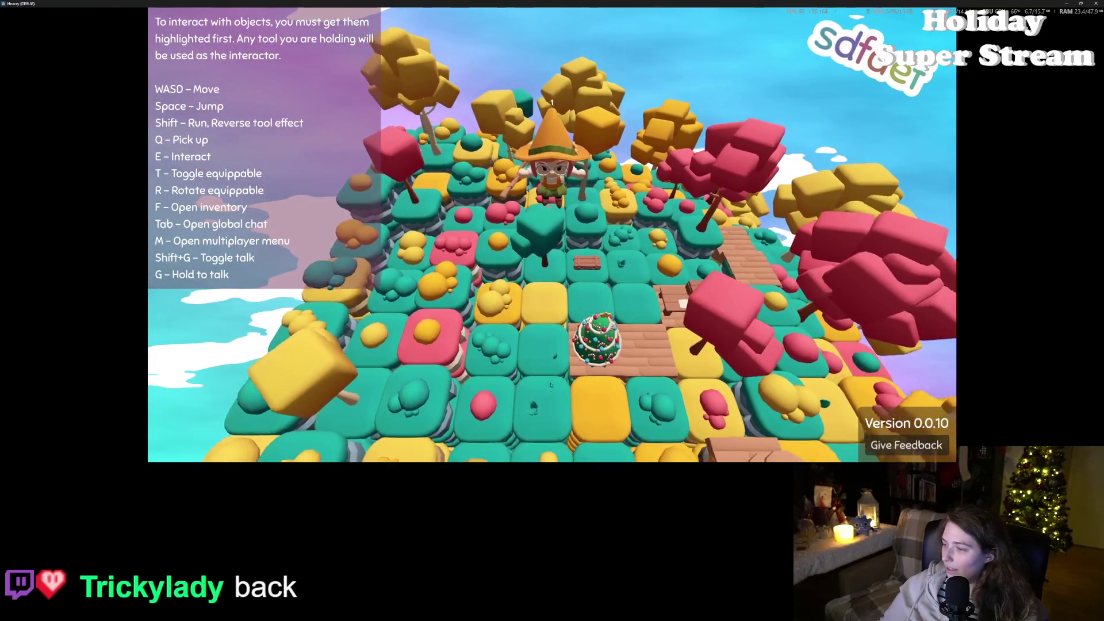
{"action": "key", "text": "s"}
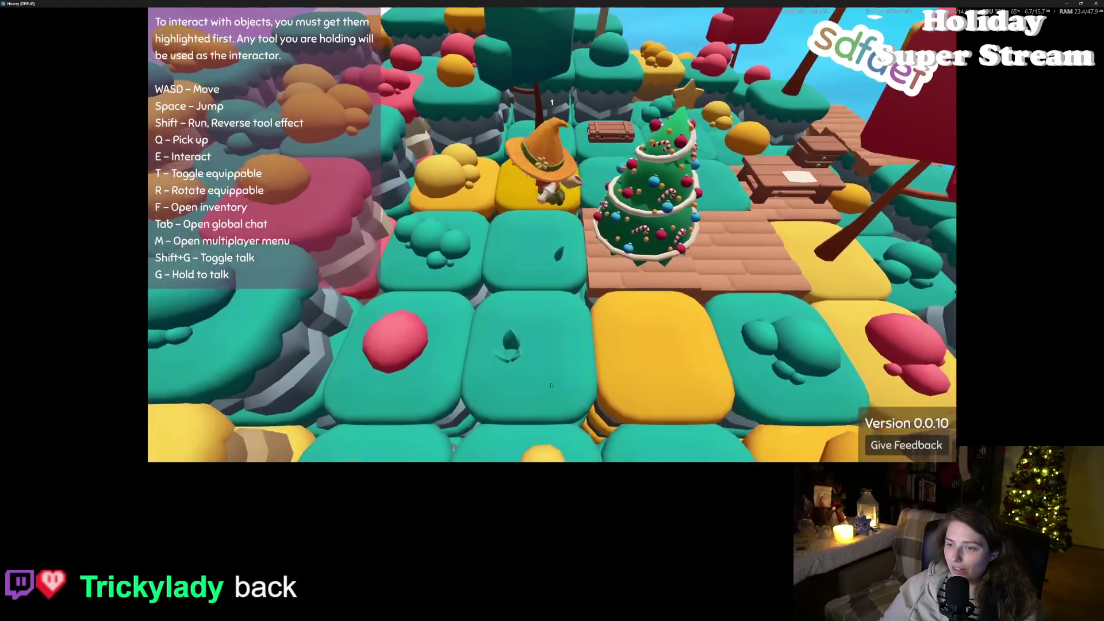
{"action": "key", "text": "s"}
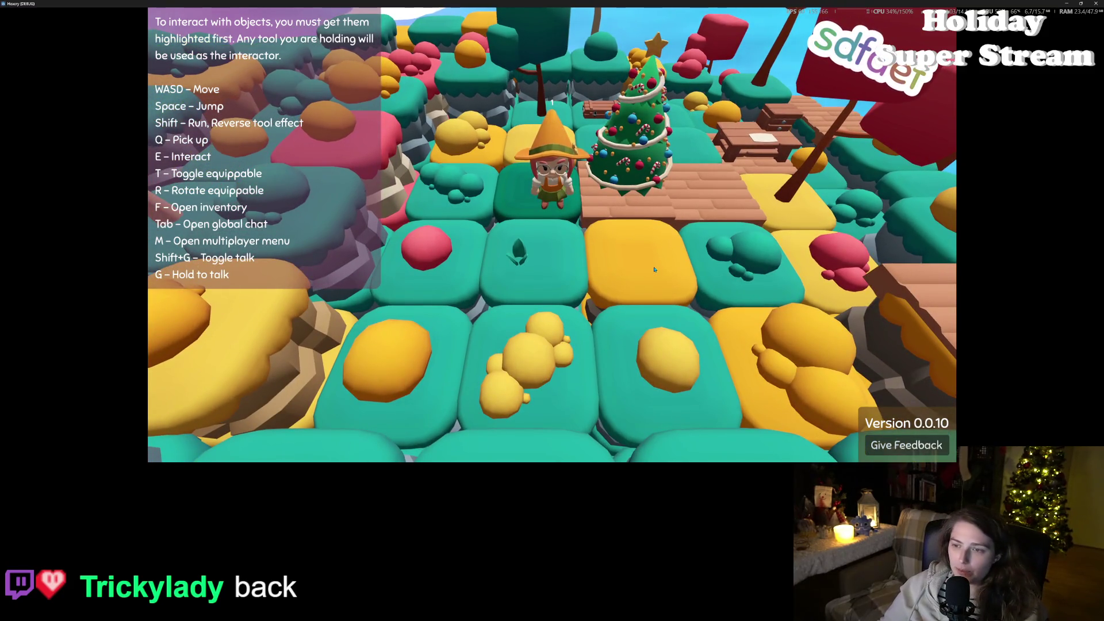
{"action": "key", "text": "w"}
Step: Toggle the player inventory, zoom the camera, and quit the running debug game
{"action": "key", "text": "f"}
{"action": "key", "text": "f"}
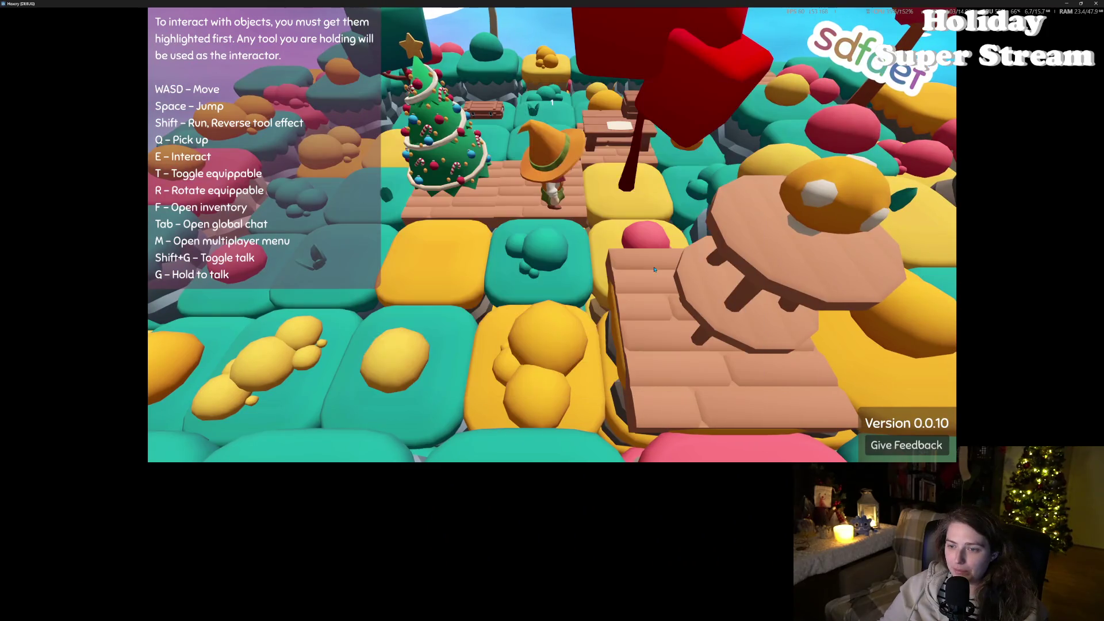
{"action": "key", "text": "w"}
{"action": "scroll", "coordinate": [654, 269], "scroll_direction": "down", "scroll_amount": 5}
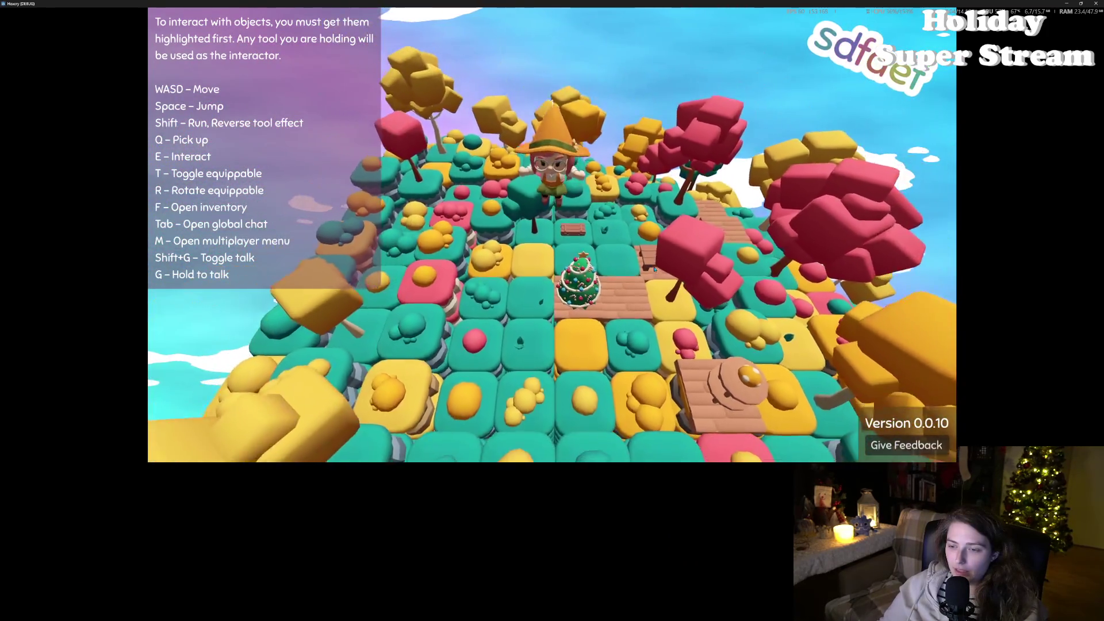
{"action": "scroll", "coordinate": [654, 269], "scroll_direction": "up", "scroll_amount": 5}
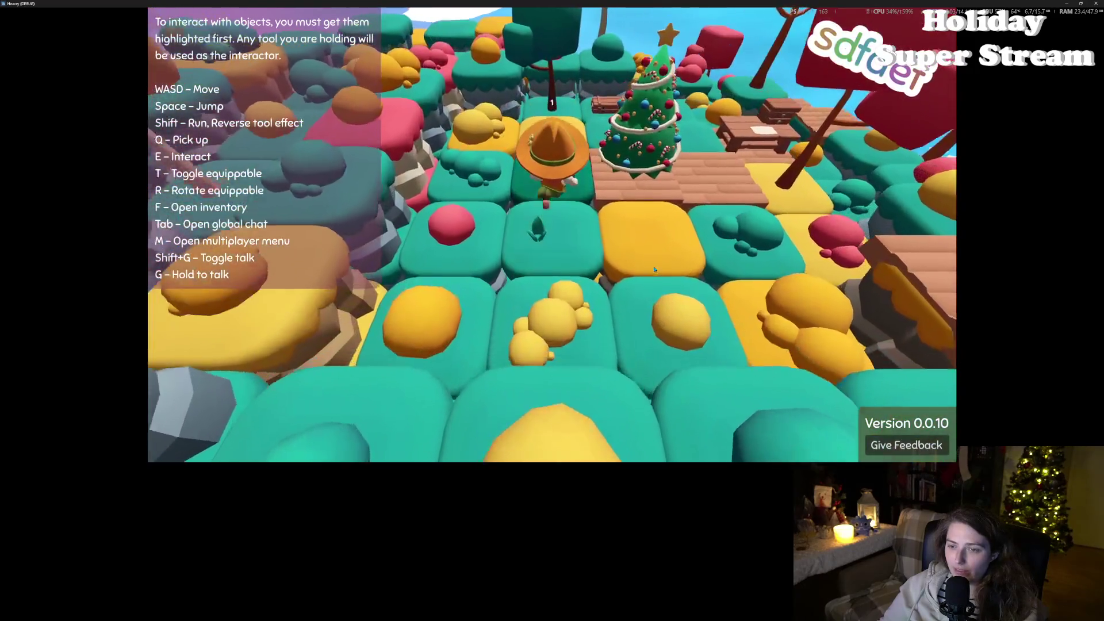
{"action": "key", "text": "s"}
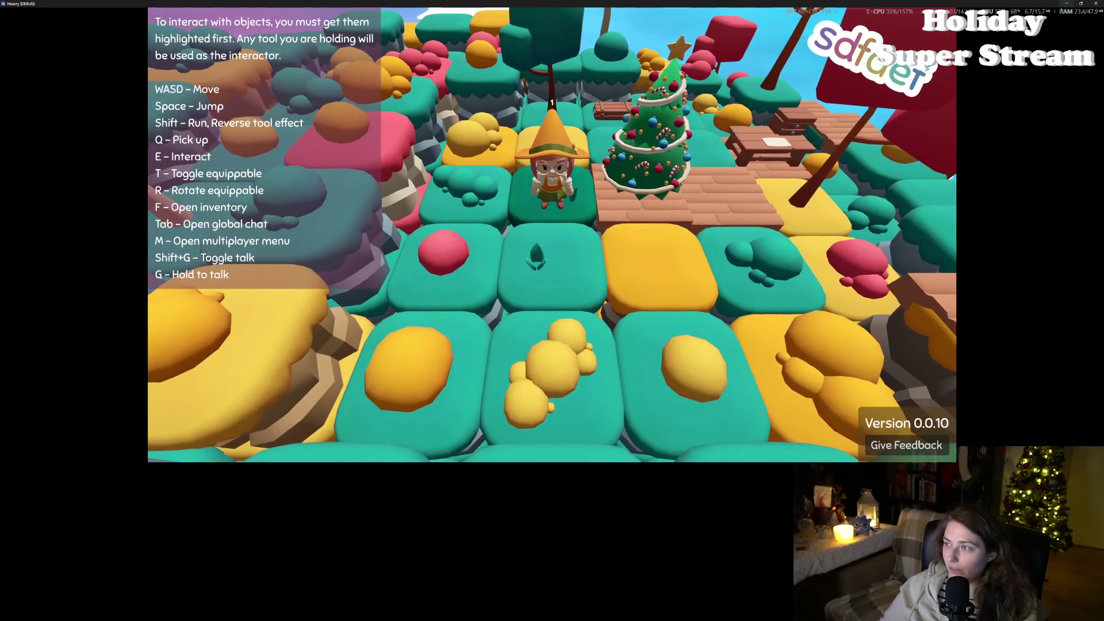
{"action": "left_click", "coordinate": [1097, 4]}
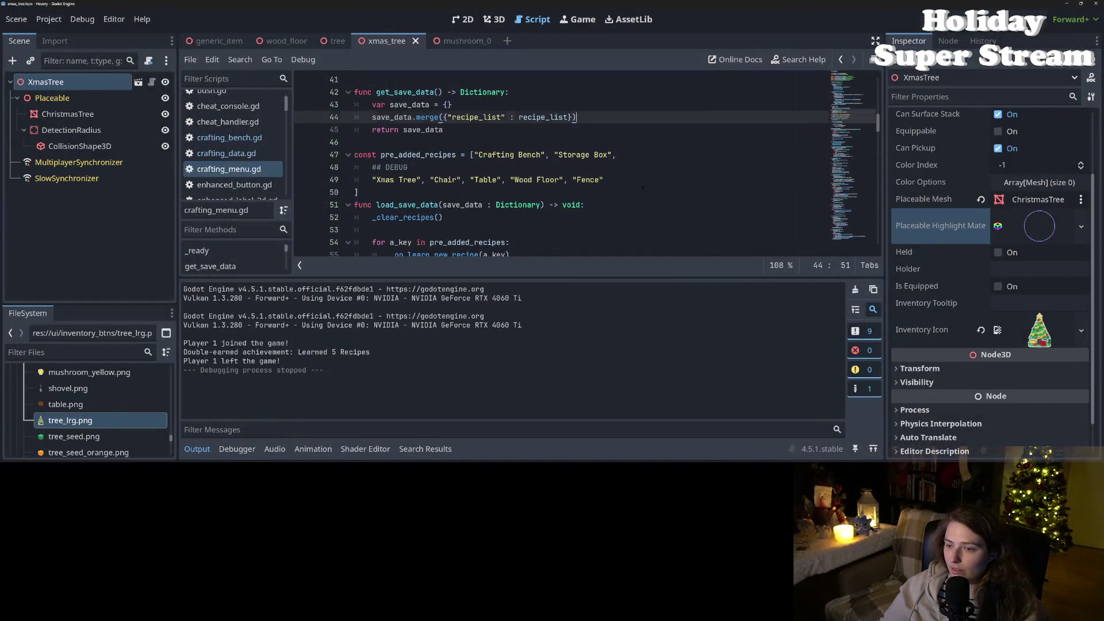
Step: Leave the Godot script editor and bring up the Hexery Trello board in the browser
{"action": "left_click", "coordinate": [358, 192]}
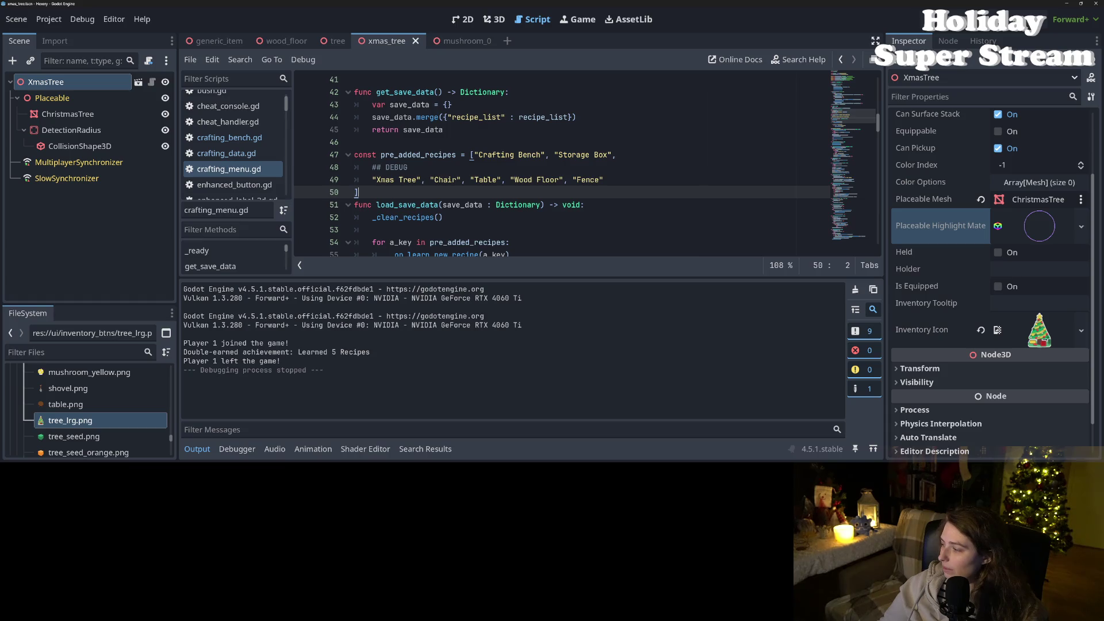
{"action": "key", "text": "alt+Tab"}
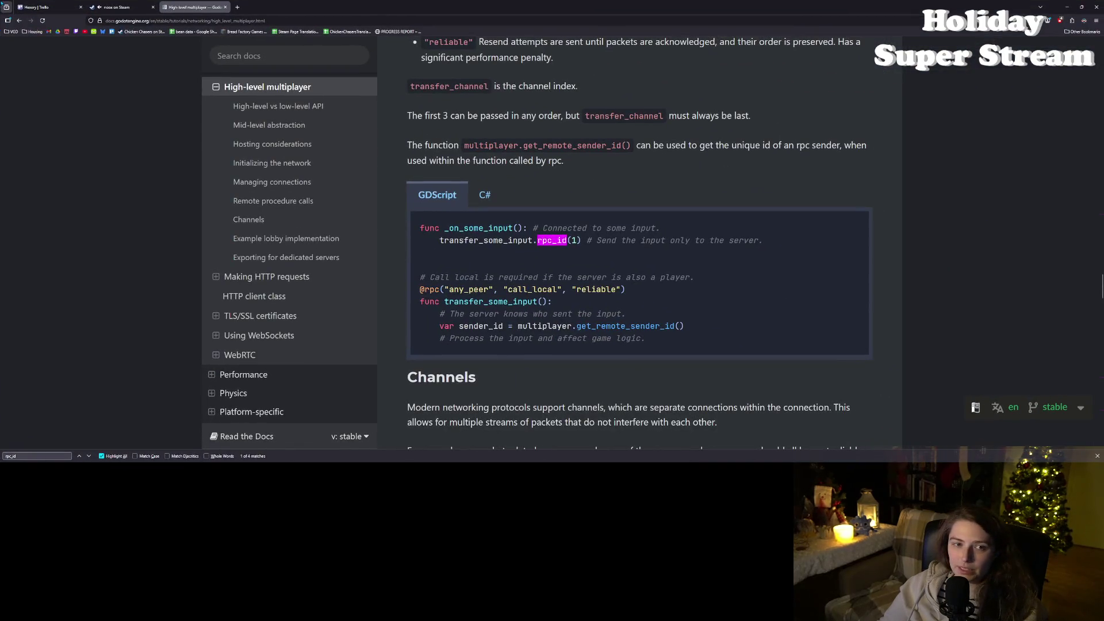
{"action": "left_click", "coordinate": [49, 6]}
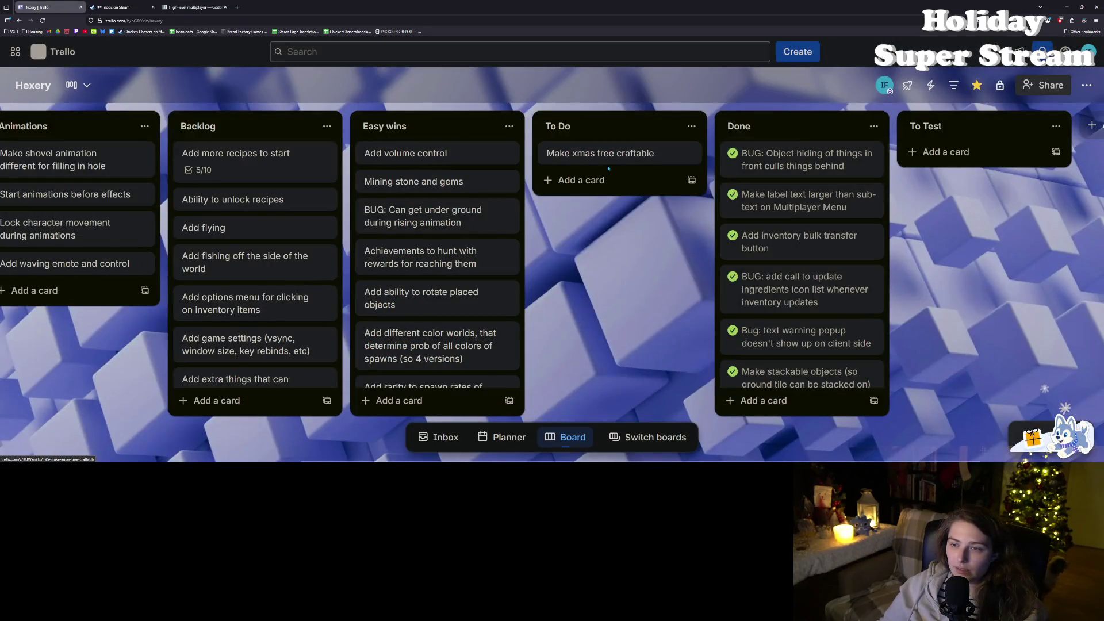
Step: Drag 'Make xmas tree craftable' to the top of Done and open the under-ground bug card's description
{"action": "left_click_drag", "start_coordinate": [555, 153], "coordinate": [720, 169]}
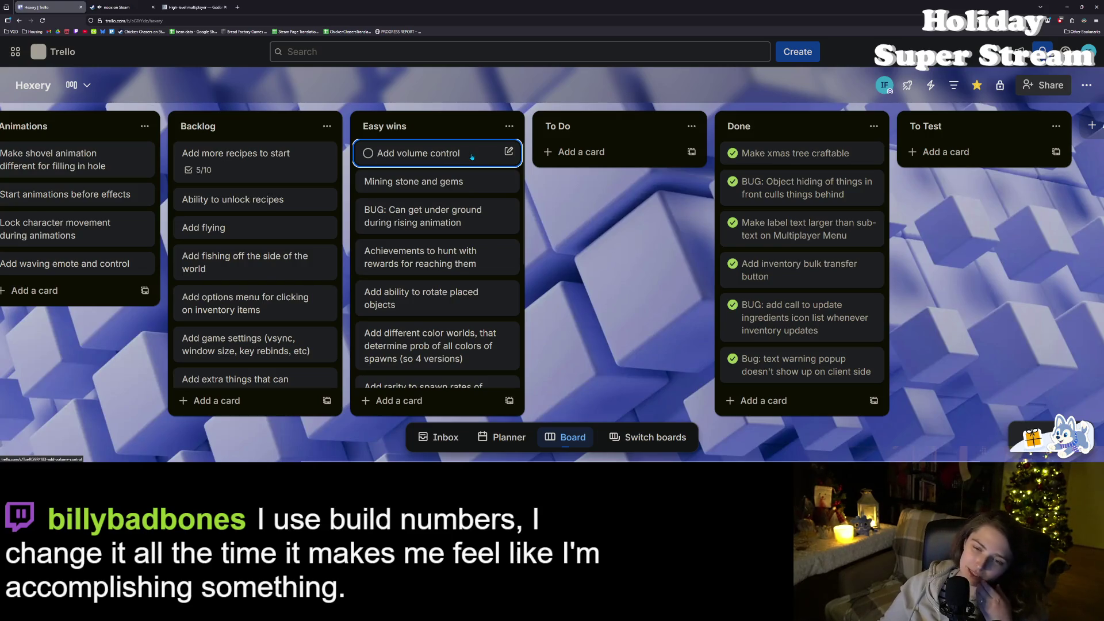
{"action": "left_click", "coordinate": [448, 216]}
{"action": "left_click", "coordinate": [503, 315]}
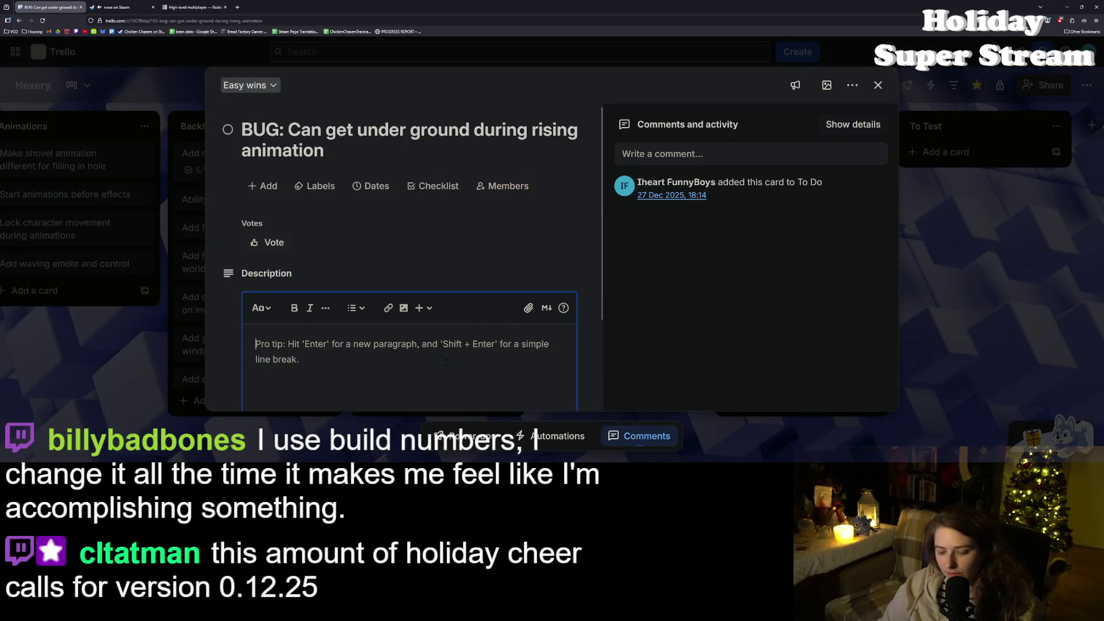
Step: Describe the bug as happening when lowering terrain, since the collider shrinks faster than the ground, then close the card
{"action": "type", "text": "Happens when lowering terrain, collide"}
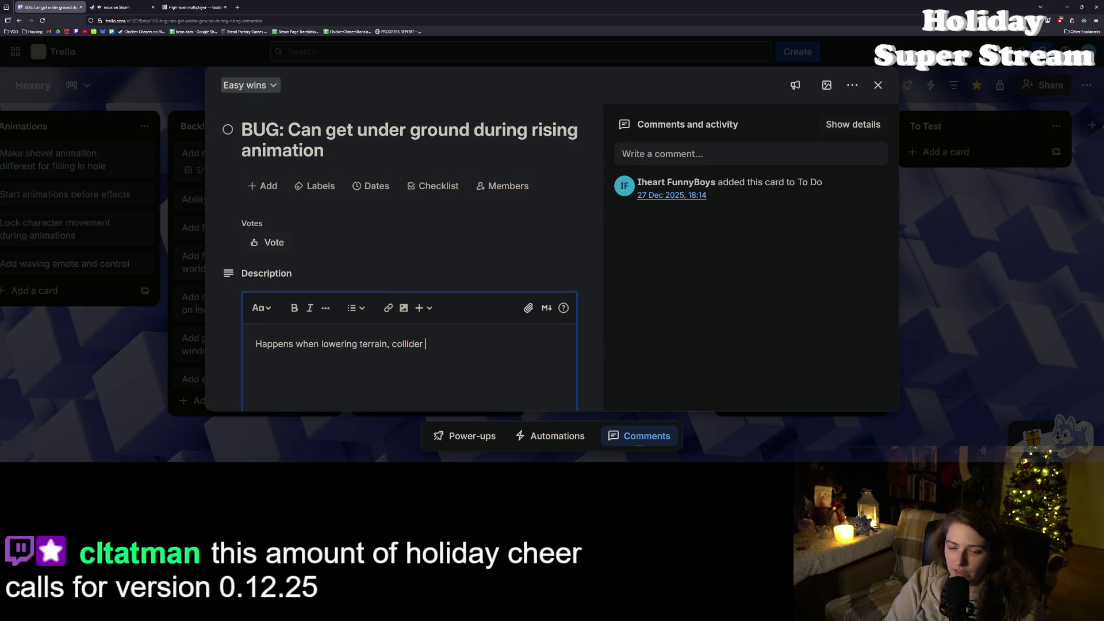
{"action": "type", "text": "rin"}
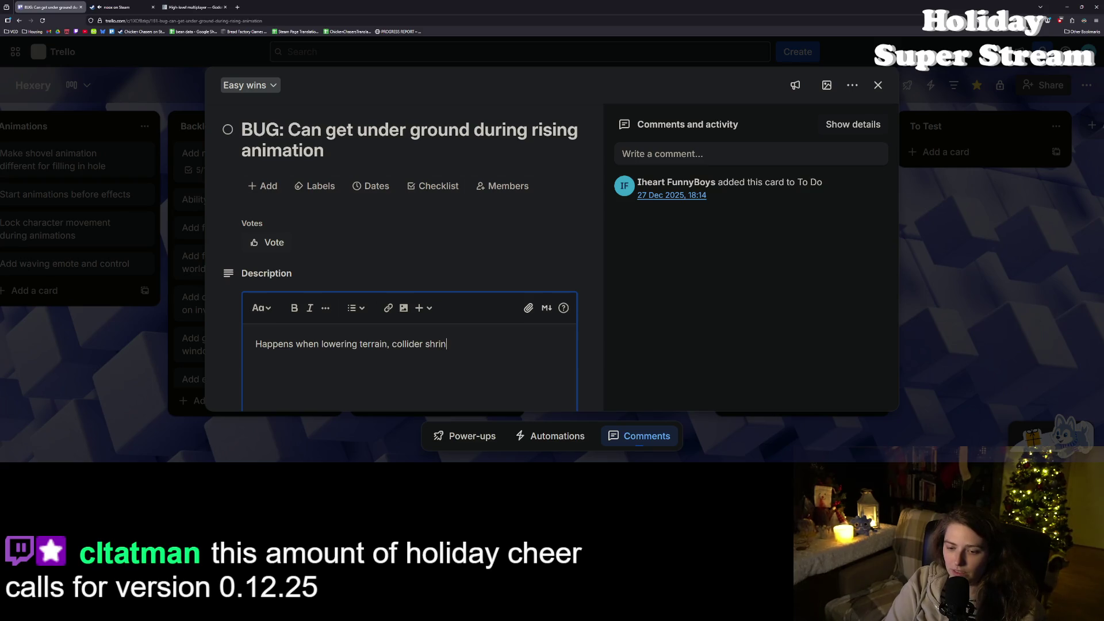
{"action": "type", "text": "ks faster than "}
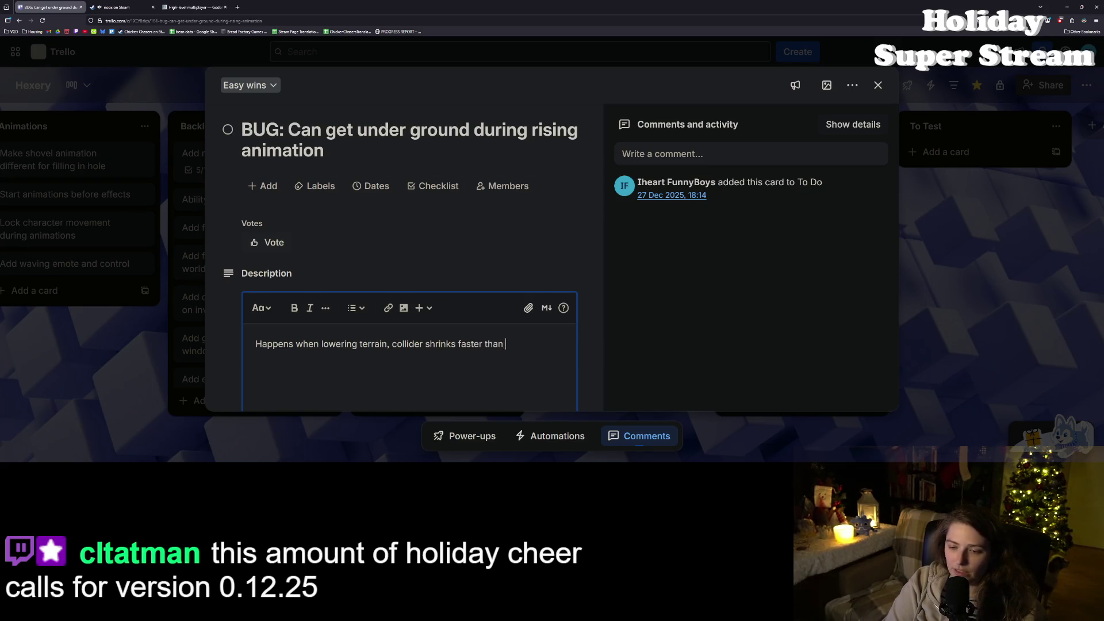
{"action": "type", "text": "ground falls"}
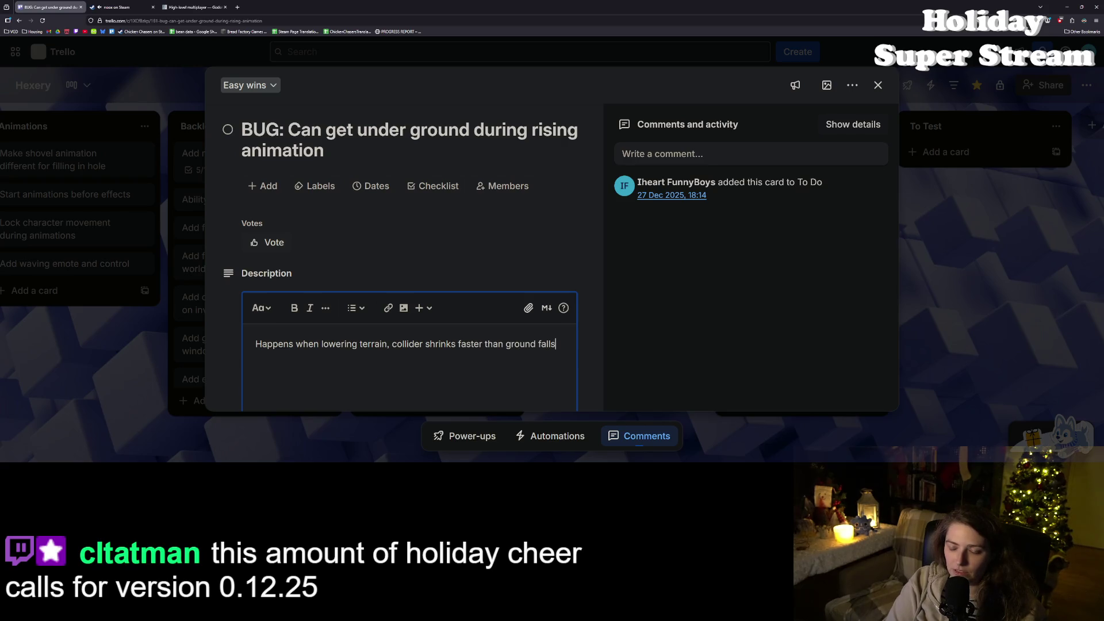
{"action": "key", "text": "BackSpace"}
{"action": "key", "text": "BackSpace"}
{"action": "type", "text": "cl"}
{"action": "key", "text": "Return"}
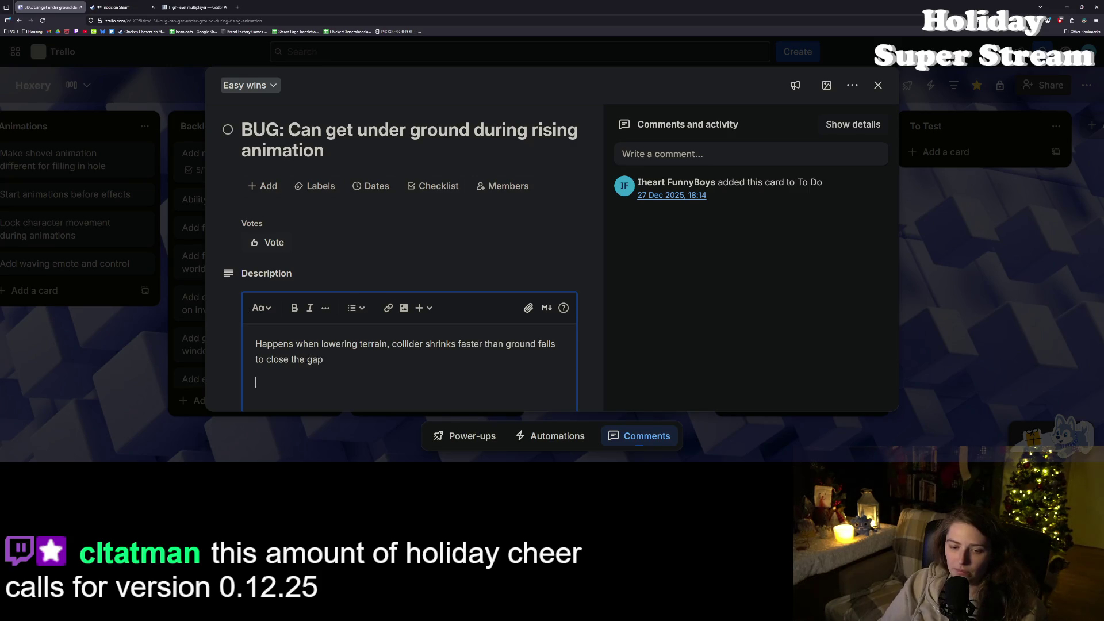
{"action": "left_click", "coordinate": [878, 85]}
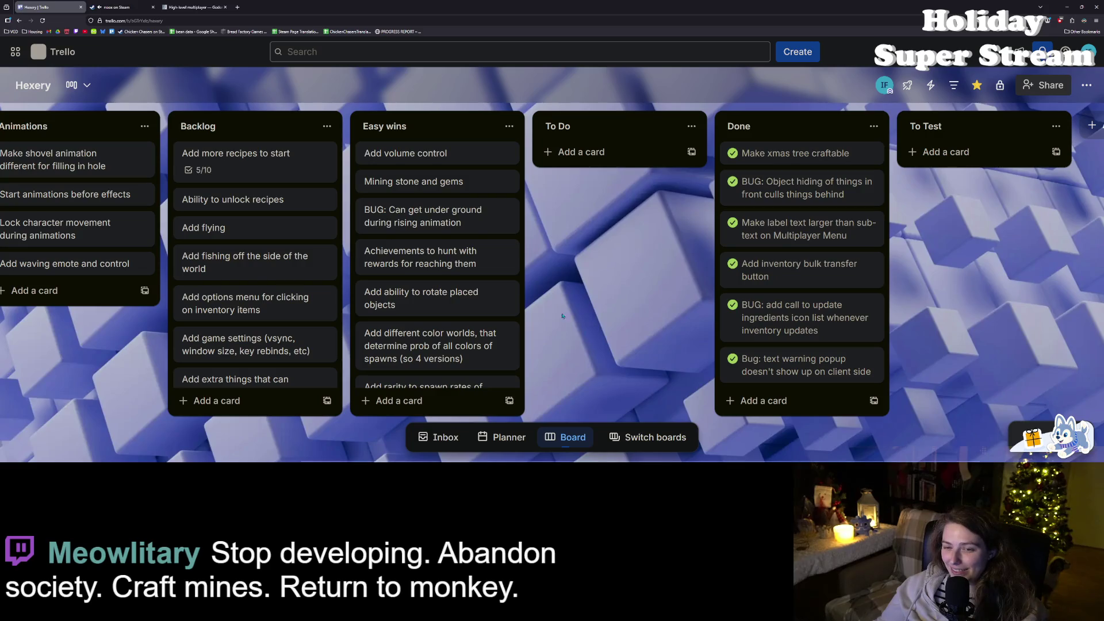
Step: Scroll the Hexery board down and back up to review the lists
{"action": "scroll", "coordinate": [479, 305], "scroll_direction": "down", "scroll_amount": 1}
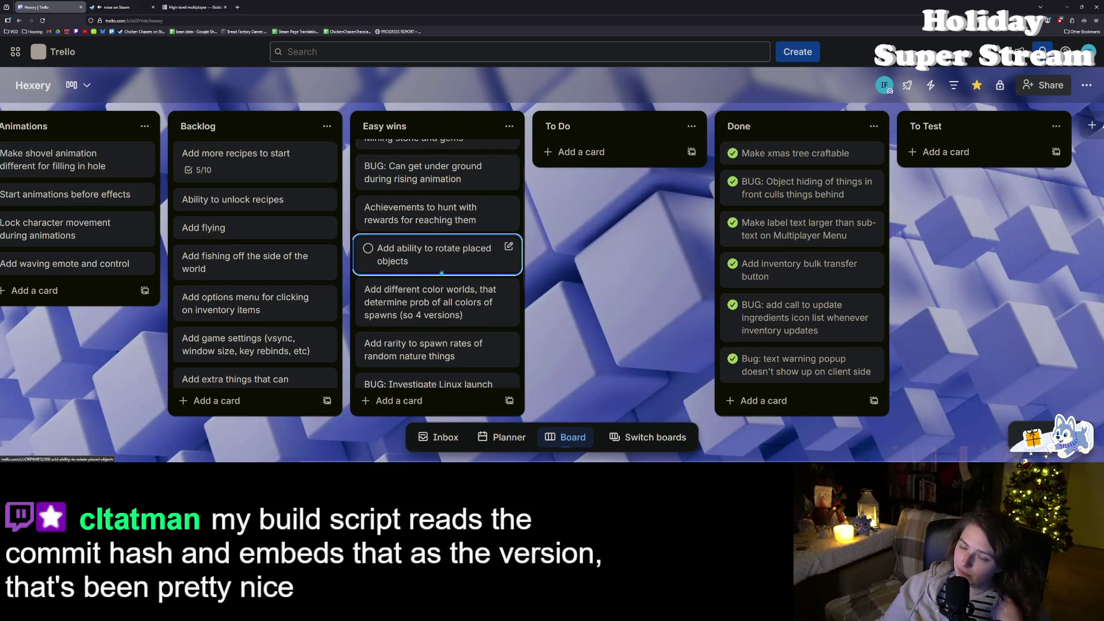
{"action": "scroll", "coordinate": [441, 272], "scroll_direction": "up", "scroll_amount": 1}
Step: Drag the 'Achievements to hunt with rewards' card from Easy wins into To Do, then return to Godot
{"action": "left_click_drag", "start_coordinate": [437, 259], "coordinate": [629, 190]}
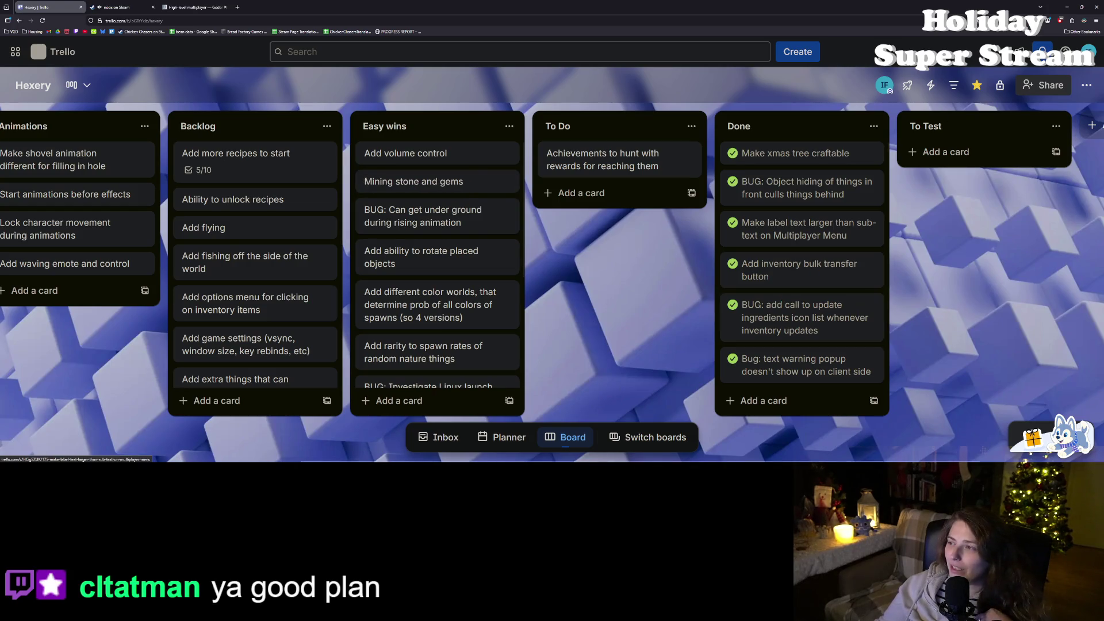
{"action": "key", "text": "alt+Tab"}
Step: Find lantern.obj in the FileSystem dock and preview the lantern models in a widened inspector
{"action": "scroll", "coordinate": [123, 425], "scroll_direction": "down", "scroll_amount": 10}
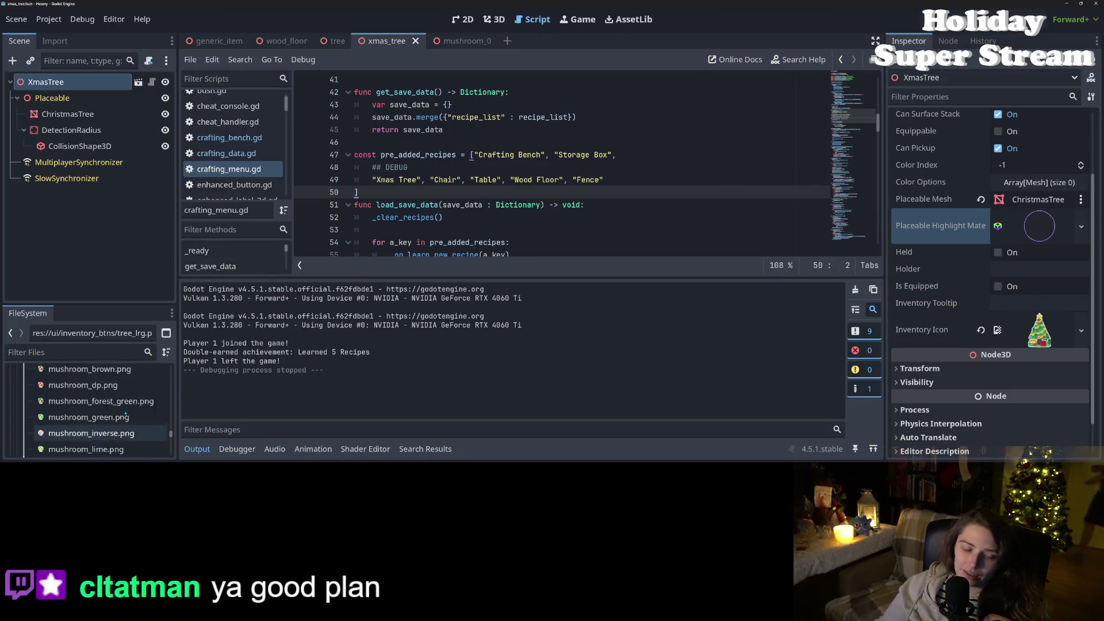
{"action": "scroll", "coordinate": [123, 424], "scroll_direction": "down", "scroll_amount": 10}
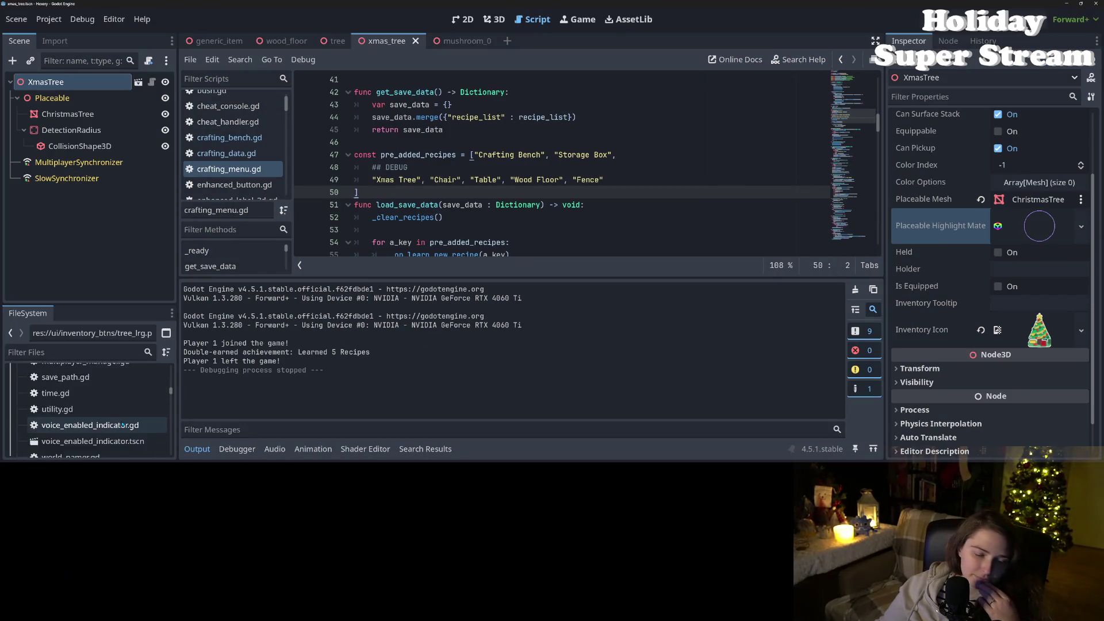
{"action": "scroll", "coordinate": [123, 425], "scroll_direction": "up", "scroll_amount": 5}
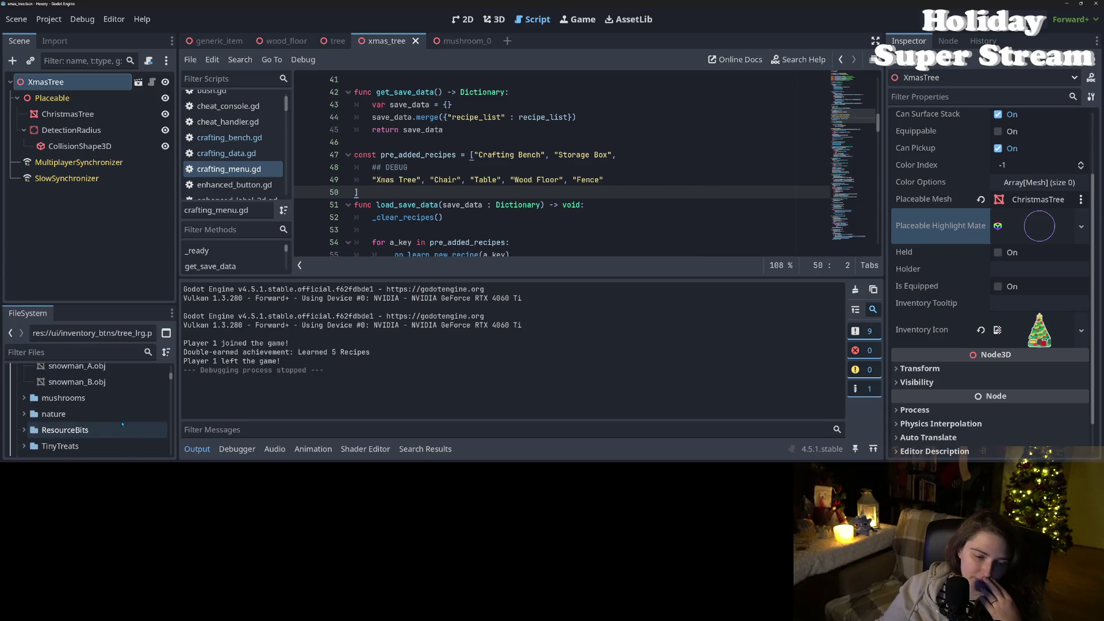
{"action": "left_click_drag", "start_coordinate": [132, 305], "coordinate": [131, 138]}
{"action": "left_click", "coordinate": [92, 264]}
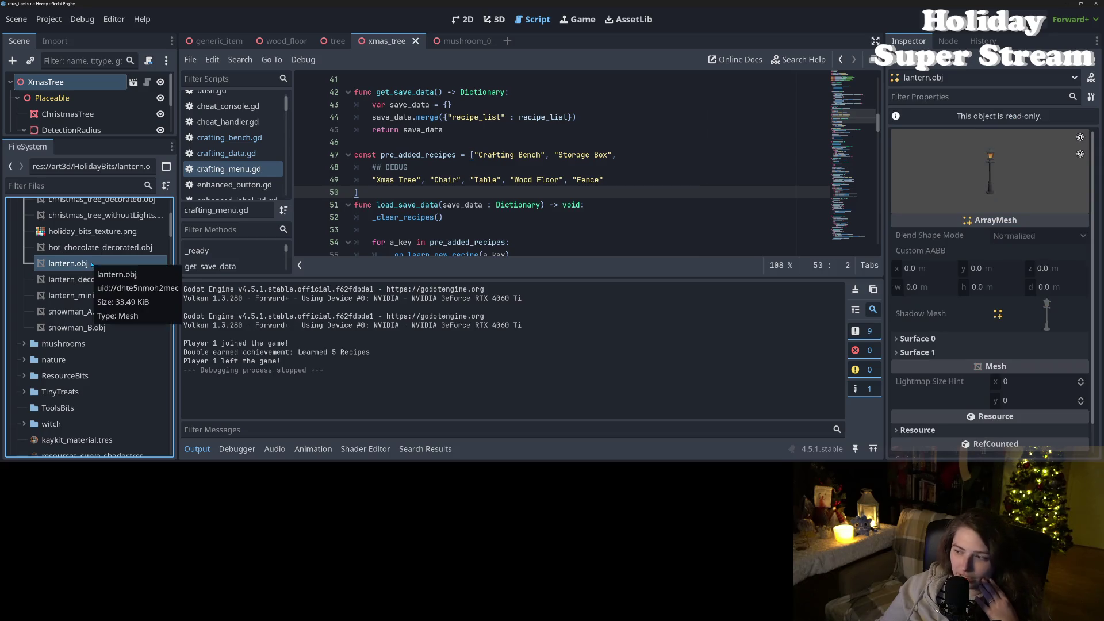
{"action": "key", "text": "Down"}
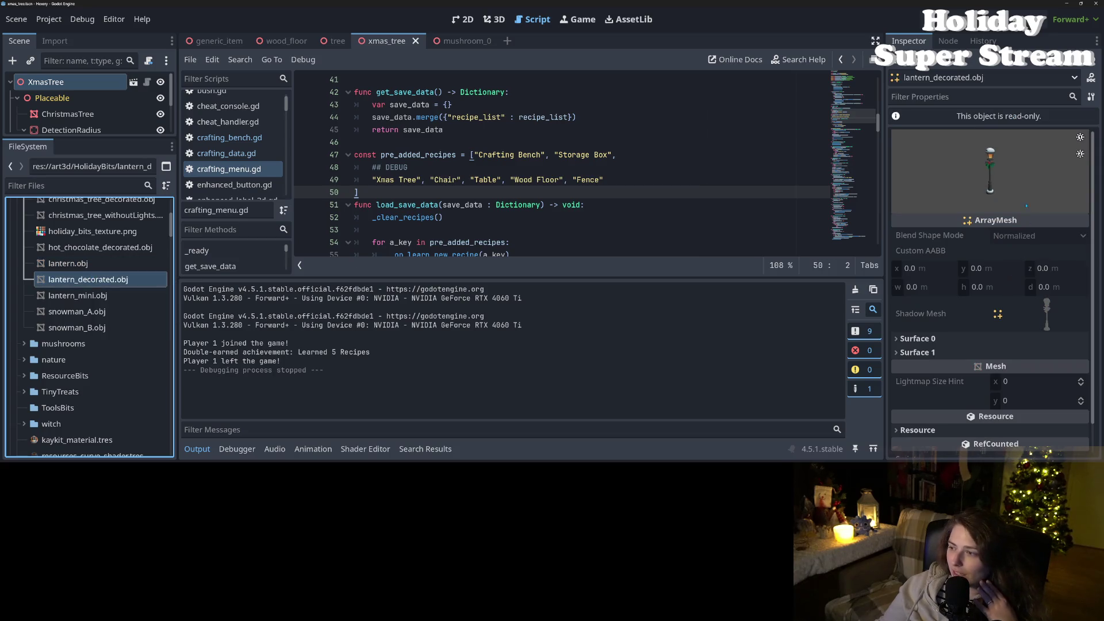
{"action": "left_click_drag", "start_coordinate": [883, 185], "coordinate": [583, 185]}
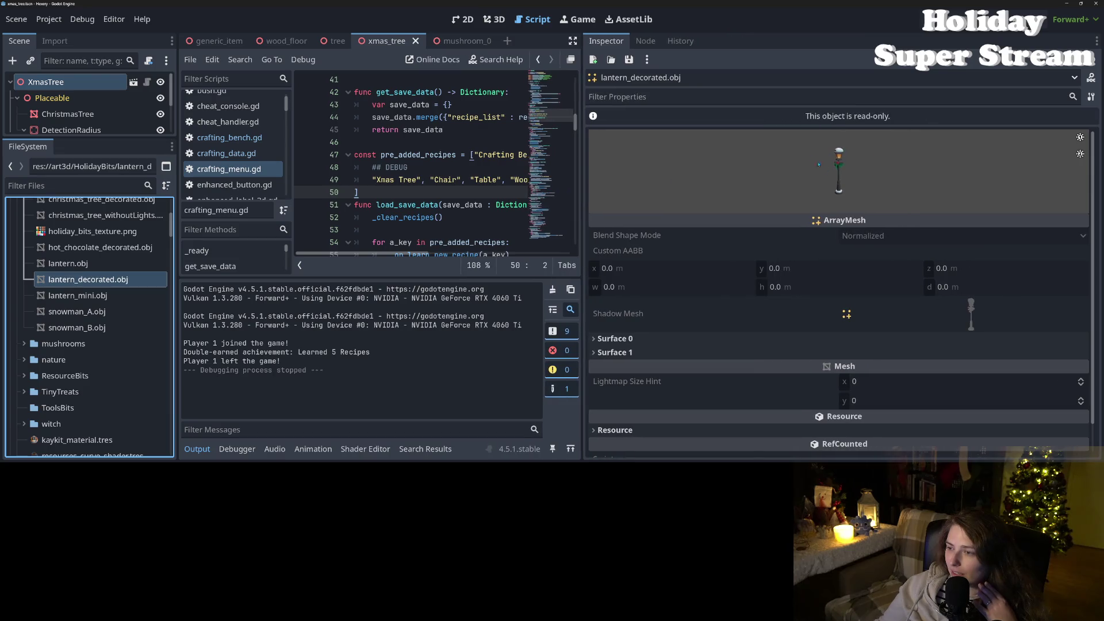
Step: Reimport lantern.obj from the Import tab, keeping 'OBJ as Mesh'
{"action": "left_click", "coordinate": [82, 263]}
{"action": "right_click", "coordinate": [79, 263]}
{"action": "left_click", "coordinate": [52, 263]}
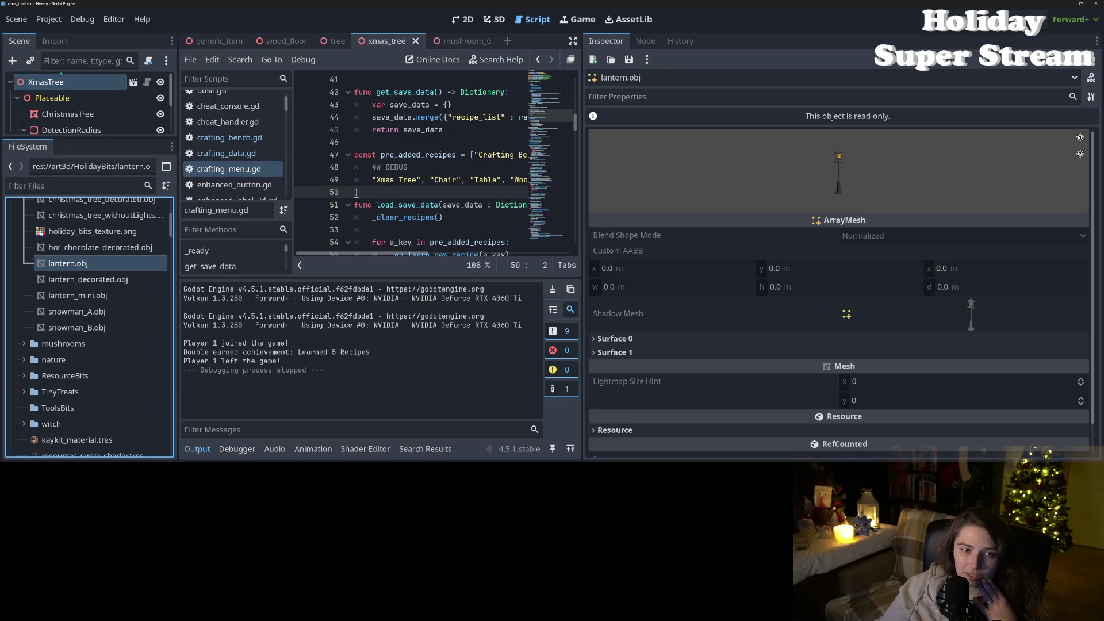
{"action": "left_click", "coordinate": [55, 41]}
{"action": "left_click", "coordinate": [89, 125]}
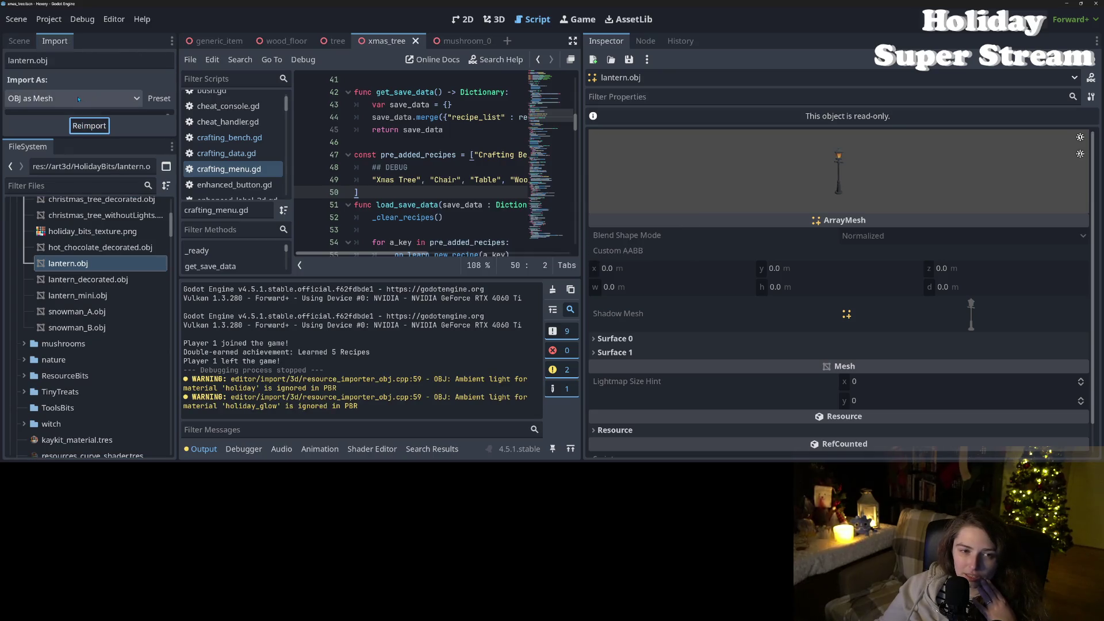
Step: Place the lantern beside the Christmas tree in xmas_tree's 3D view and enlarge the viewport
{"action": "left_click_drag", "start_coordinate": [97, 200], "coordinate": [460, 42]}
{"action": "left_click", "coordinate": [494, 19]}
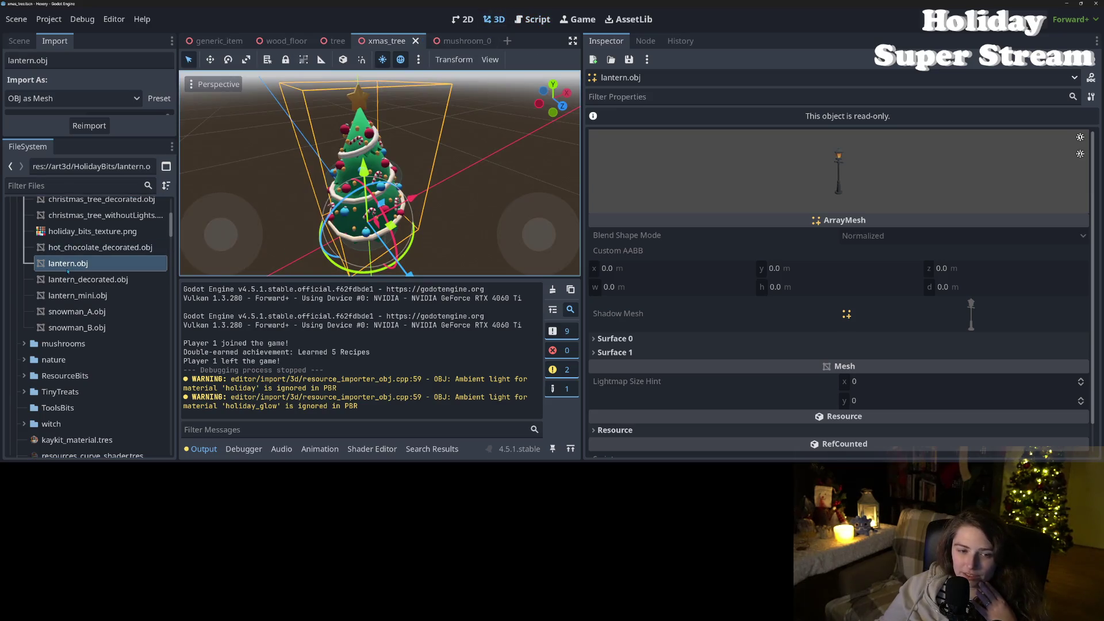
{"action": "mouse_move", "coordinate": [68, 270]}
{"action": "left_mouse_down"}
{"action": "mouse_move", "coordinate": [506, 247]}
{"action": "mouse_move", "coordinate": [466, 224]}
{"action": "left_mouse_up"}
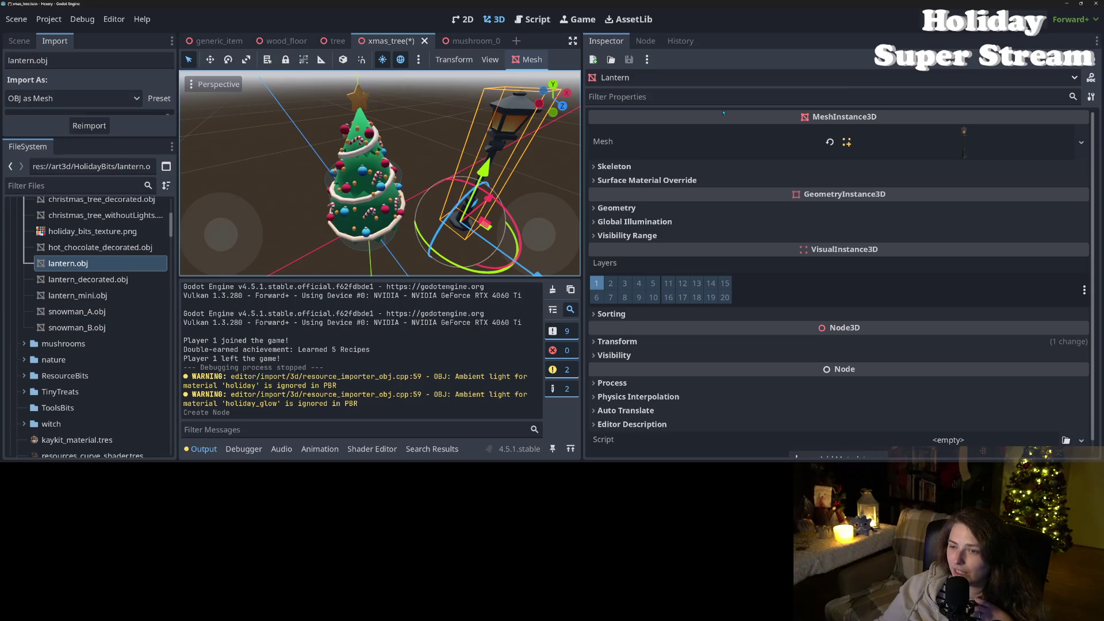
{"action": "left_click_drag", "start_coordinate": [581, 113], "coordinate": [979, 241]}
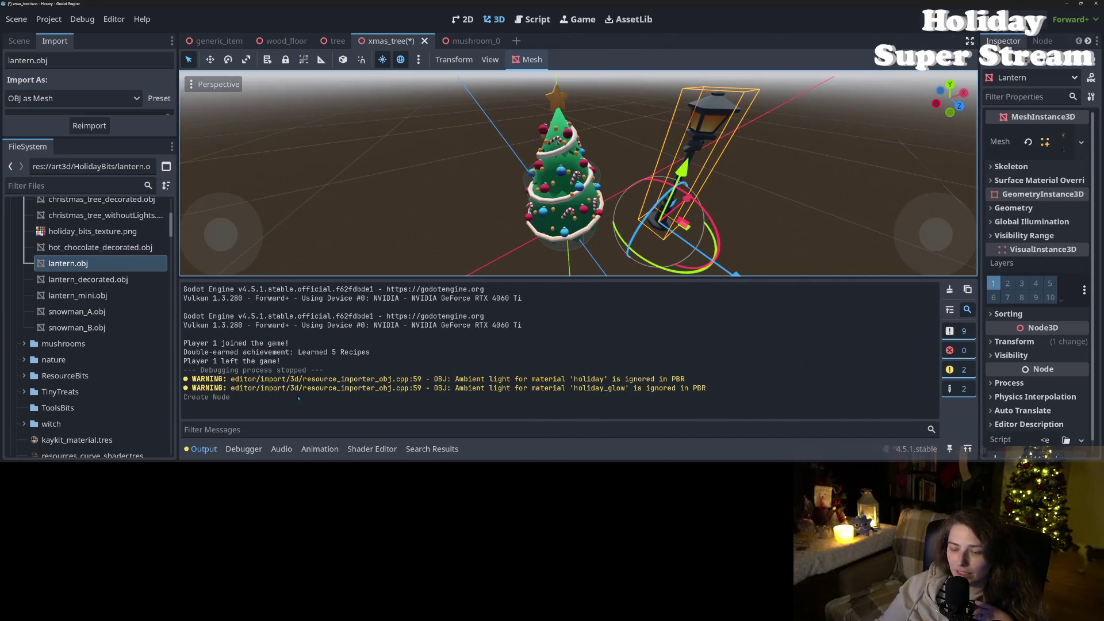
{"action": "left_click", "coordinate": [204, 450]}
{"action": "scroll", "coordinate": [734, 386], "scroll_direction": "down", "scroll_amount": 5}
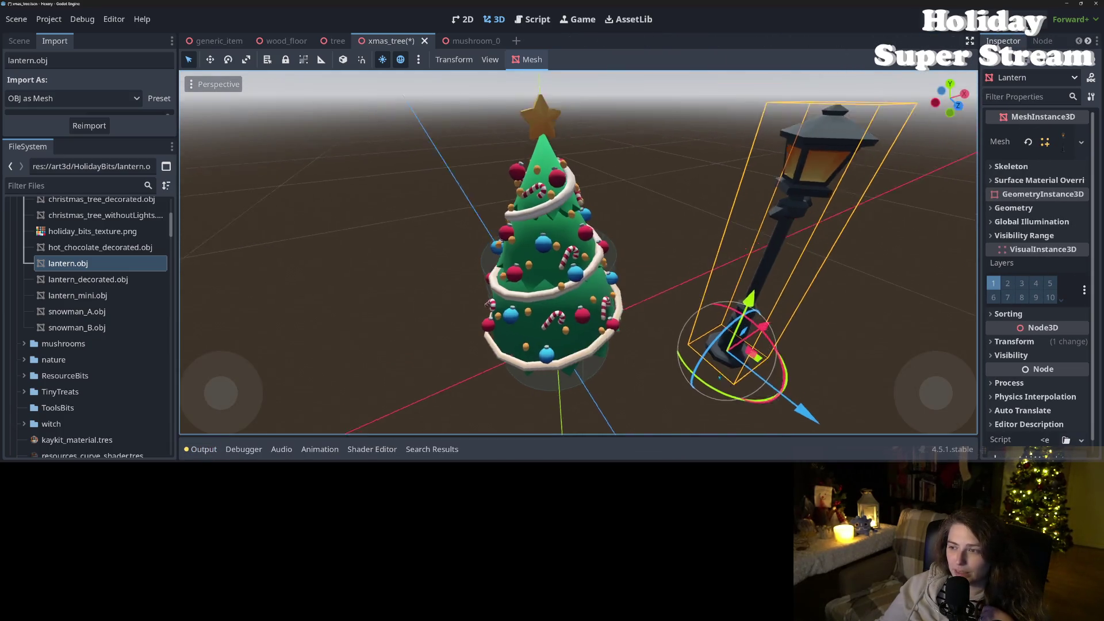
{"action": "left_click_drag", "start_coordinate": [734, 385], "coordinate": [675, 358]}
{"action": "scroll", "coordinate": [675, 358], "scroll_direction": "up", "scroll_amount": 2}
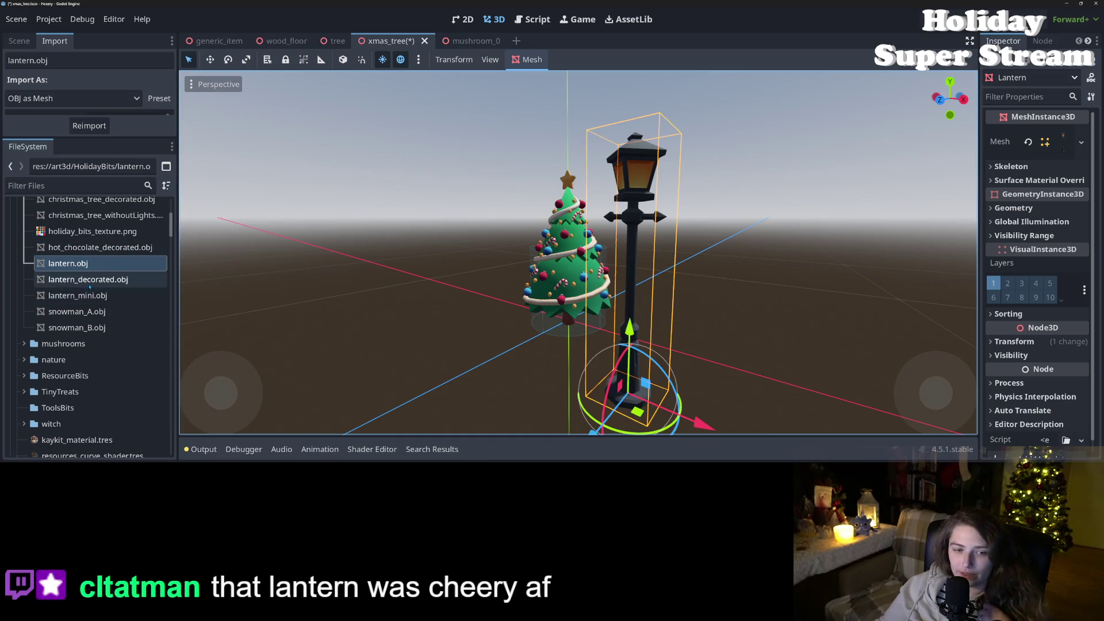
Step: Drop the decorated lantern and the hot chocolate mug near the tree
{"action": "mouse_move", "coordinate": [86, 280]}
{"action": "left_mouse_down"}
{"action": "mouse_move", "coordinate": [831, 405]}
{"action": "mouse_move", "coordinate": [746, 411]}
{"action": "left_mouse_up"}
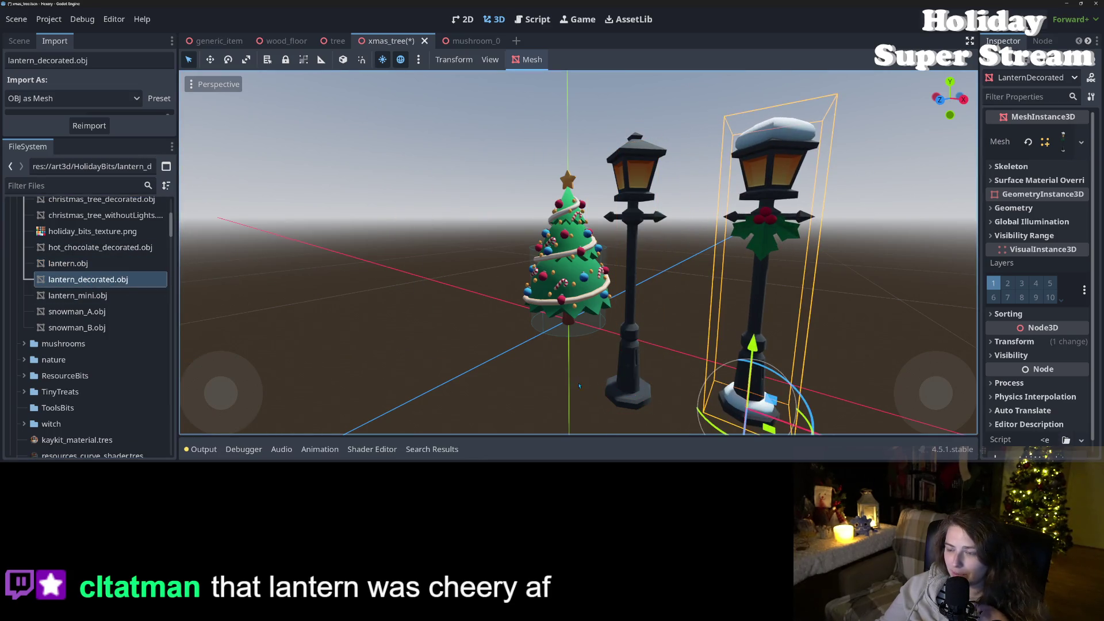
{"action": "left_click_drag", "start_coordinate": [580, 385], "coordinate": [506, 373]}
{"action": "scroll", "coordinate": [137, 314], "scroll_direction": "up", "scroll_amount": 2}
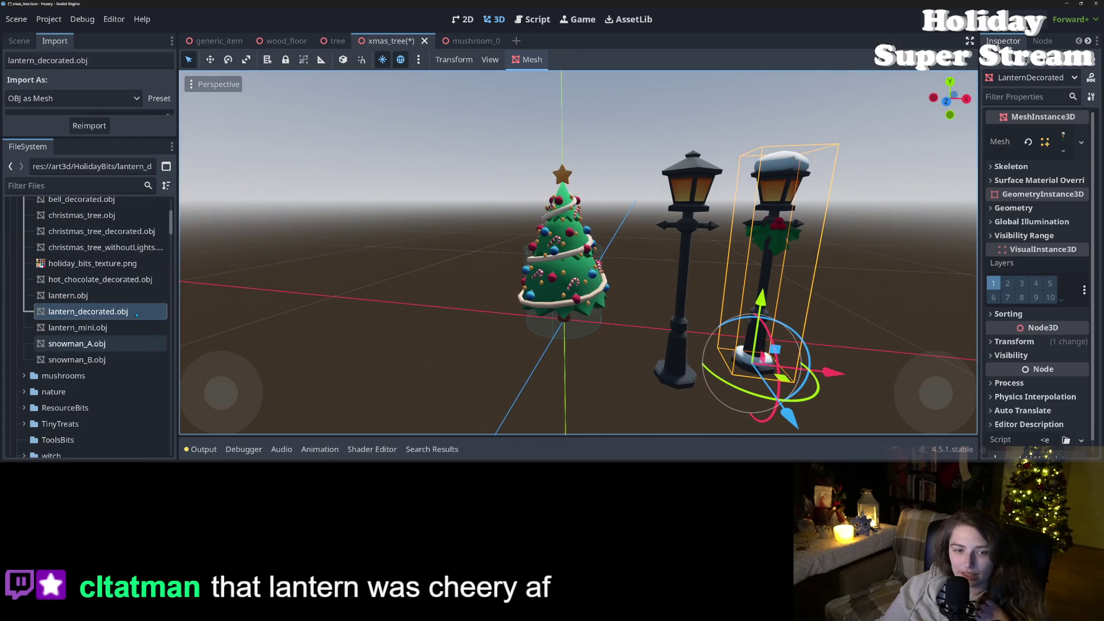
{"action": "mouse_move", "coordinate": [101, 280]}
{"action": "left_mouse_down"}
{"action": "mouse_move", "coordinate": [629, 397]}
{"action": "mouse_move", "coordinate": [679, 381]}
{"action": "left_mouse_up"}
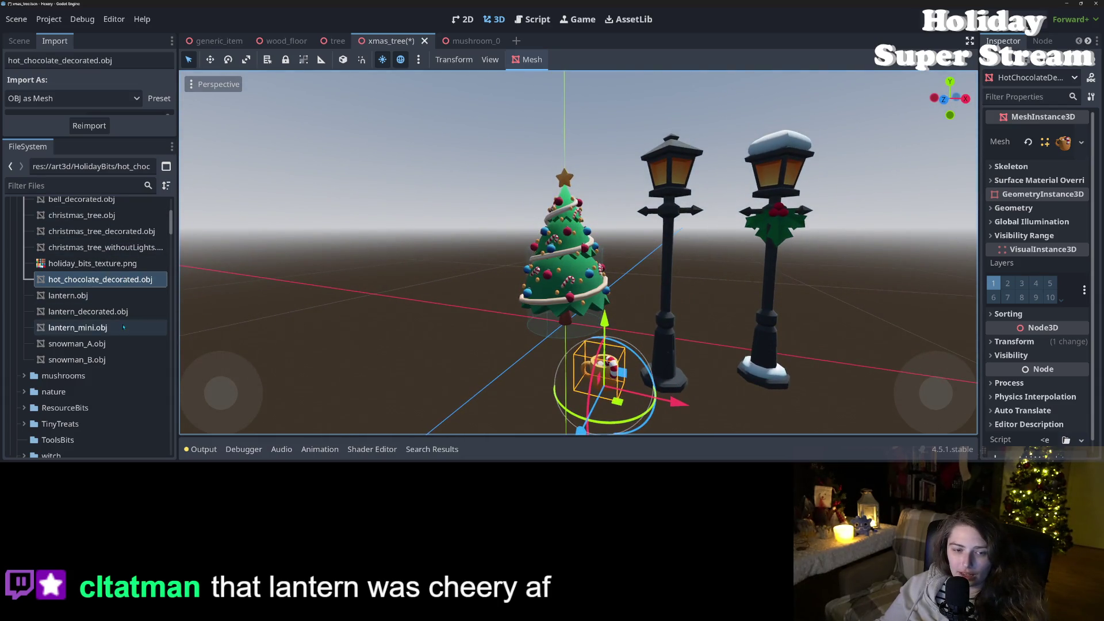
{"action": "scroll", "coordinate": [122, 332], "scroll_direction": "up", "scroll_amount": 2}
Step: Add the snowman models and the decorated bell beside the tree
{"action": "mouse_move", "coordinate": [78, 375]}
{"action": "left_mouse_down"}
{"action": "mouse_move", "coordinate": [501, 361]}
{"action": "mouse_move", "coordinate": [115, 380]}
{"action": "mouse_move", "coordinate": [415, 339]}
{"action": "mouse_move", "coordinate": [371, 337]}
{"action": "left_mouse_up"}
{"action": "scroll", "coordinate": [455, 377], "scroll_direction": "down", "scroll_amount": 5}
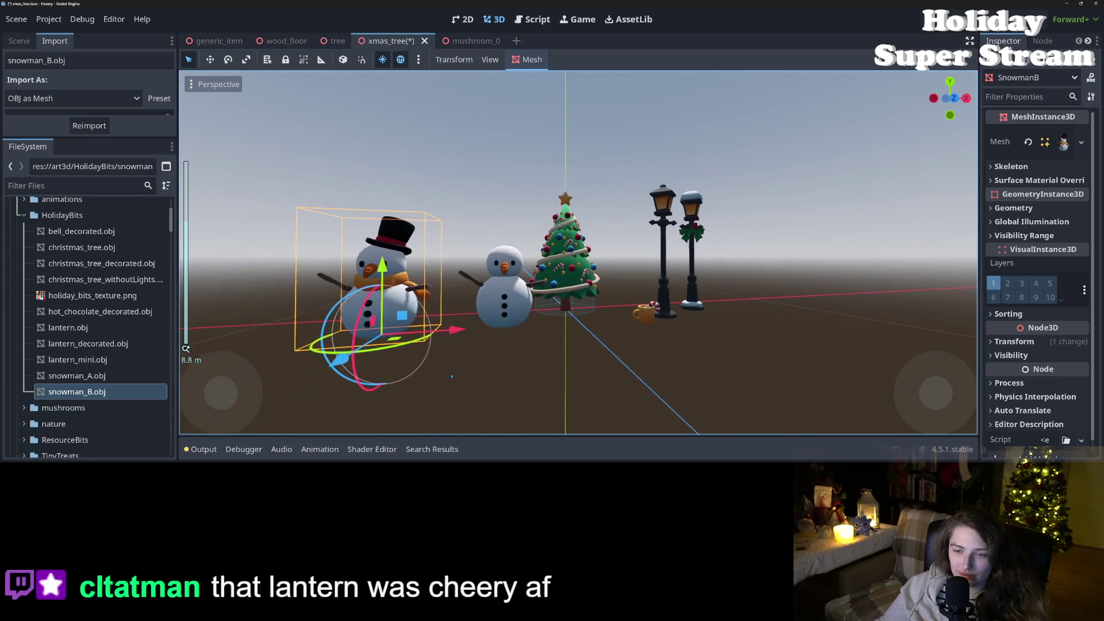
{"action": "left_click_drag", "start_coordinate": [455, 377], "coordinate": [259, 345]}
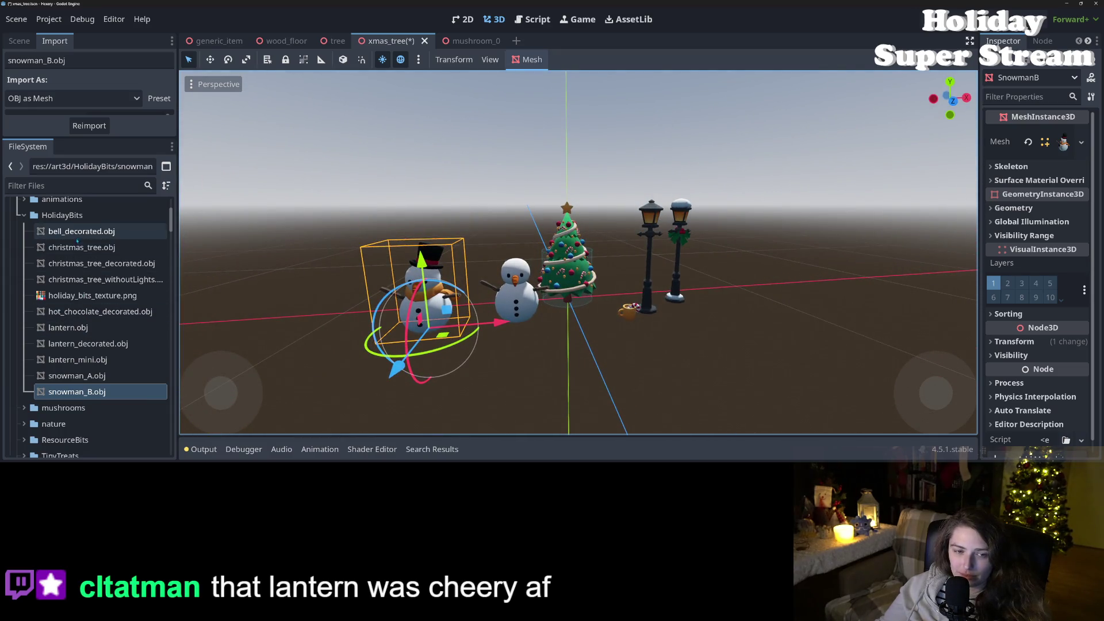
{"action": "mouse_move", "coordinate": [80, 232]}
{"action": "left_mouse_down"}
{"action": "mouse_move", "coordinate": [218, 282]}
{"action": "mouse_move", "coordinate": [553, 322]}
{"action": "mouse_move", "coordinate": [618, 342]}
{"action": "mouse_move", "coordinate": [610, 333]}
{"action": "mouse_move", "coordinate": [651, 365]}
{"action": "left_mouse_up"}
{"action": "scroll", "coordinate": [626, 342], "scroll_direction": "up", "scroll_amount": 4}
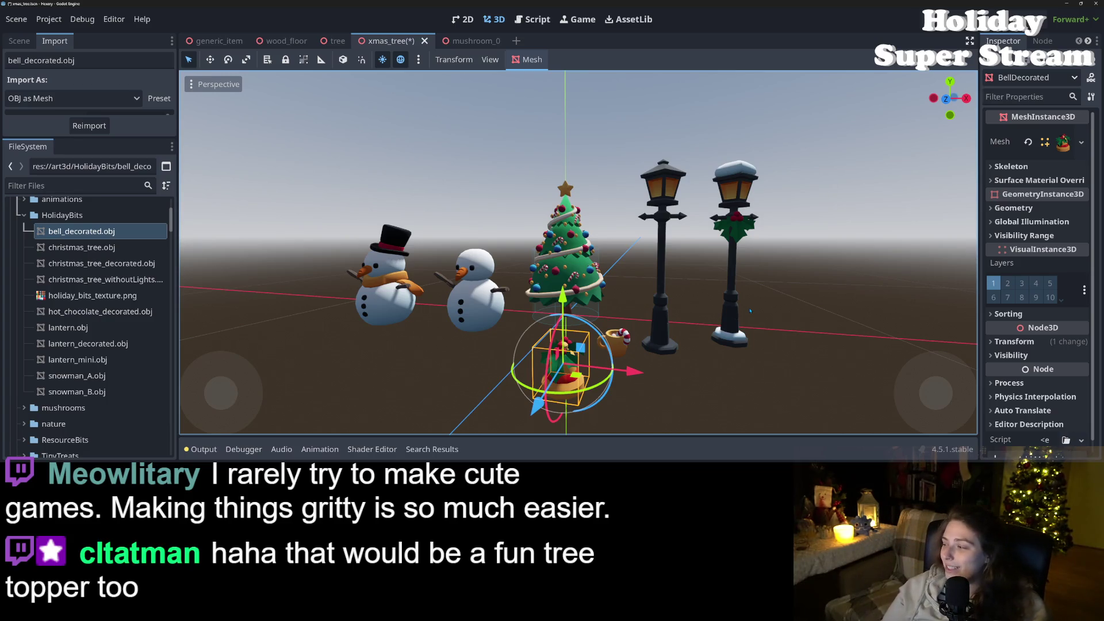
Step: Orbit and zoom the viewport to look down on the snowmen, lanterns and other props
{"action": "mouse_move", "coordinate": [655, 380]}
{"action": "left_mouse_down"}
{"action": "mouse_move", "coordinate": [661, 351]}
{"action": "mouse_move", "coordinate": [655, 391]}
{"action": "mouse_move", "coordinate": [682, 363]}
{"action": "mouse_move", "coordinate": [676, 369]}
{"action": "left_mouse_up"}
{"action": "scroll", "coordinate": [653, 385], "scroll_direction": "down", "scroll_amount": 3}
{"action": "scroll", "coordinate": [687, 355], "scroll_direction": "up", "scroll_amount": 2}
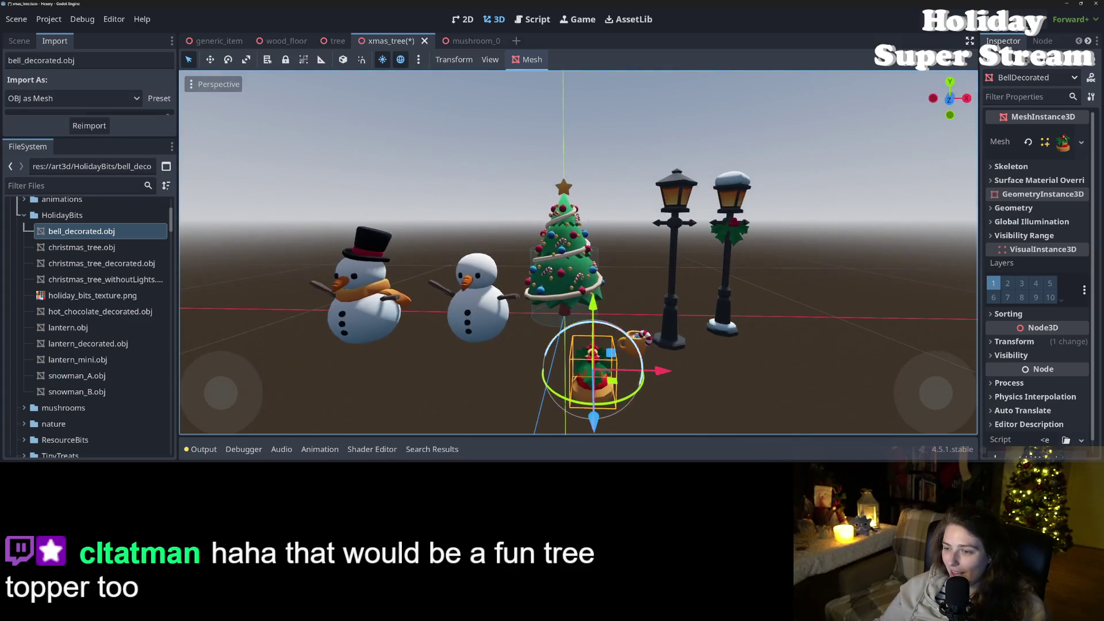
{"action": "scroll", "coordinate": [677, 247], "scroll_direction": "down", "scroll_amount": 2}
{"action": "mouse_move", "coordinate": [676, 247]}
{"action": "left_mouse_down"}
{"action": "mouse_move", "coordinate": [651, 345]}
{"action": "mouse_move", "coordinate": [690, 303]}
{"action": "left_mouse_up"}
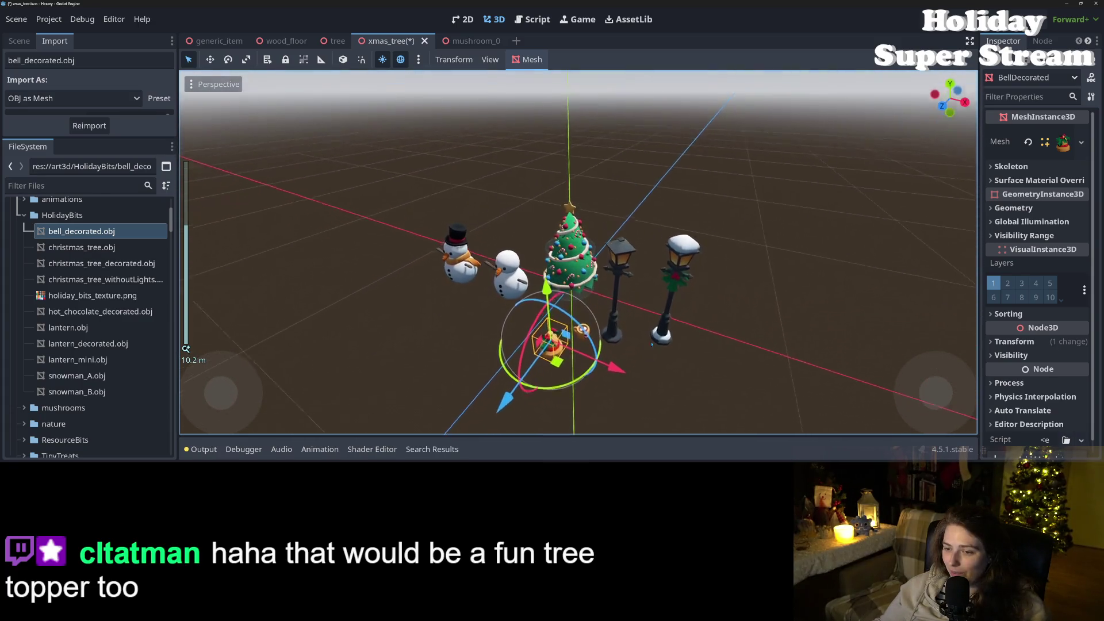
{"action": "scroll", "coordinate": [652, 345], "scroll_direction": "down", "scroll_amount": 4}
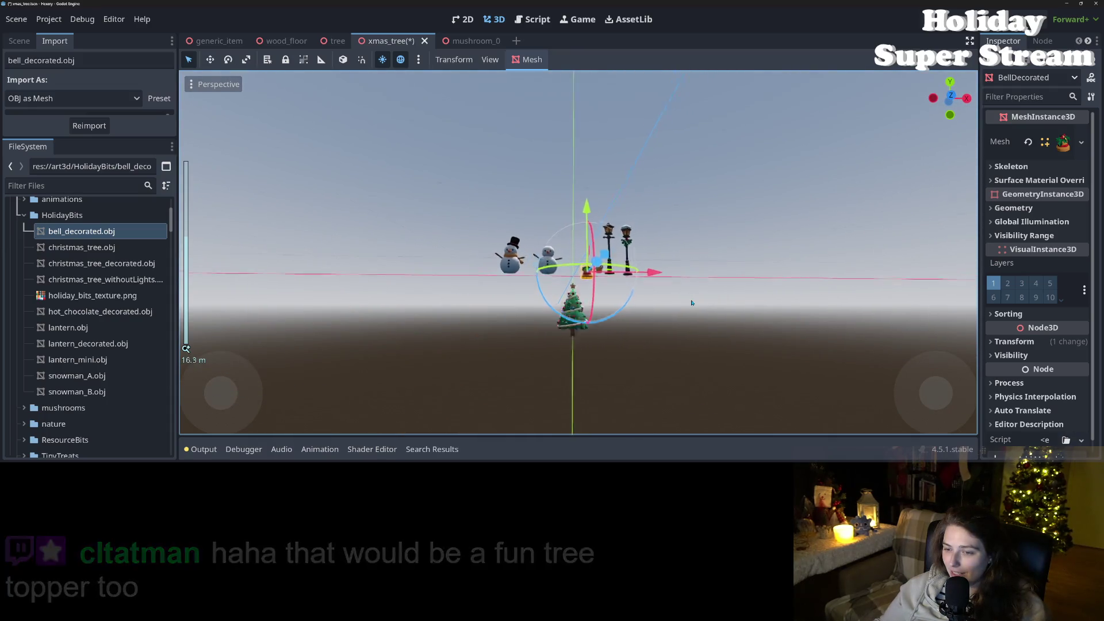
{"action": "scroll", "coordinate": [692, 303], "scroll_direction": "up", "scroll_amount": 10}
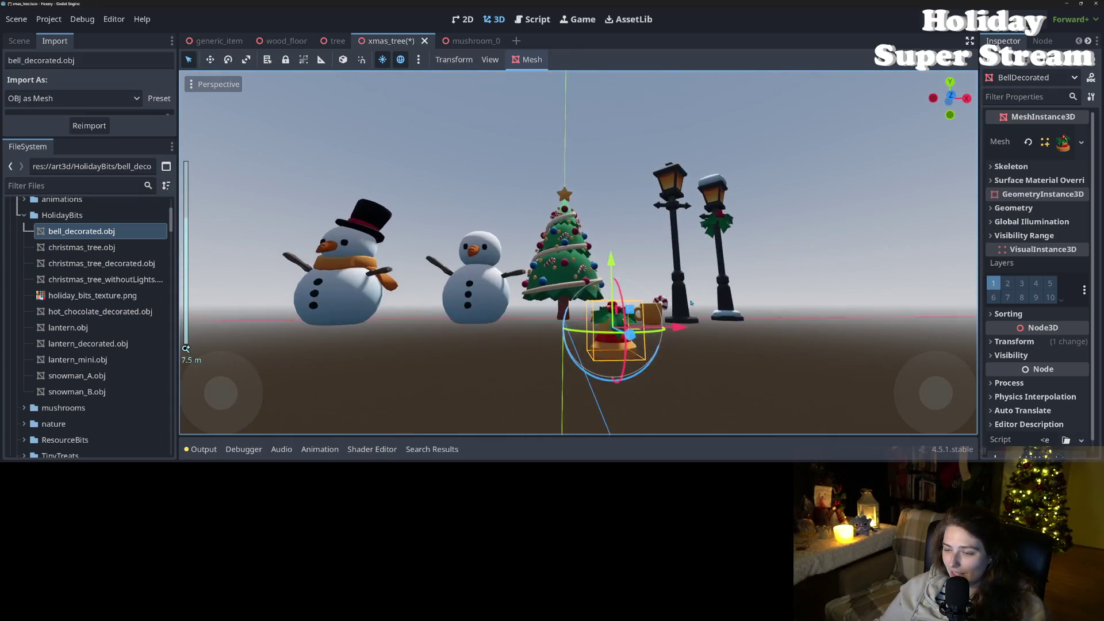
{"action": "scroll", "coordinate": [680, 324], "scroll_direction": "down", "scroll_amount": 1}
{"action": "mouse_move", "coordinate": [680, 323]}
{"action": "left_mouse_down"}
{"action": "mouse_move", "coordinate": [700, 334]}
{"action": "mouse_move", "coordinate": [637, 316]}
{"action": "mouse_move", "coordinate": [512, 237]}
{"action": "left_mouse_up"}
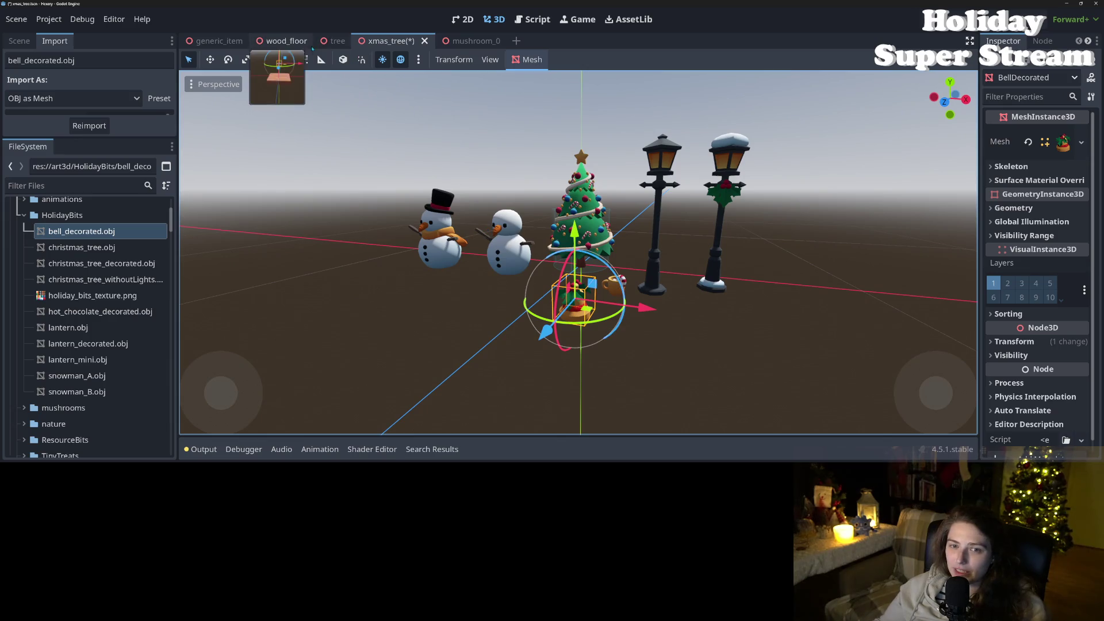
Step: Check the wood_floor scene, then in xmas_tree reimport bell_decorated.obj and select Lantern through BellDecorated
{"action": "left_click", "coordinate": [286, 41]}
{"action": "mouse_move", "coordinate": [667, 299]}
{"action": "left_mouse_down"}
{"action": "mouse_move", "coordinate": [669, 266]}
{"action": "mouse_move", "coordinate": [586, 286]}
{"action": "mouse_move", "coordinate": [638, 221]}
{"action": "left_mouse_up"}
{"action": "scroll", "coordinate": [669, 266], "scroll_direction": "up", "scroll_amount": 3}
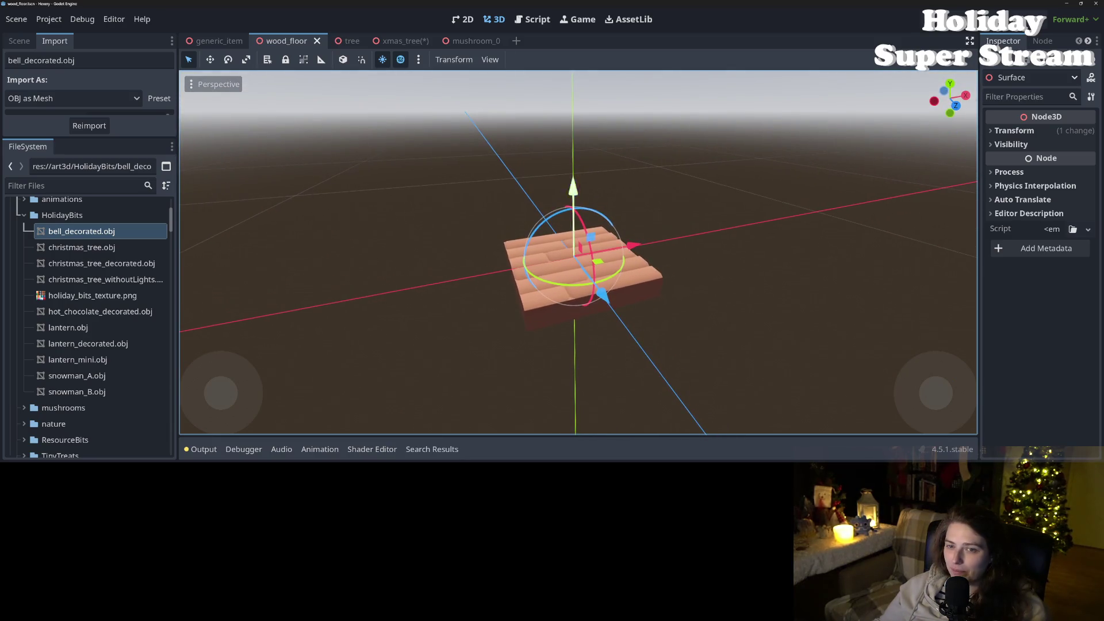
{"action": "left_click", "coordinate": [394, 40]}
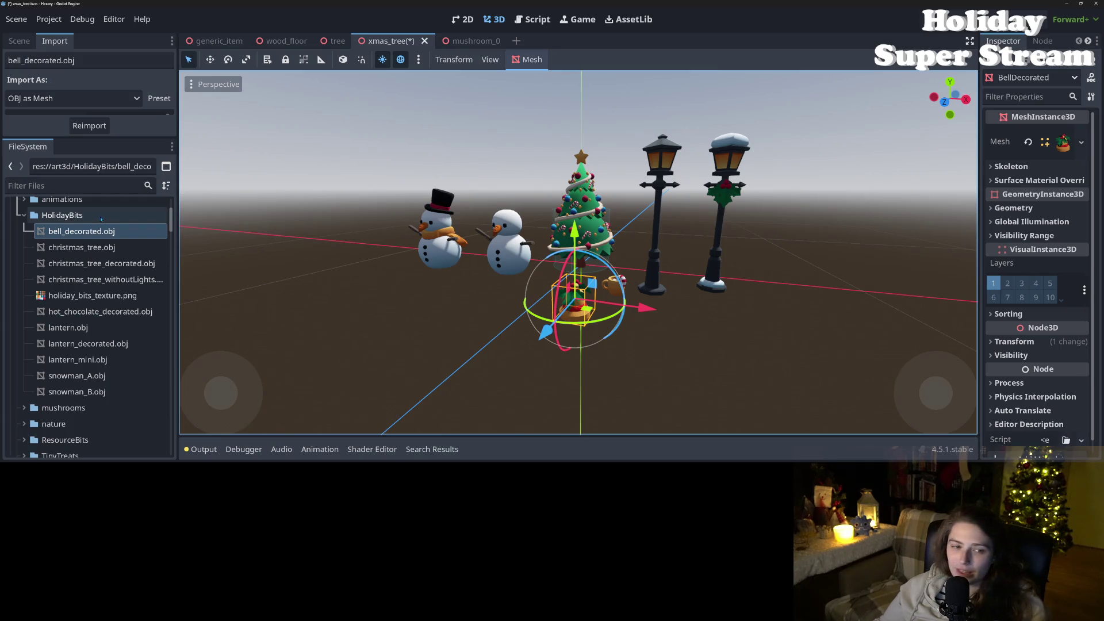
{"action": "left_click", "coordinate": [101, 129]}
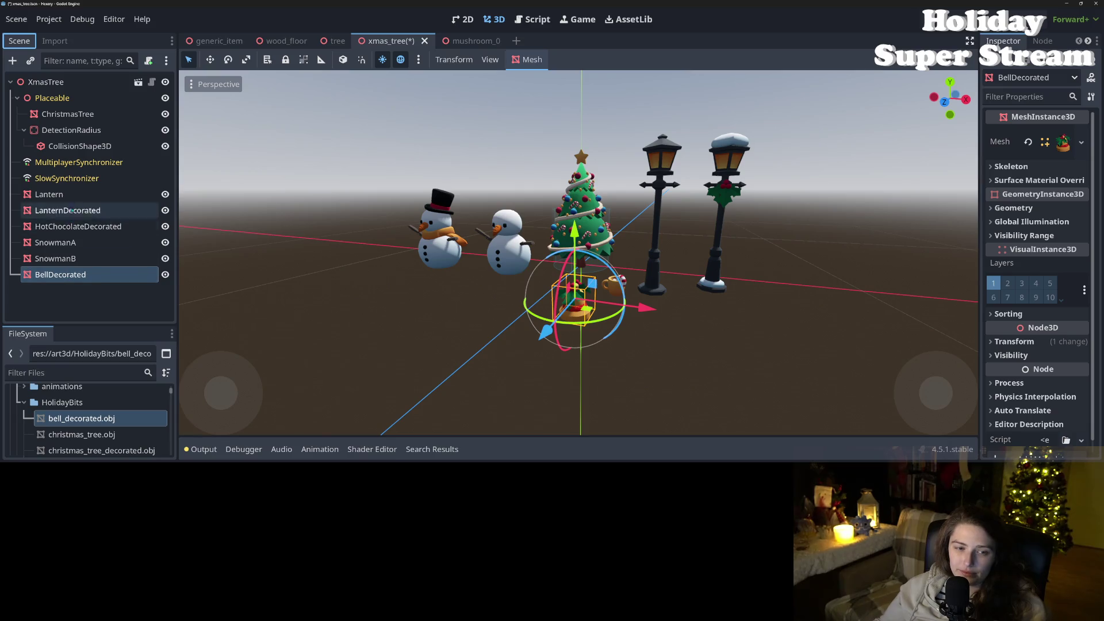
{"action": "left_click", "coordinate": [74, 200], "text": "shift"}
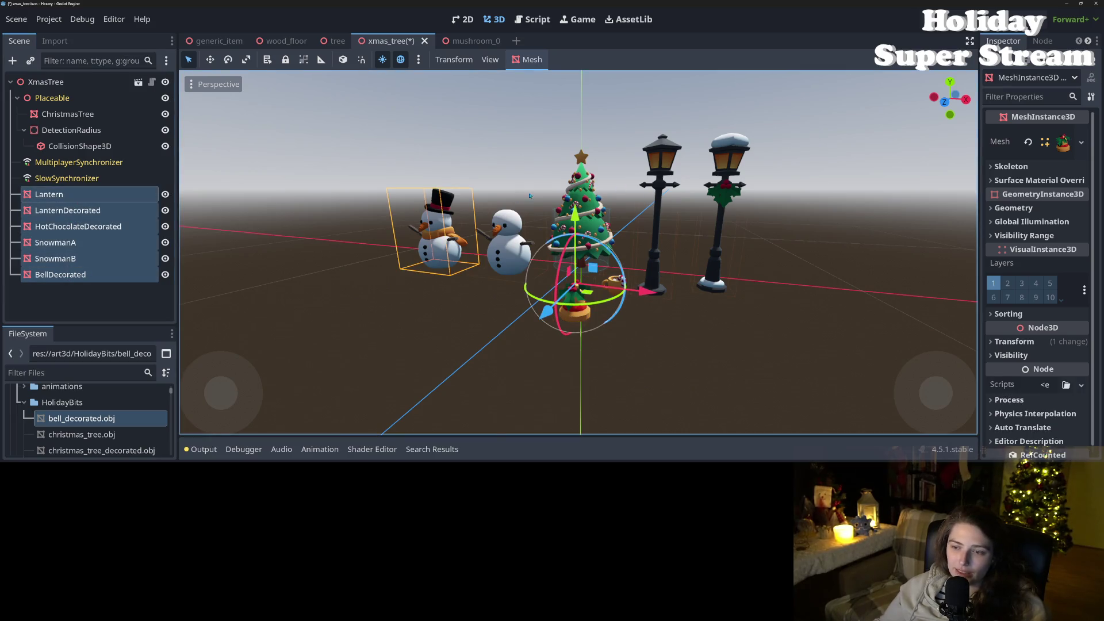
Step: Delete the selected props, save the XmasTree scene with Ctrl+S, and switch to the Trello board
{"action": "key", "text": "Delete"}
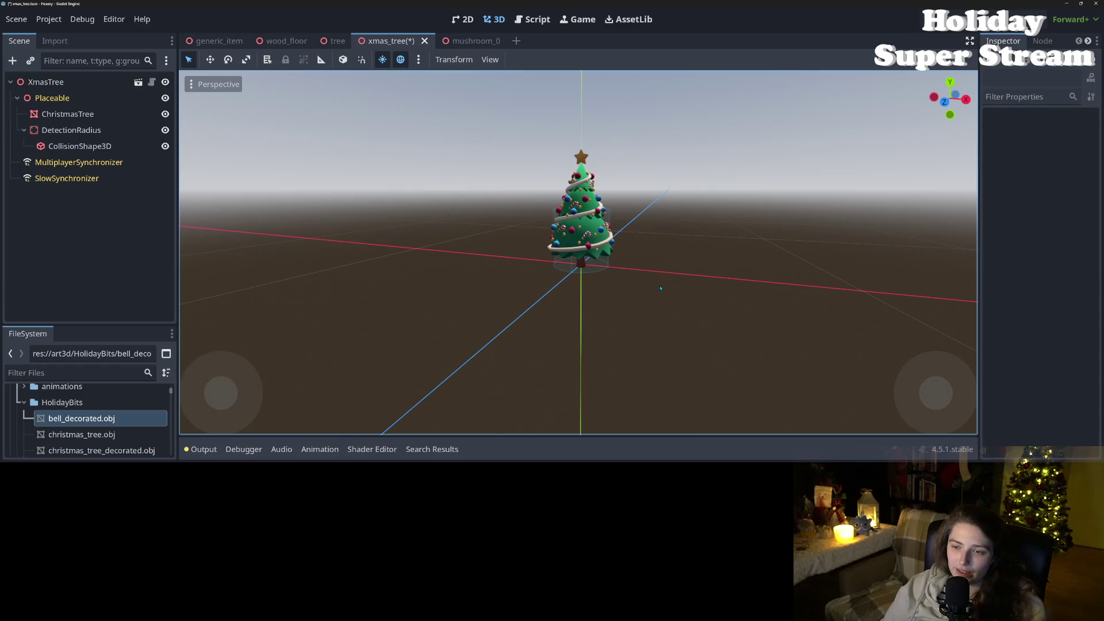
{"action": "key", "text": "ctrl+s"}
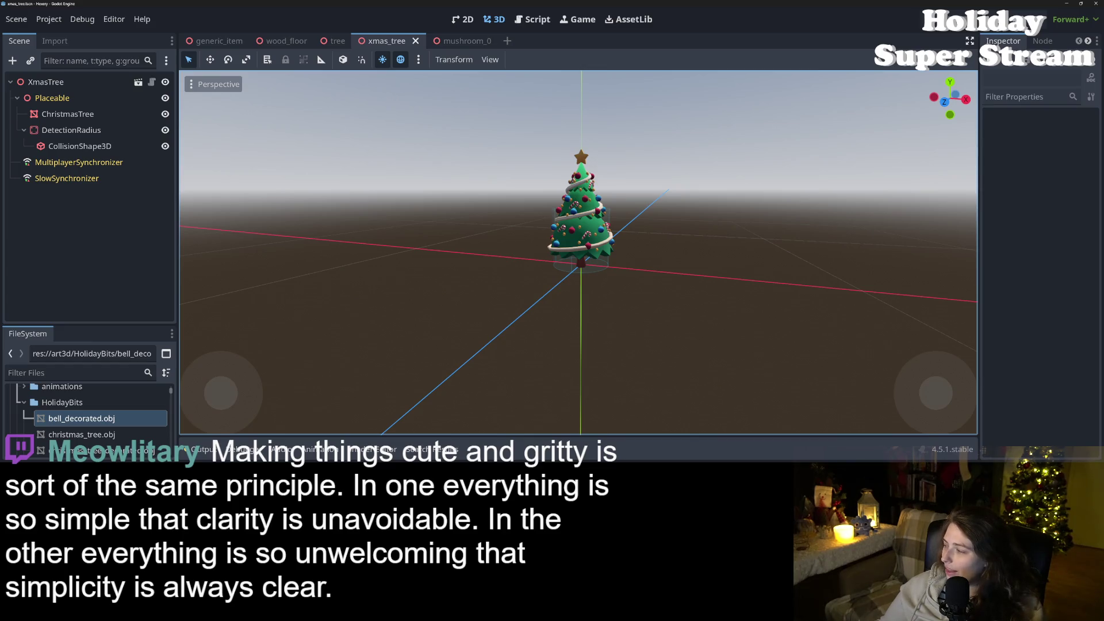
{"action": "key", "text": "alt+Tab"}
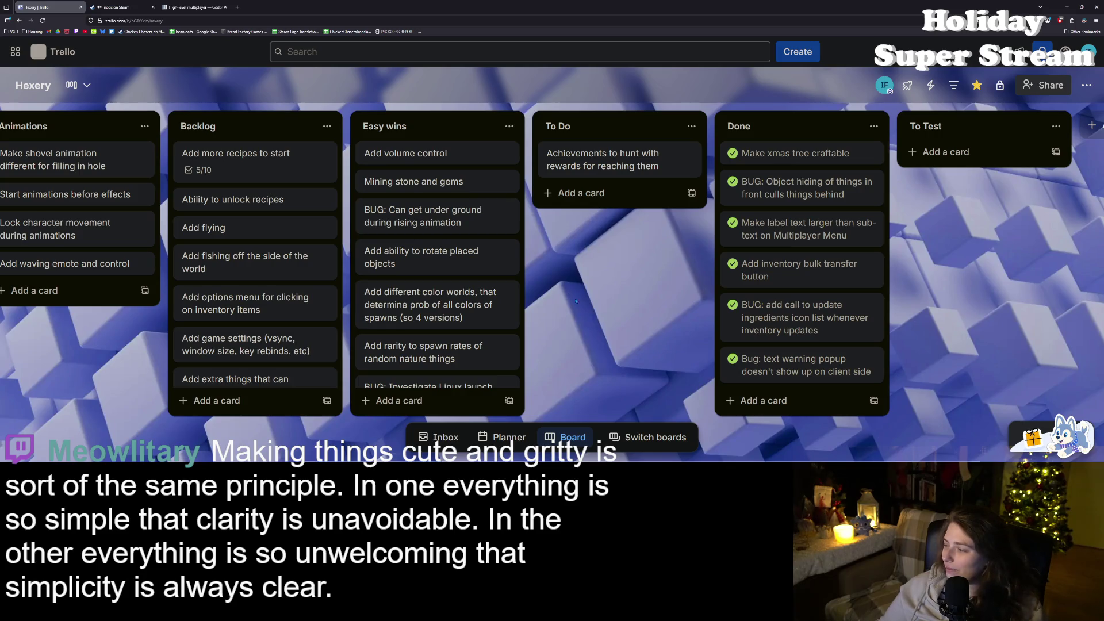
Step: Move Mining stone and gems to To Do, describing it 'Maybe through repeatedly digging rather than a spawned rock?'
{"action": "mouse_move", "coordinate": [413, 181]}
{"action": "left_mouse_down"}
{"action": "mouse_move", "coordinate": [617, 198]}
{"action": "mouse_move", "coordinate": [607, 267]}
{"action": "left_mouse_up"}
{"action": "left_click", "coordinate": [598, 195]}
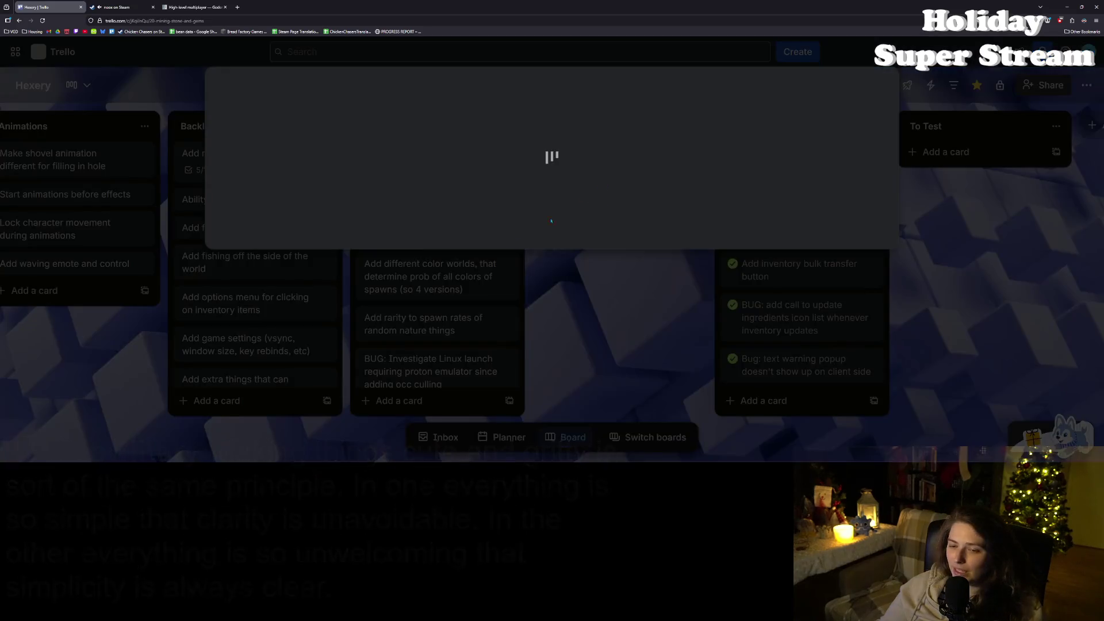
{"action": "left_click", "coordinate": [396, 288]}
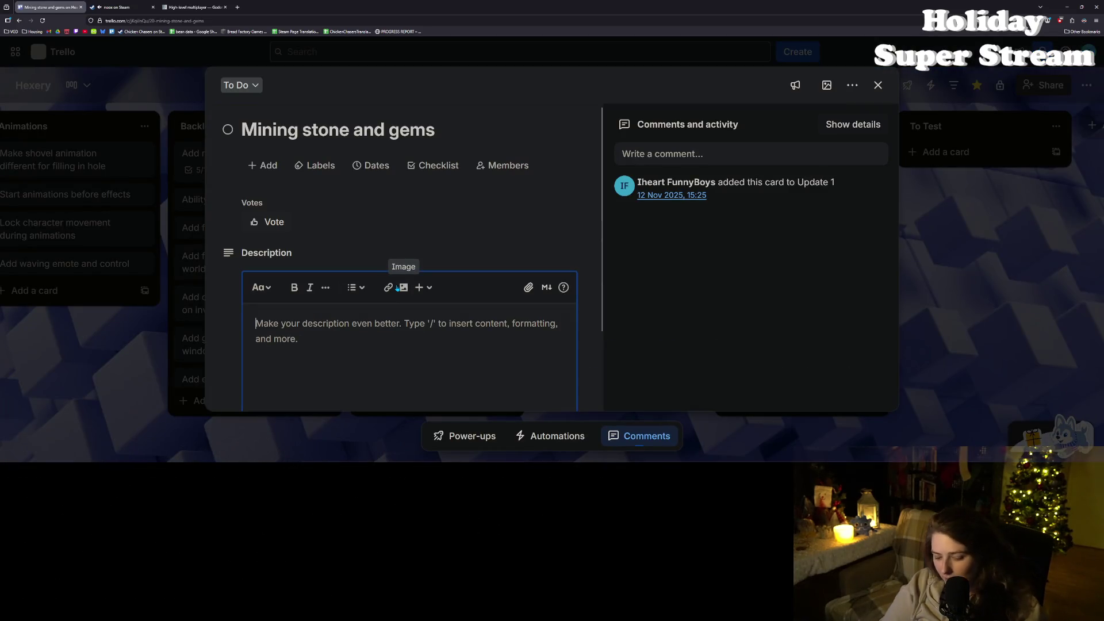
{"action": "type", "text": "Ma"}
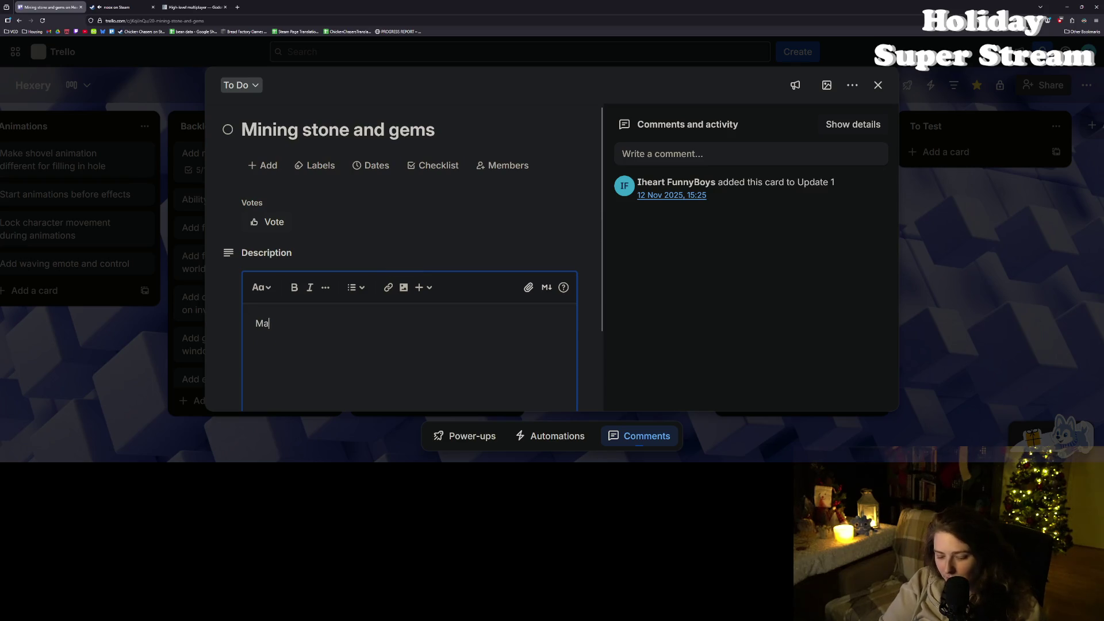
{"action": "type", "text": "ybe through repeatedly digging rather than a spawned rock"}
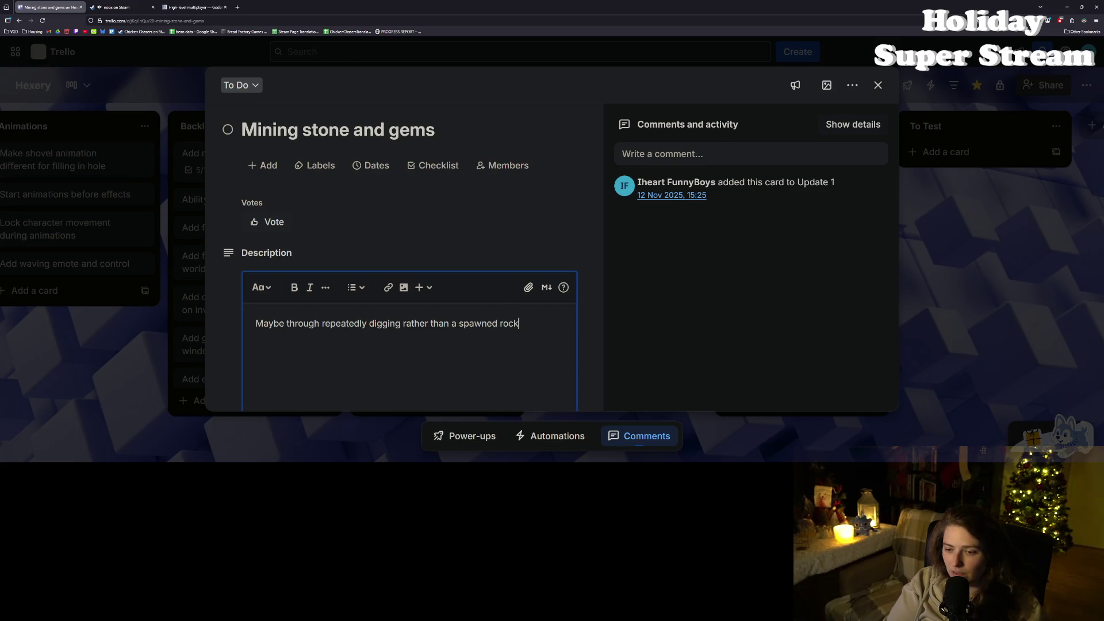
{"action": "key", "text": "Return"}
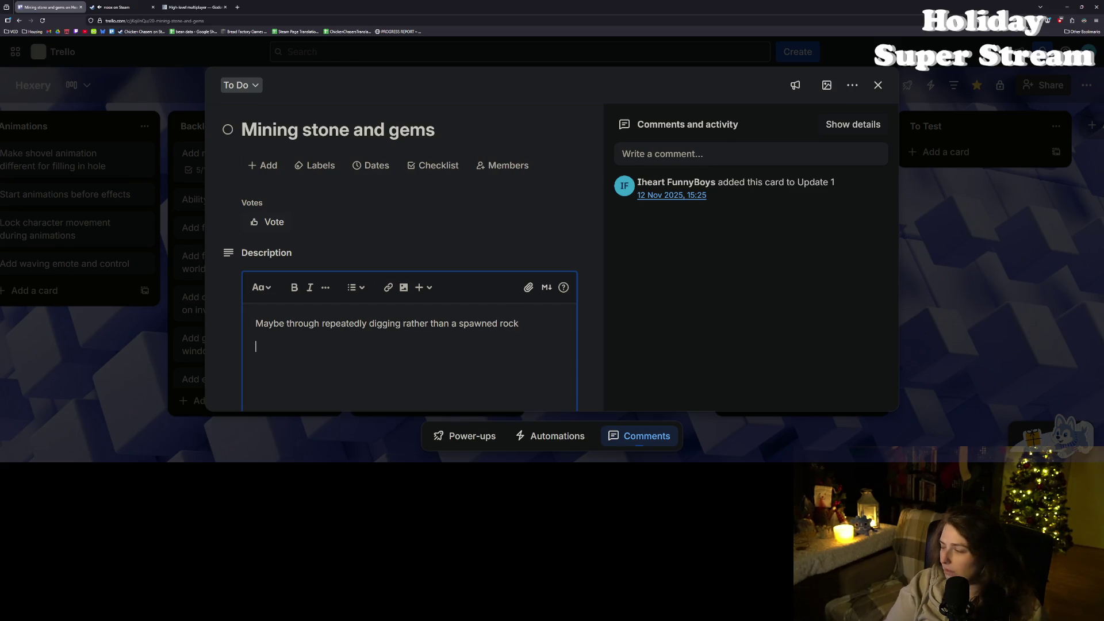
{"action": "key", "text": "BackSpace"}
{"action": "type", "text": "?"}
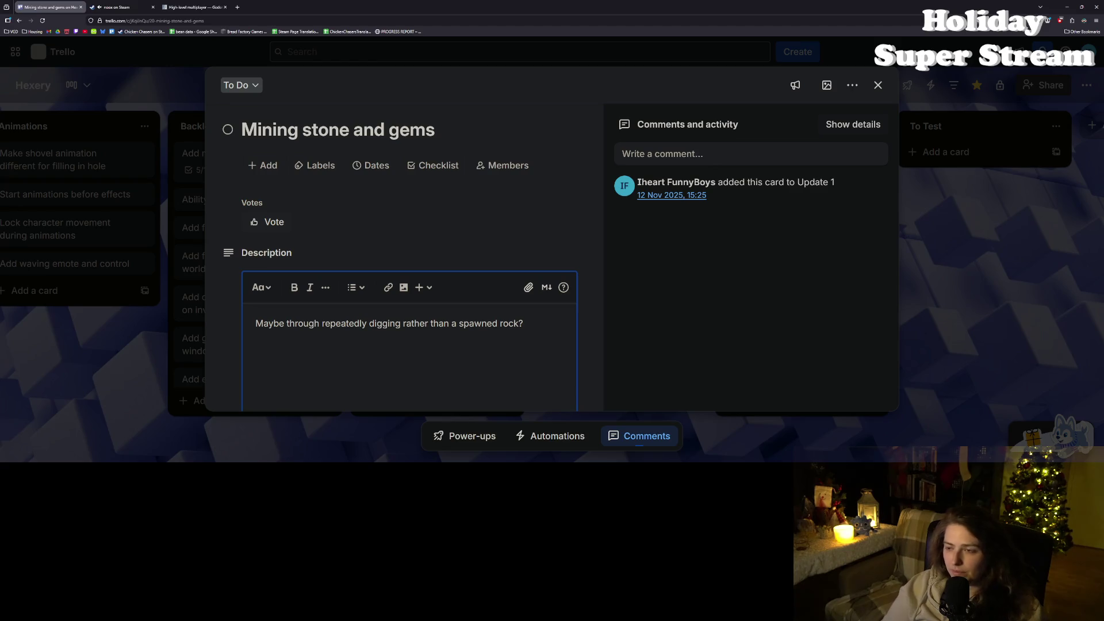
{"action": "left_click", "coordinate": [878, 86]}
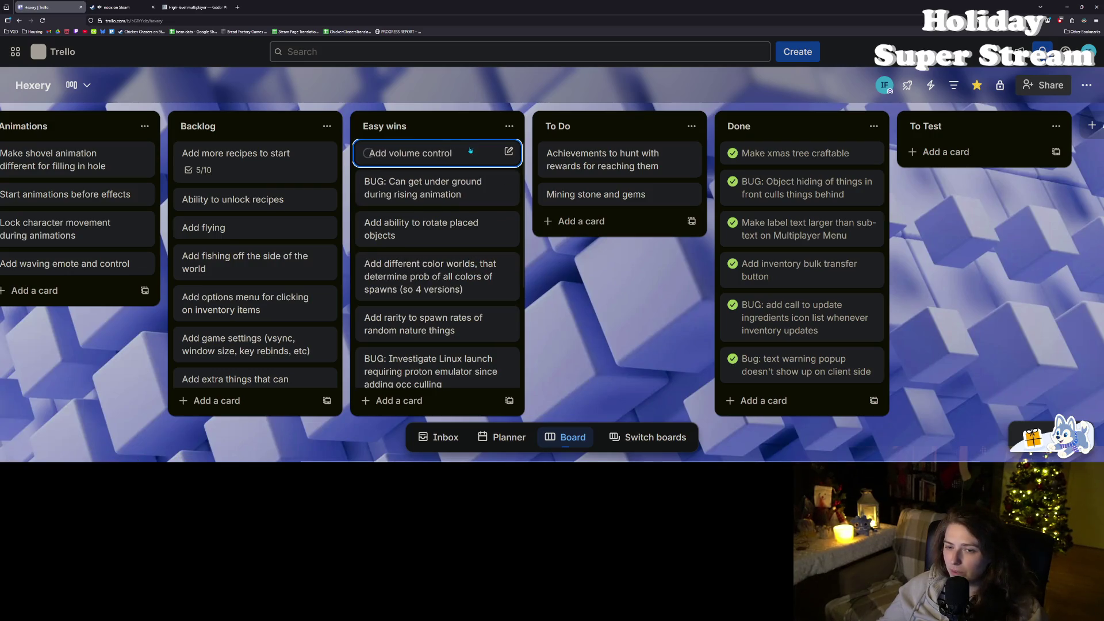
Step: Move Add volume control and Add ability to rotate placed objects from Easy wins into To Do
{"action": "left_click_drag", "start_coordinate": [469, 153], "coordinate": [650, 227]}
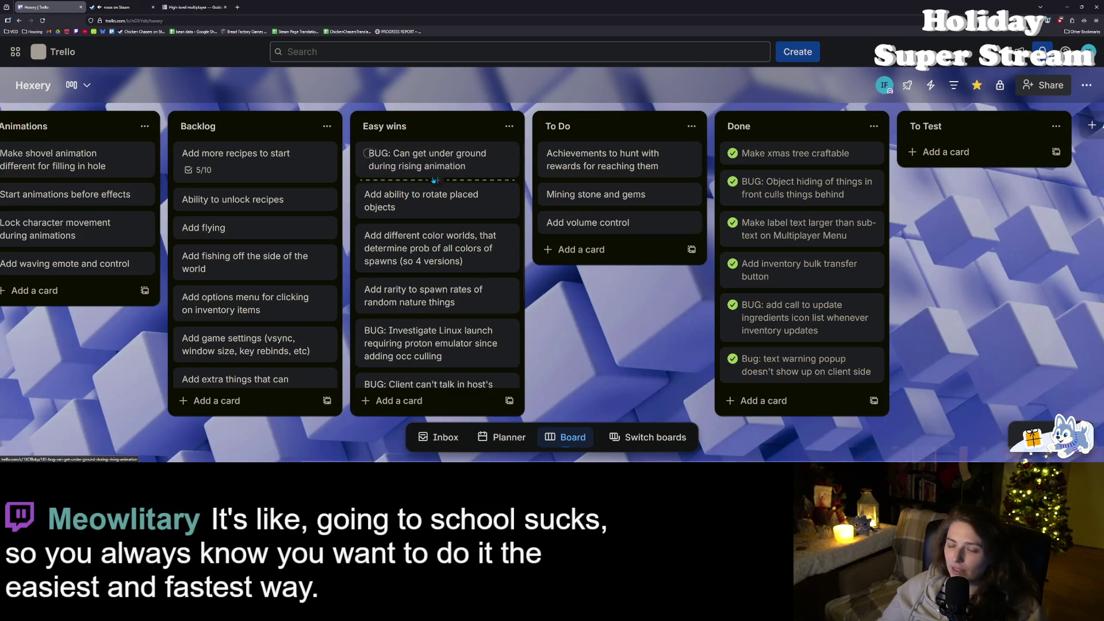
{"action": "mouse_move", "coordinate": [454, 221]}
{"action": "left_mouse_down"}
{"action": "mouse_move", "coordinate": [454, 207]}
{"action": "mouse_move", "coordinate": [661, 268]}
{"action": "left_mouse_up"}
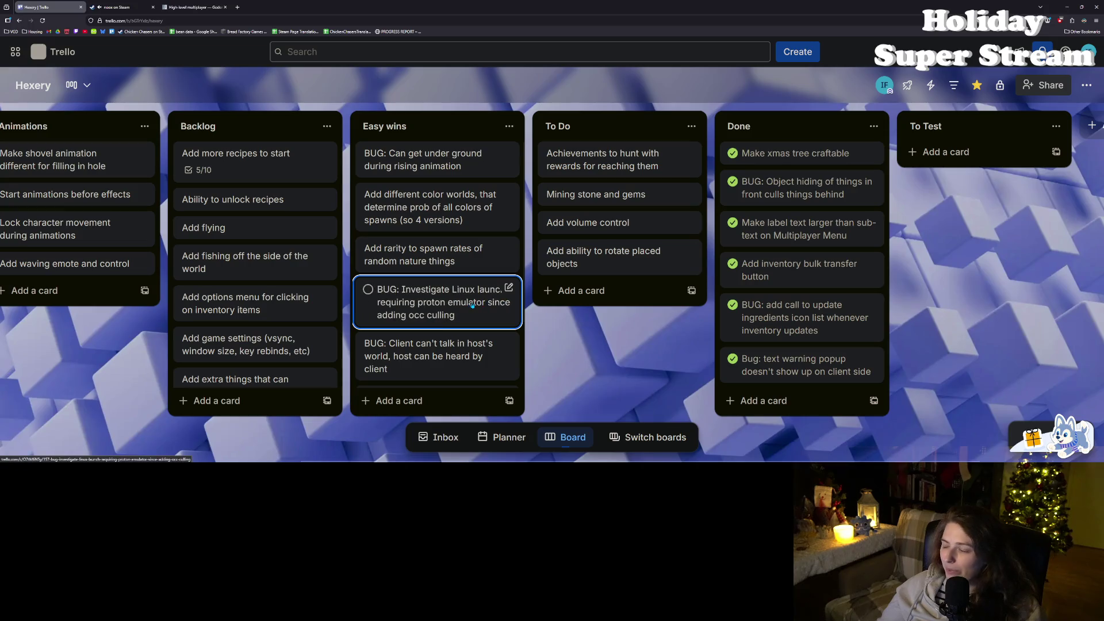
{"action": "scroll", "coordinate": [473, 305], "scroll_direction": "down", "scroll_amount": 1}
{"action": "scroll", "coordinate": [472, 305], "scroll_direction": "down", "scroll_amount": 1}
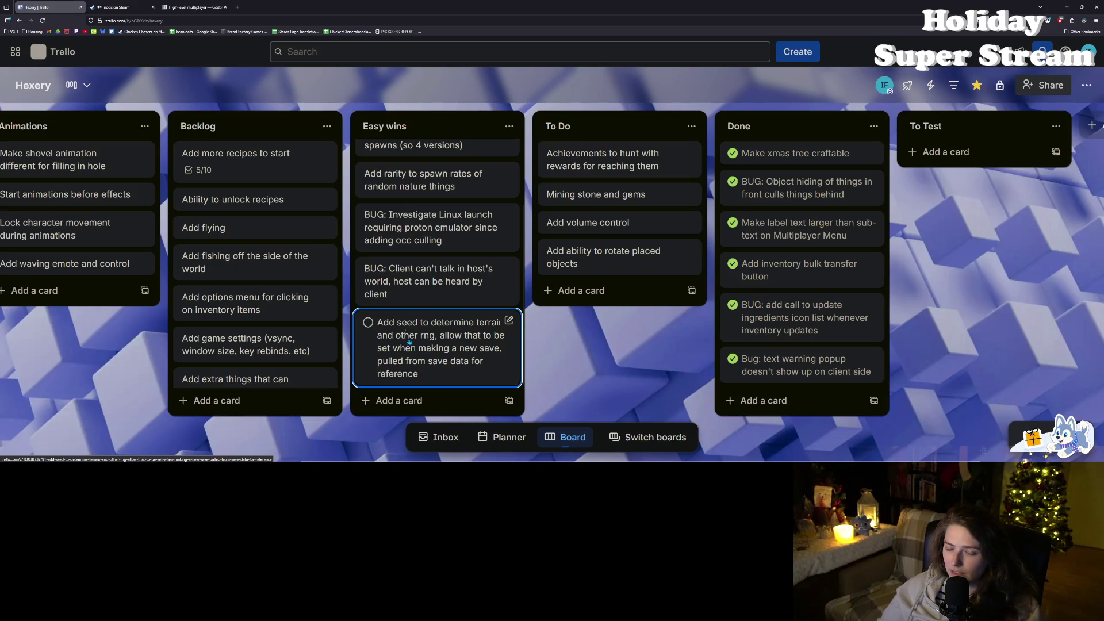
Step: Reorder the Easy wins cards, placing 'Add seed to determine terrain and other rng' above the BUG cards
{"action": "mouse_move", "coordinate": [451, 338]}
{"action": "left_mouse_down"}
{"action": "mouse_move", "coordinate": [448, 276]}
{"action": "mouse_move", "coordinate": [447, 308]}
{"action": "left_mouse_up"}
{"action": "scroll", "coordinate": [463, 173], "scroll_direction": "up", "scroll_amount": 3}
{"action": "mouse_move", "coordinate": [466, 167]}
{"action": "left_mouse_down"}
{"action": "mouse_move", "coordinate": [460, 391]}
{"action": "mouse_move", "coordinate": [466, 371]}
{"action": "left_mouse_up"}
{"action": "scroll", "coordinate": [472, 359], "scroll_direction": "up", "scroll_amount": 1}
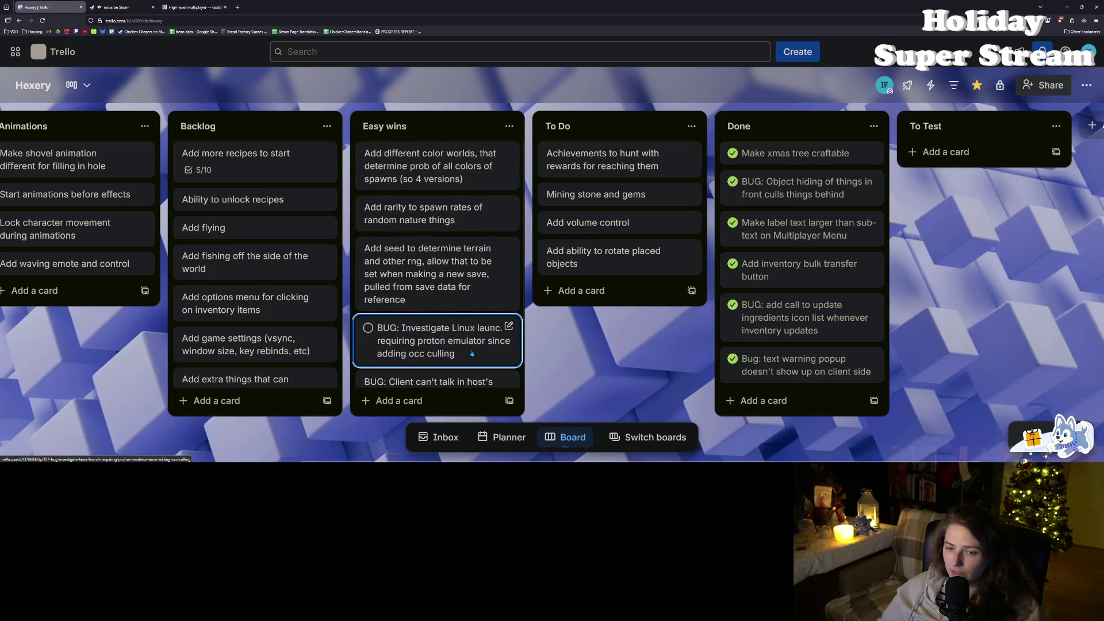
{"action": "scroll", "coordinate": [472, 353], "scroll_direction": "down", "scroll_amount": 1}
{"action": "scroll", "coordinate": [472, 347], "scroll_direction": "up", "scroll_amount": 1}
{"action": "scroll", "coordinate": [471, 346], "scroll_direction": "down", "scroll_amount": 2}
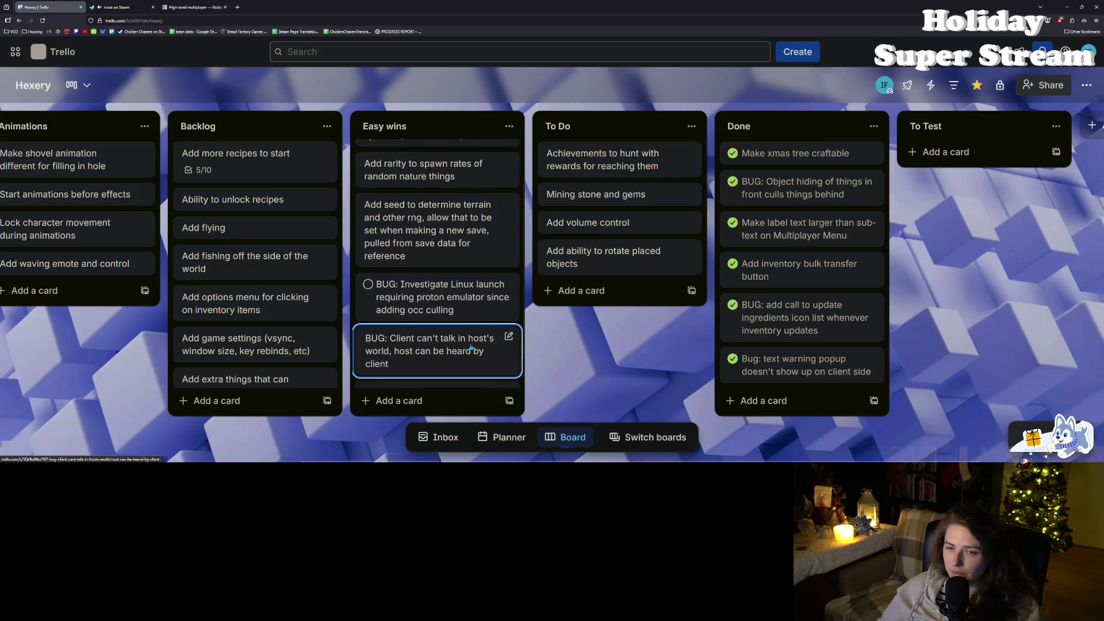
{"action": "scroll", "coordinate": [454, 286], "scroll_direction": "up", "scroll_amount": 2}
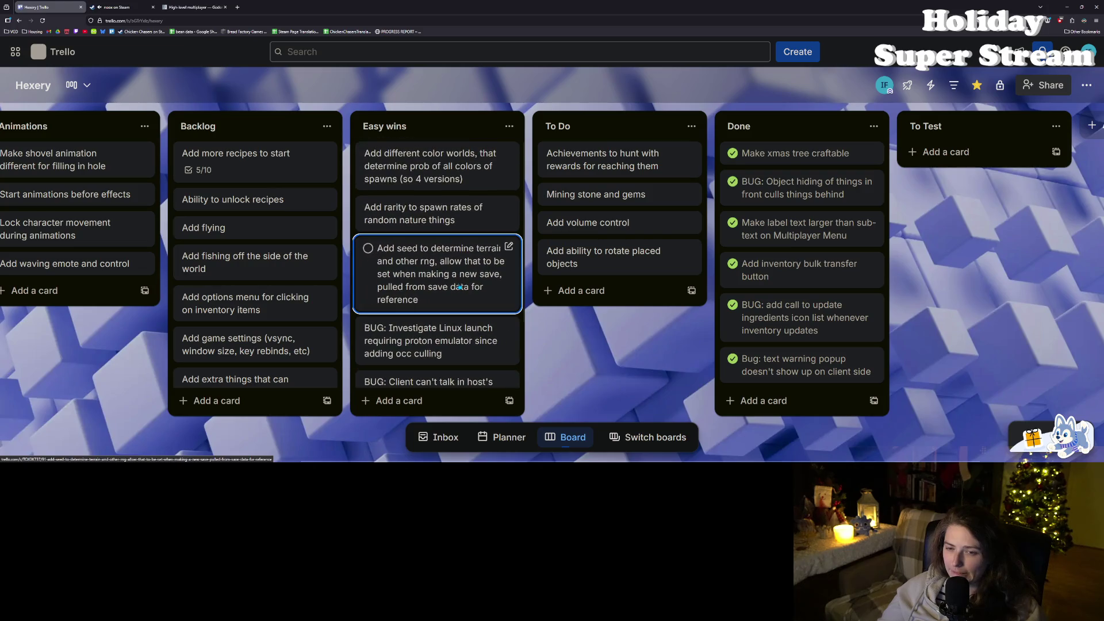
{"action": "left_click", "coordinate": [407, 126]}
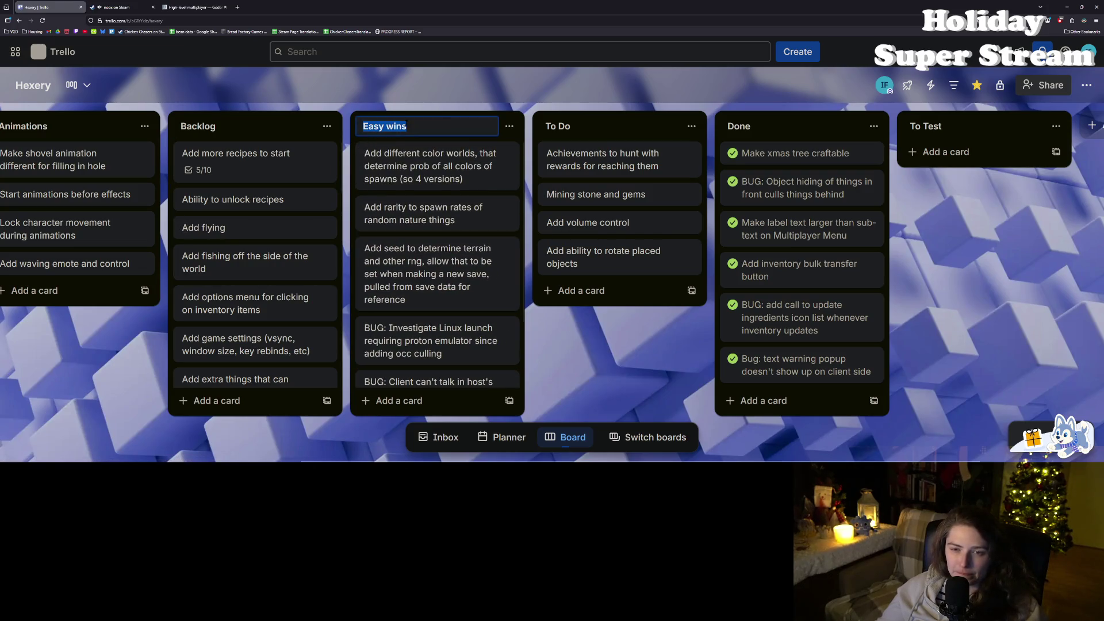
Step: Retitle the Easy wins list 'High Prio' and append 'Now' to the To Do list's title
{"action": "type", "text": "Hih"}
{"action": "key", "text": "BackSpace"}
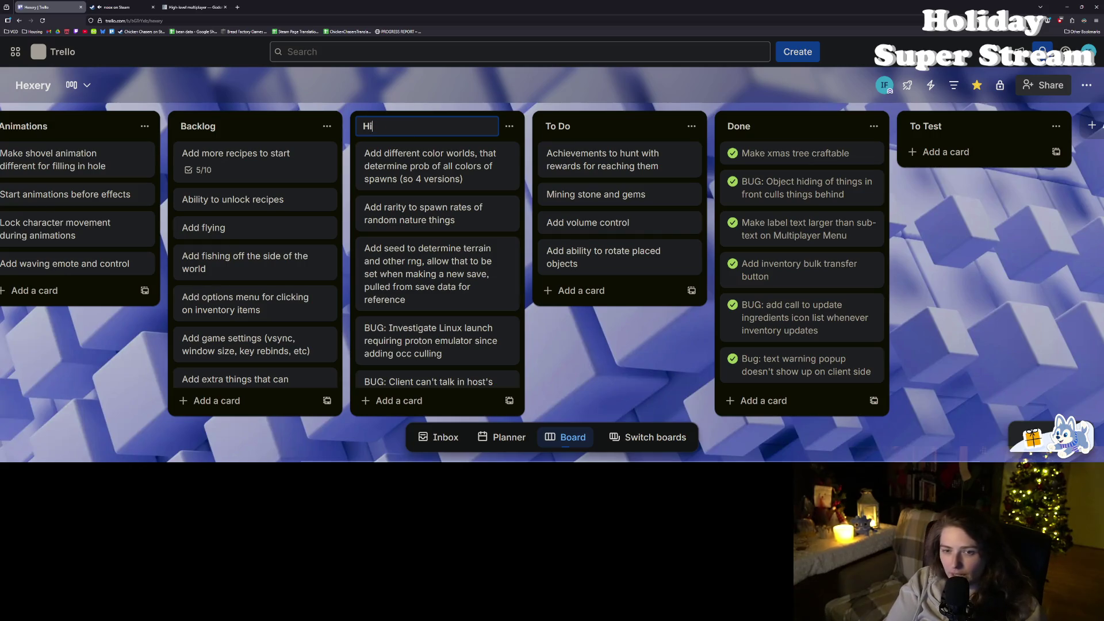
{"action": "type", "text": "gh Prio"}
{"action": "key", "text": "Return"}
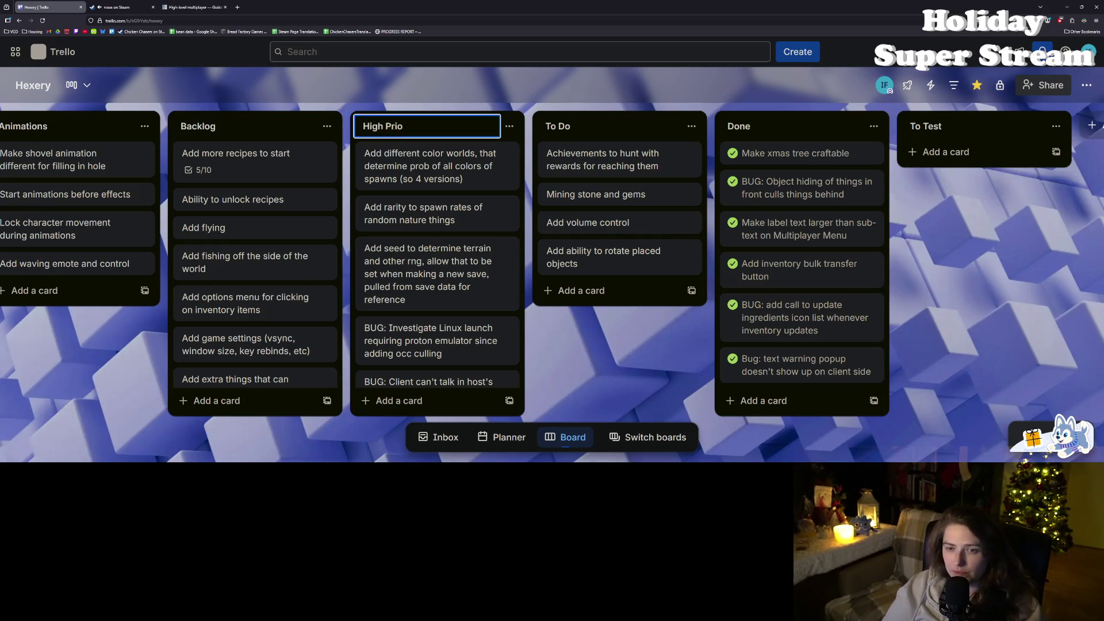
{"action": "left_click", "coordinate": [568, 128]}
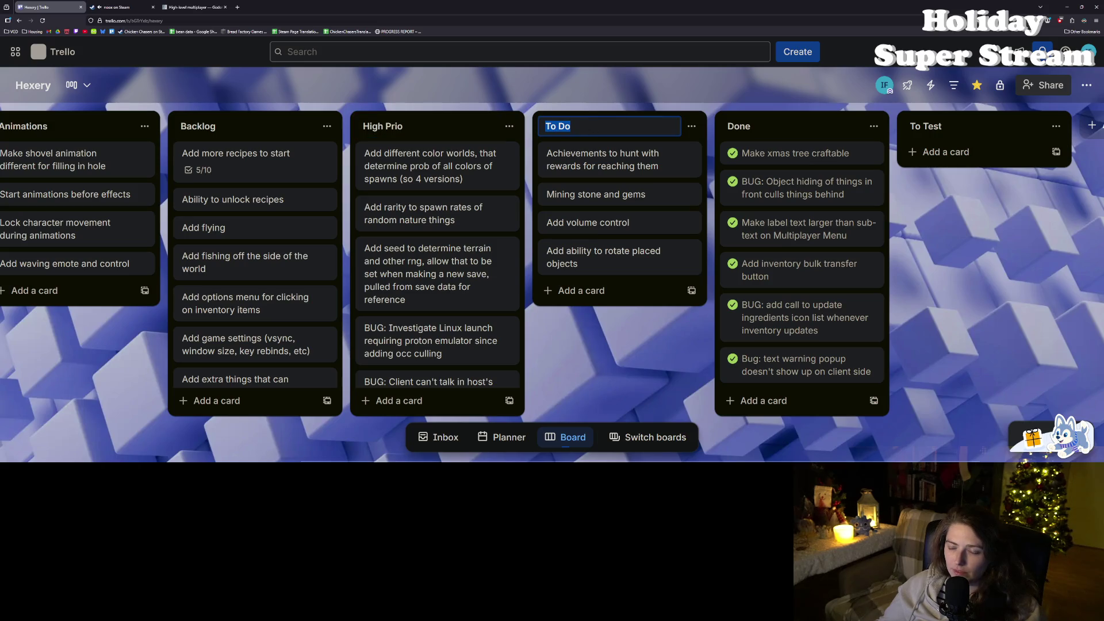
{"action": "key", "text": "End"}
{"action": "type", "text": "No"}
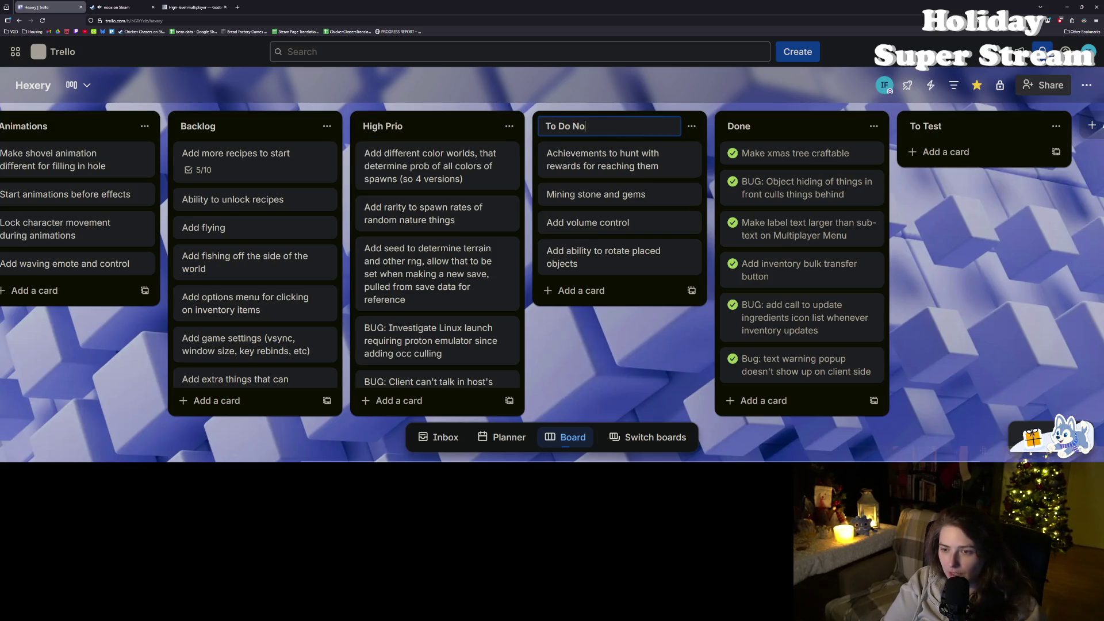
{"action": "type", "text": "w"}
{"action": "key", "text": "Return"}
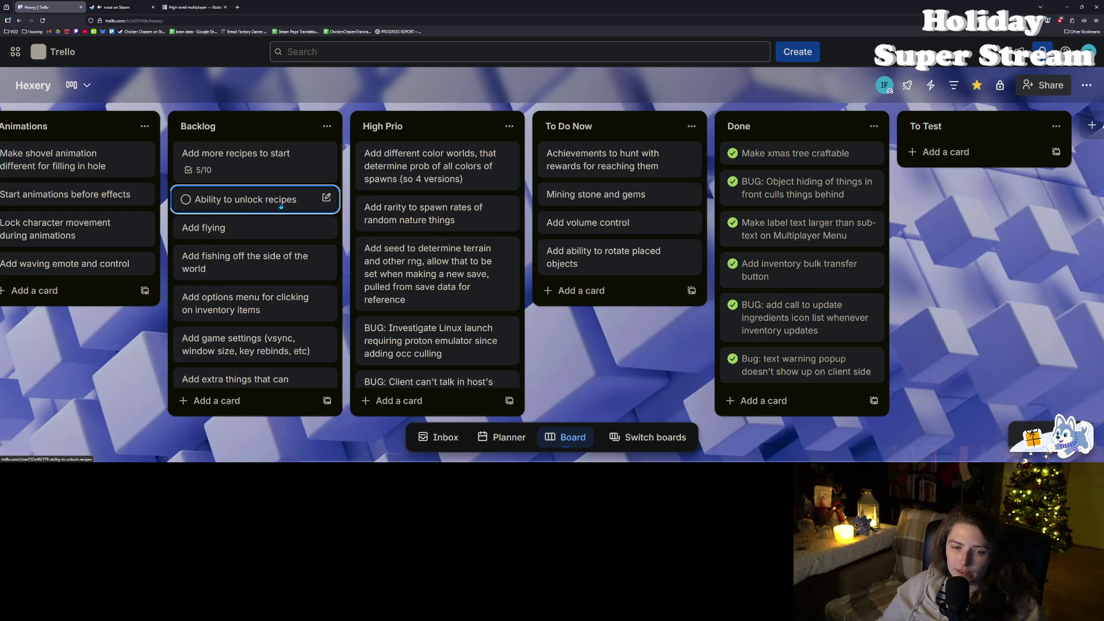
Step: Drag Ability to unlock recipes, the shaking-trees card and the interaction zone card from Backlog into To Do Now
{"action": "left_click_drag", "start_coordinate": [270, 203], "coordinate": [656, 198]}
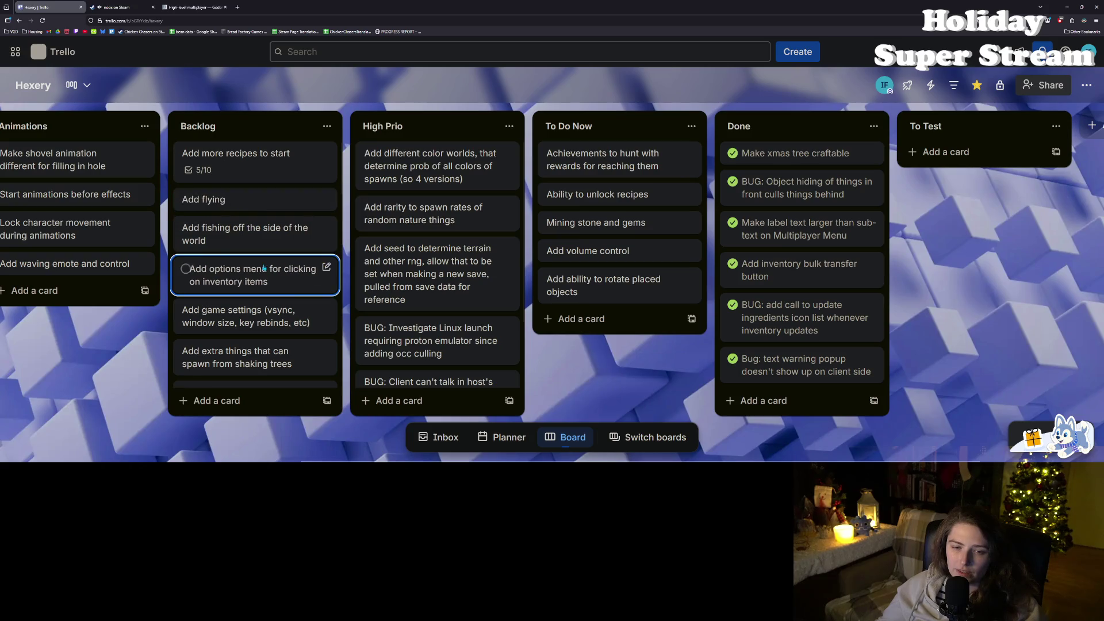
{"action": "scroll", "coordinate": [279, 266], "scroll_direction": "down", "scroll_amount": 1}
{"action": "scroll", "coordinate": [279, 265], "scroll_direction": "down", "scroll_amount": 1}
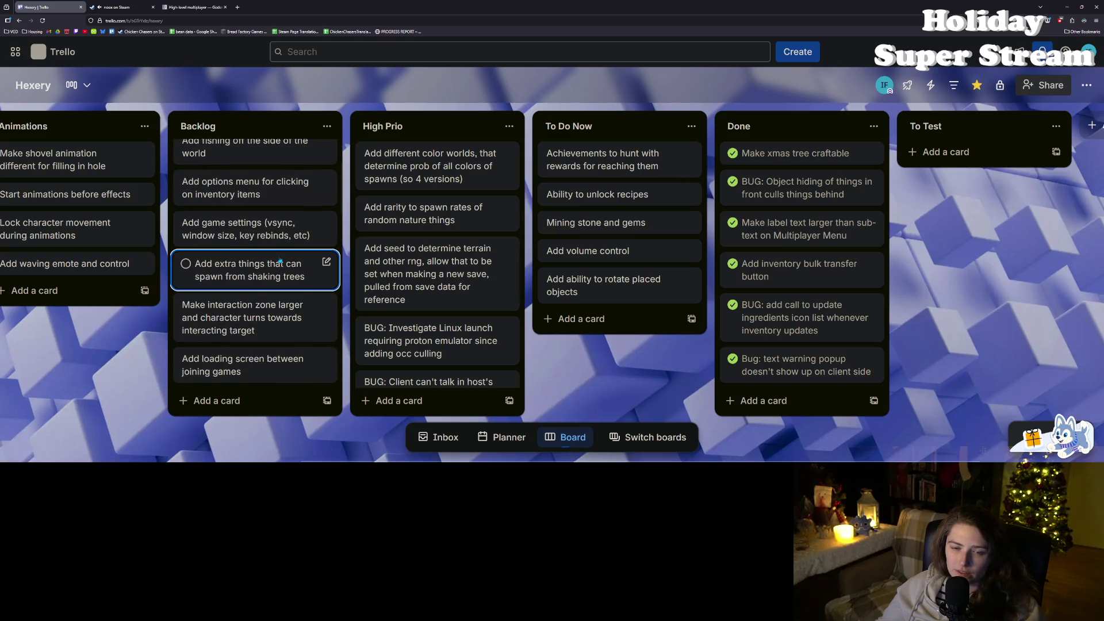
{"action": "scroll", "coordinate": [281, 259], "scroll_direction": "up", "scroll_amount": 1}
{"action": "scroll", "coordinate": [280, 259], "scroll_direction": "up", "scroll_amount": 1}
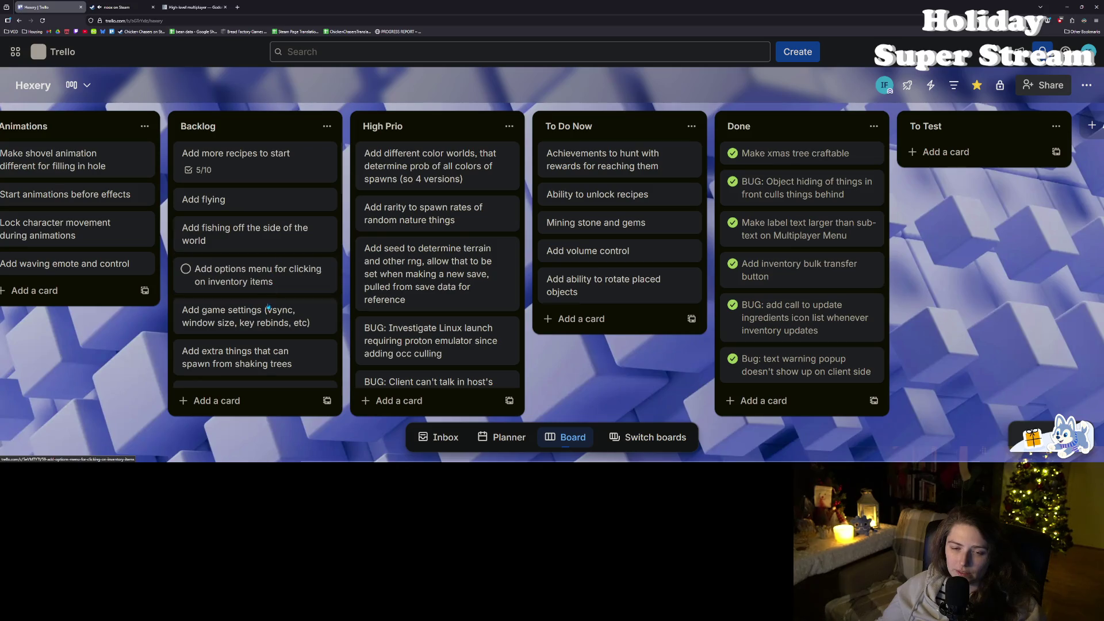
{"action": "scroll", "coordinate": [278, 336], "scroll_direction": "down", "scroll_amount": 2}
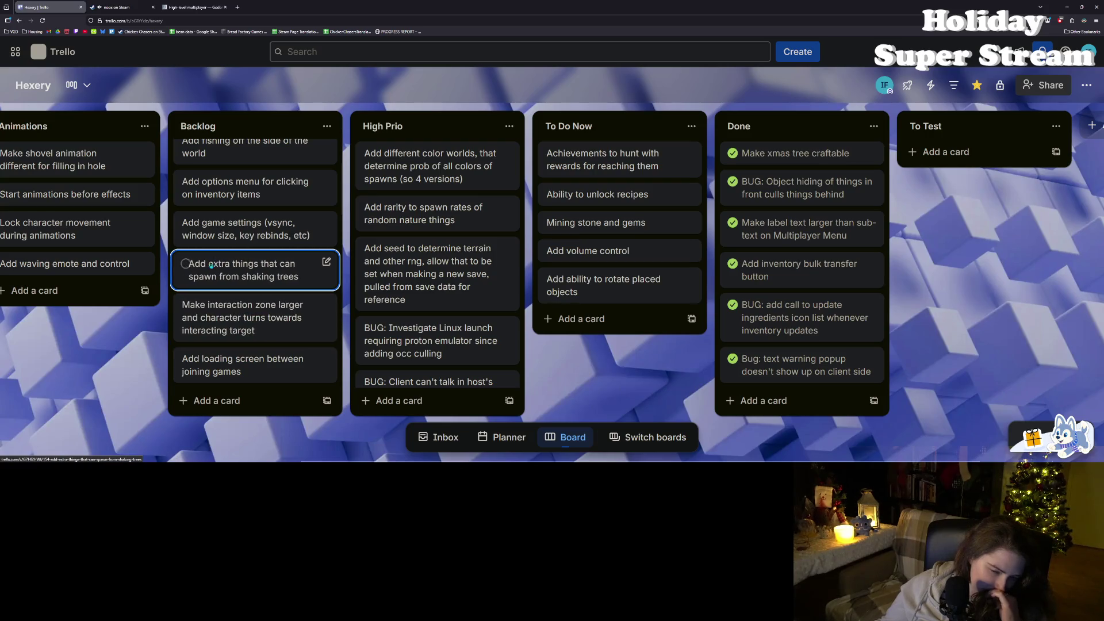
{"action": "scroll", "coordinate": [211, 267], "scroll_direction": "down", "scroll_amount": 2}
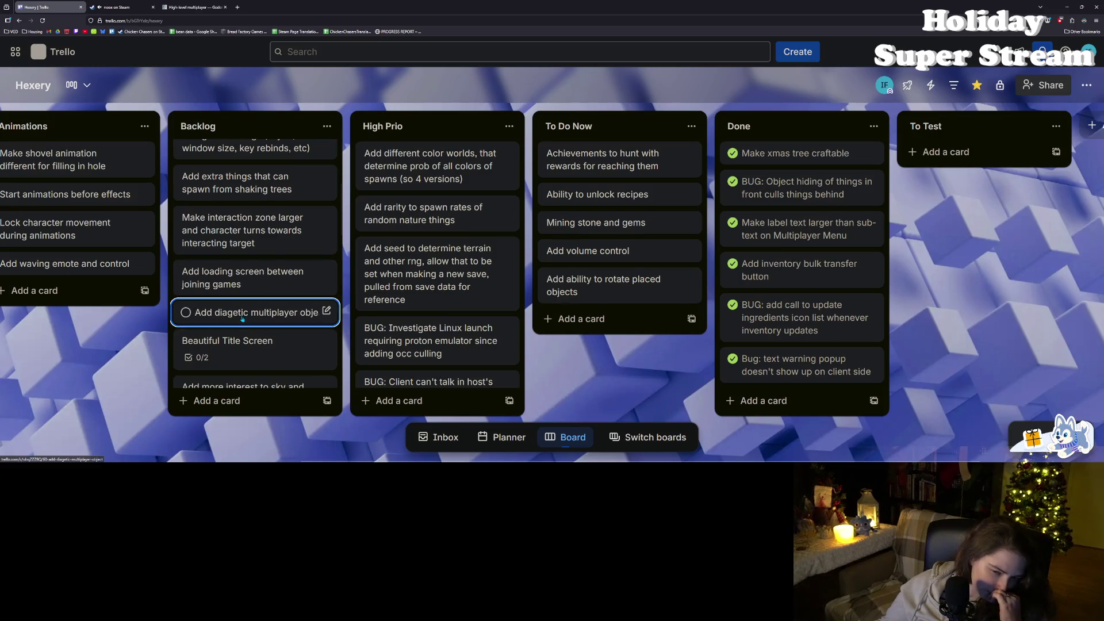
{"action": "scroll", "coordinate": [244, 321], "scroll_direction": "up", "scroll_amount": 1}
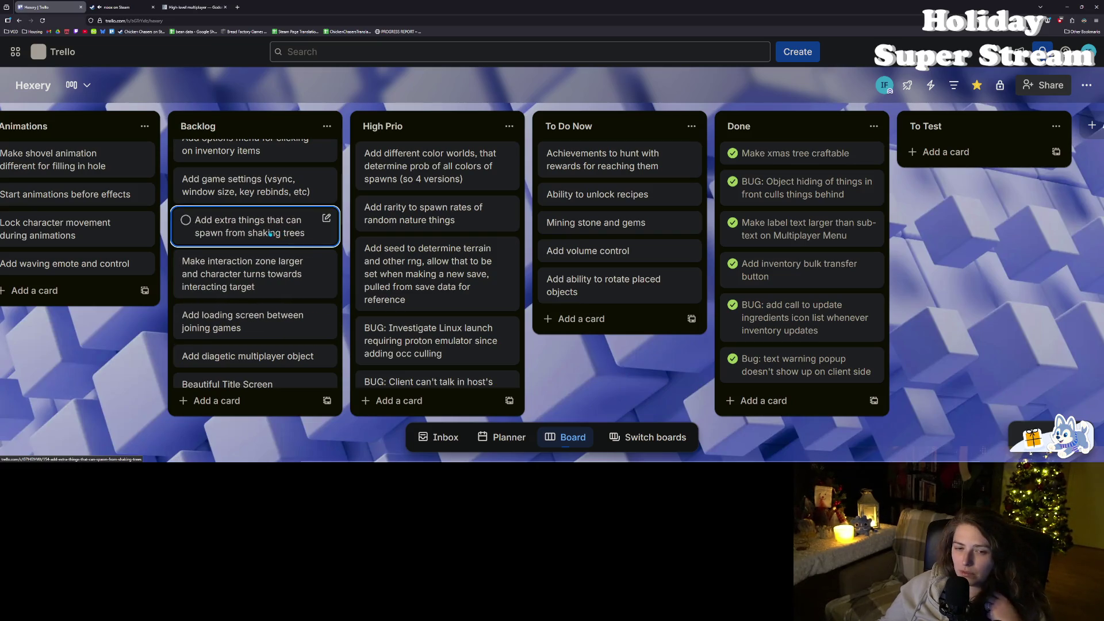
{"action": "left_click_drag", "start_coordinate": [279, 224], "coordinate": [573, 319]}
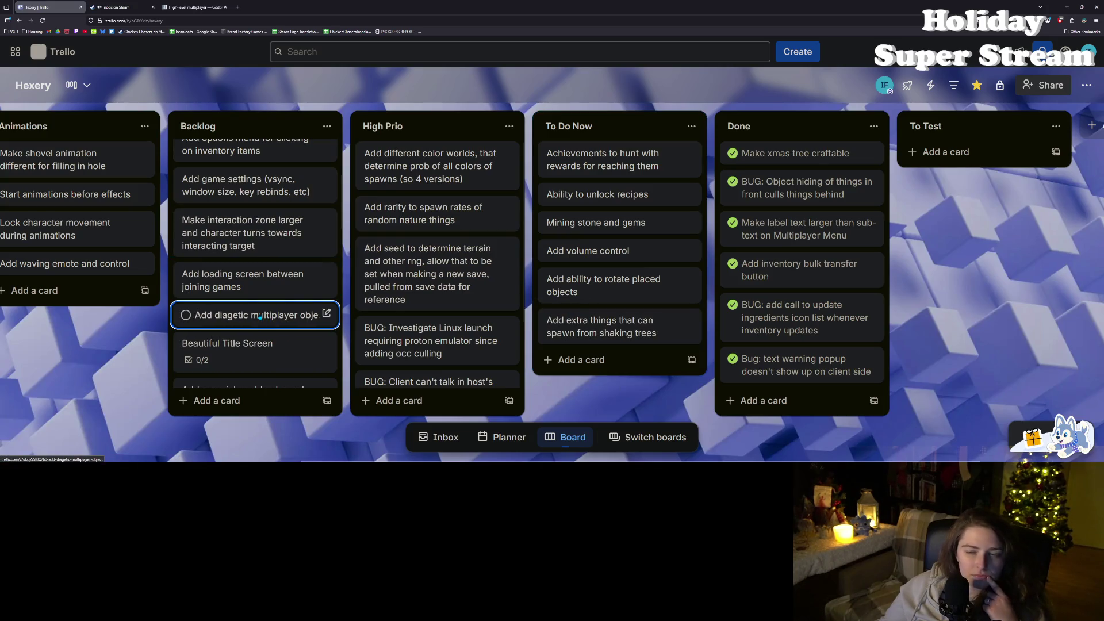
{"action": "scroll", "coordinate": [271, 288], "scroll_direction": "down", "scroll_amount": 1}
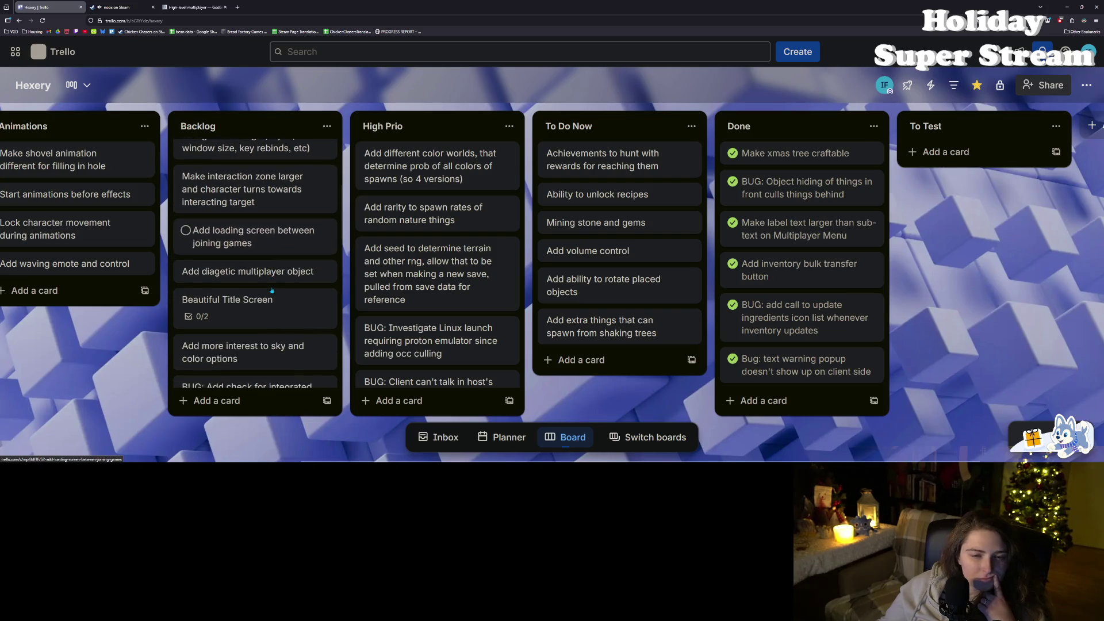
{"action": "scroll", "coordinate": [271, 290], "scroll_direction": "down", "scroll_amount": 1}
{"action": "scroll", "coordinate": [267, 271], "scroll_direction": "up", "scroll_amount": 2}
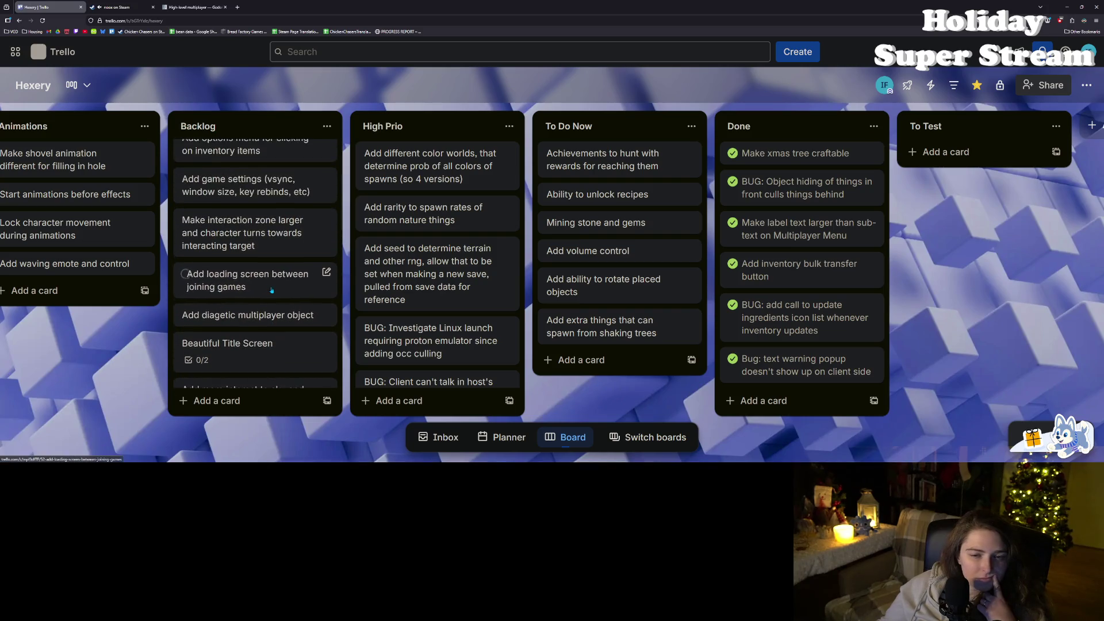
{"action": "mouse_move", "coordinate": [264, 253]}
{"action": "left_mouse_down"}
{"action": "mouse_move", "coordinate": [443, 288]}
{"action": "mouse_move", "coordinate": [639, 368]}
{"action": "mouse_move", "coordinate": [673, 355]}
{"action": "left_mouse_up"}
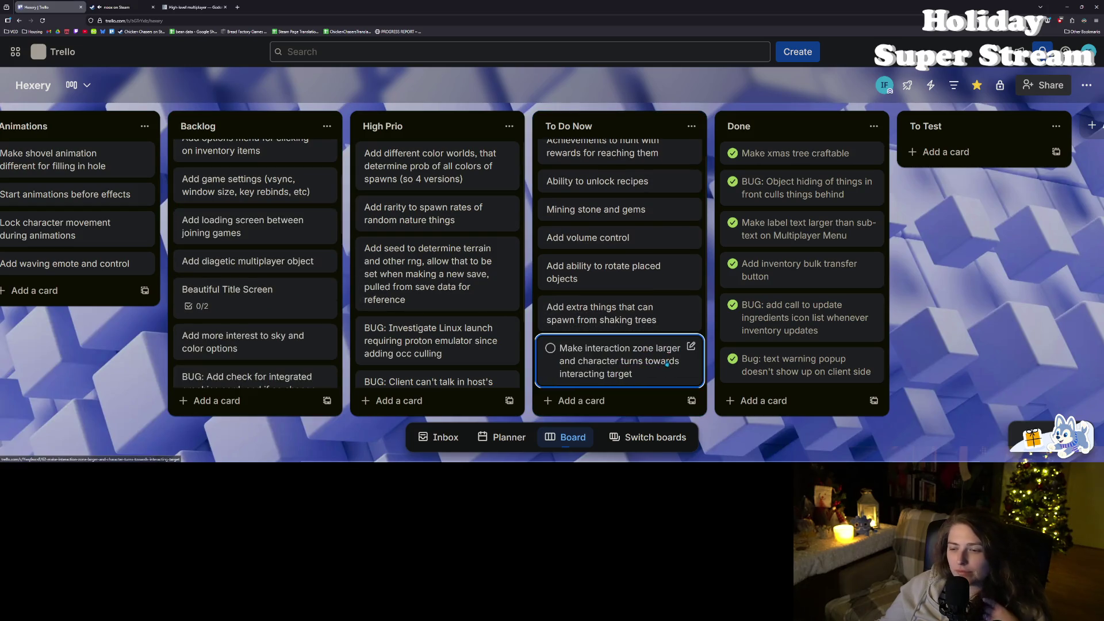
{"action": "left_click", "coordinate": [674, 355]}
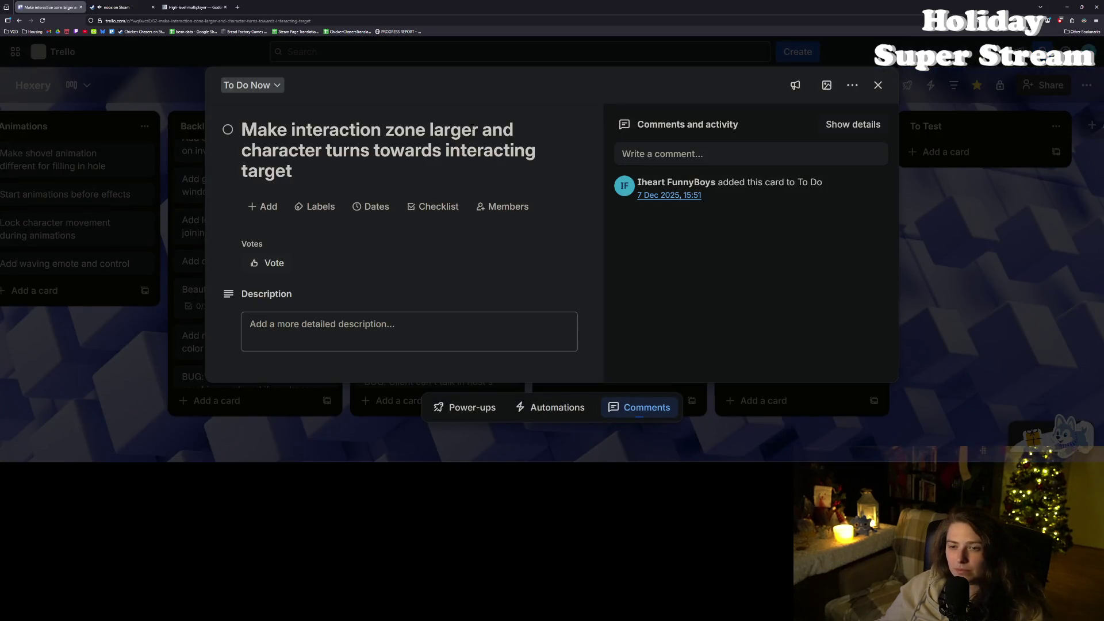
Step: Retitle the card 'Try interaction zone smaller for less jitter'
{"action": "double_click", "coordinate": [449, 130]}
{"action": "type", "text": "smaller"}
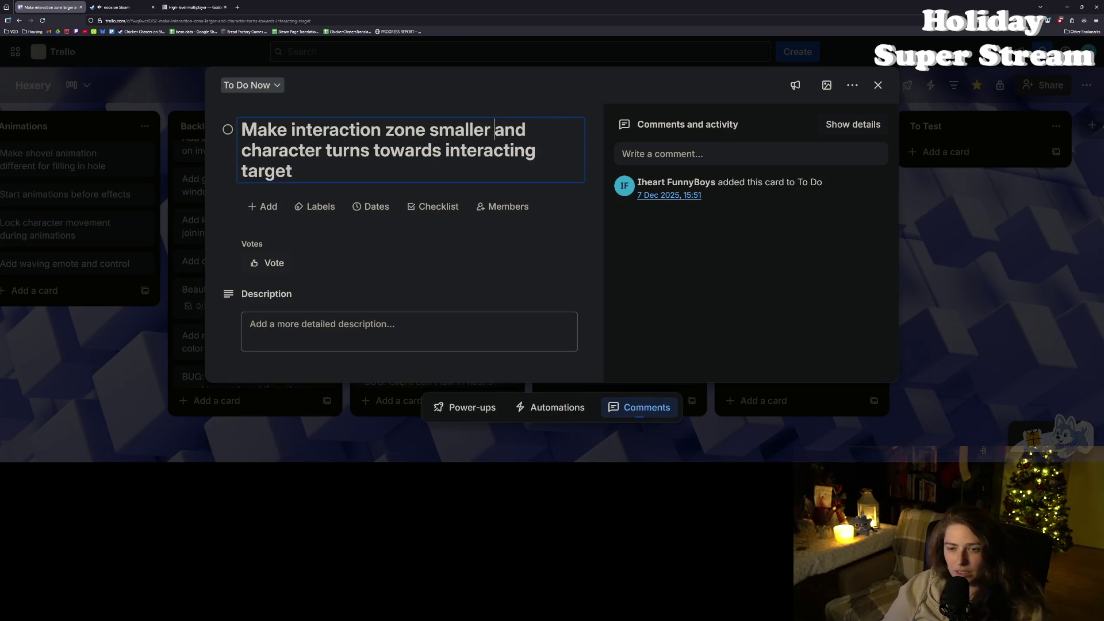
{"action": "left_click_drag", "start_coordinate": [494, 130], "coordinate": [525, 179]}
{"action": "key", "text": "BackSpace"}
{"action": "key", "text": "BackSpace"}
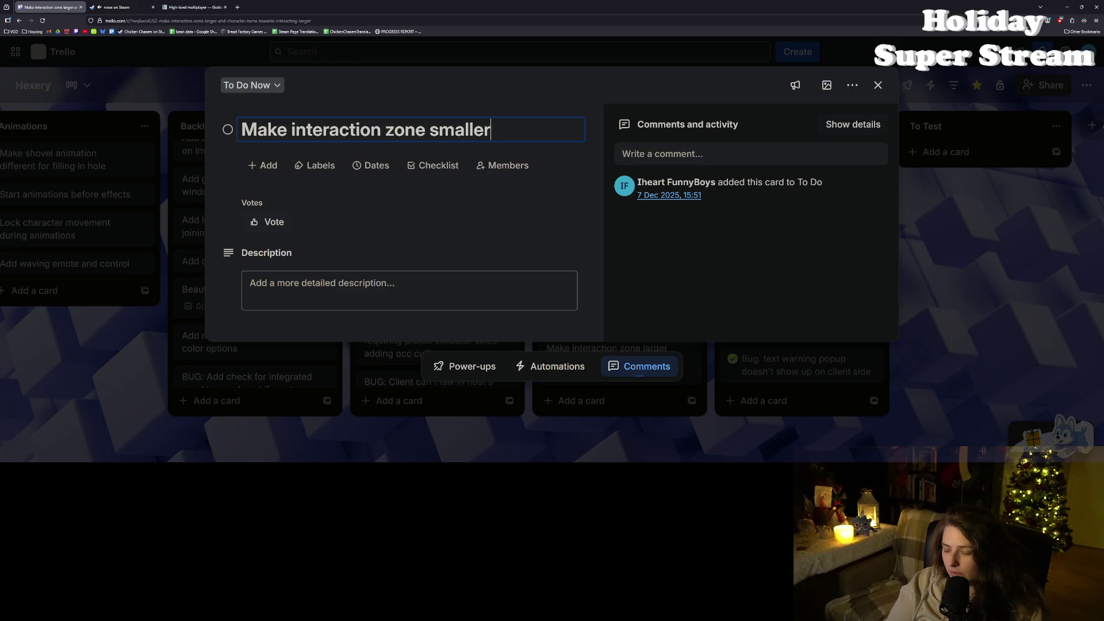
{"action": "key", "text": "Home"}
{"action": "key", "text": "Delete"}
{"action": "key", "text": "Delete"}
{"action": "key", "text": "Delete"}
{"action": "key", "text": "Delete"}
{"action": "type", "text": "Try"}
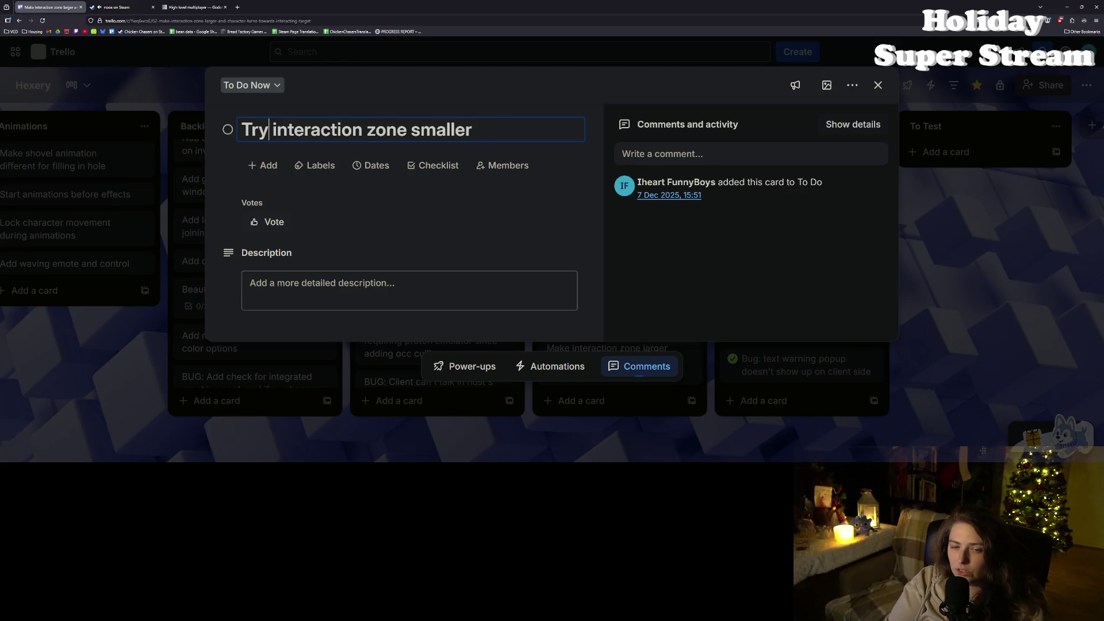
{"action": "key", "text": "End"}
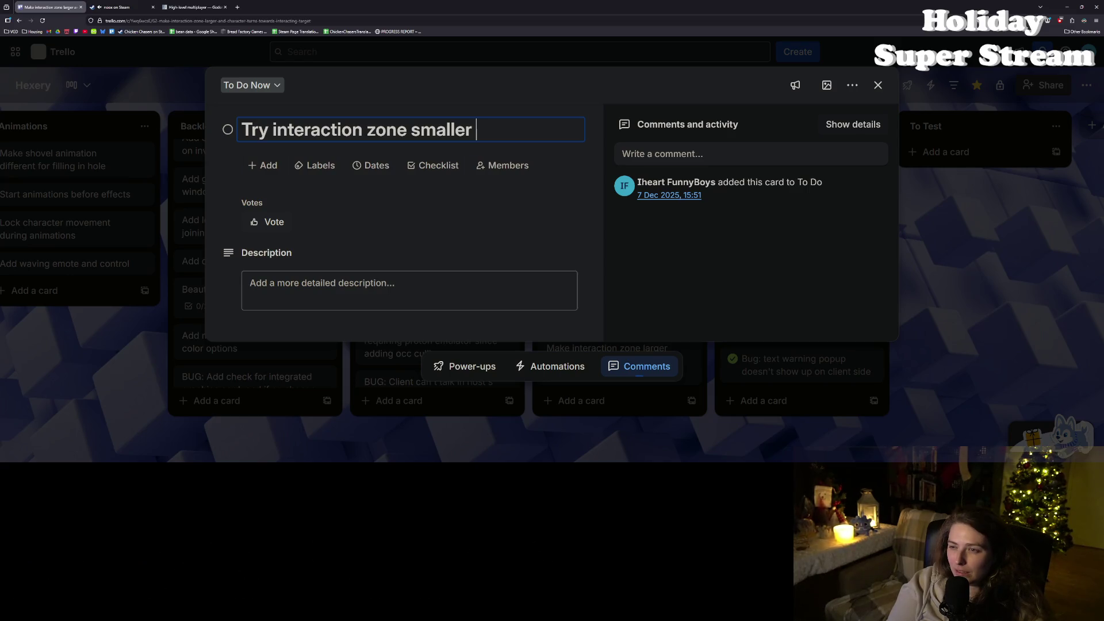
{"action": "type", "text": "for less"}
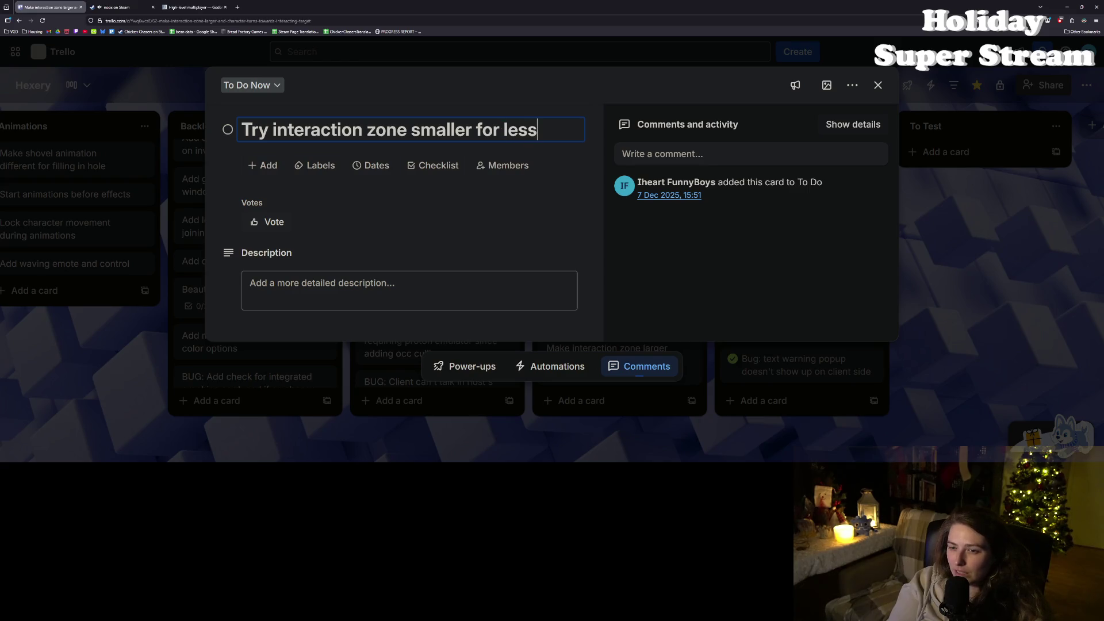
{"action": "type", "text": " jitter"}
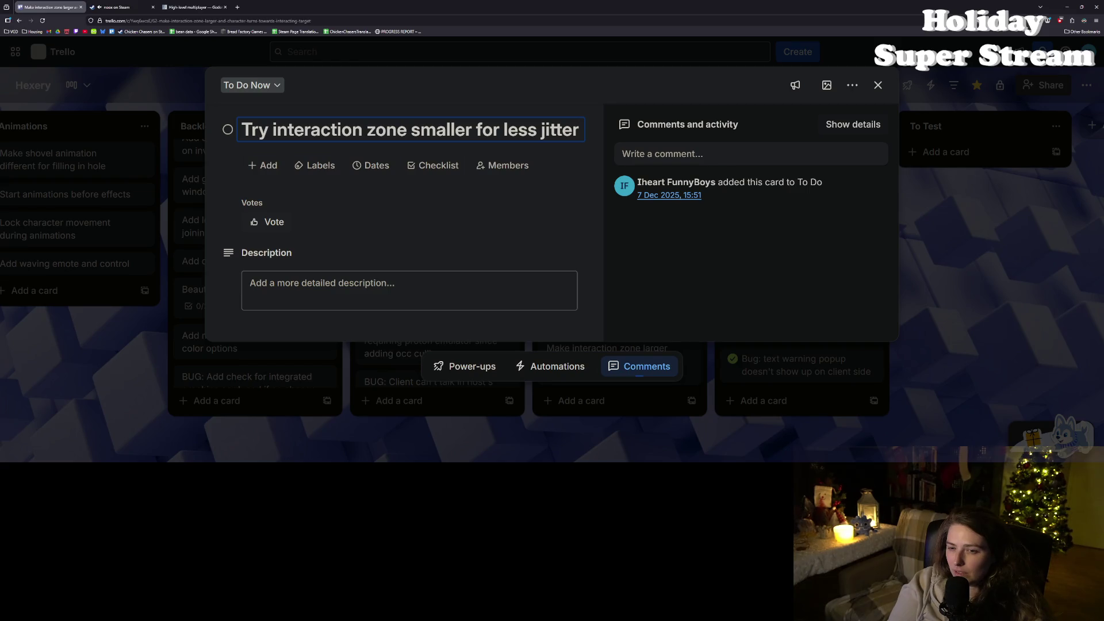
{"action": "key", "text": "Return"}
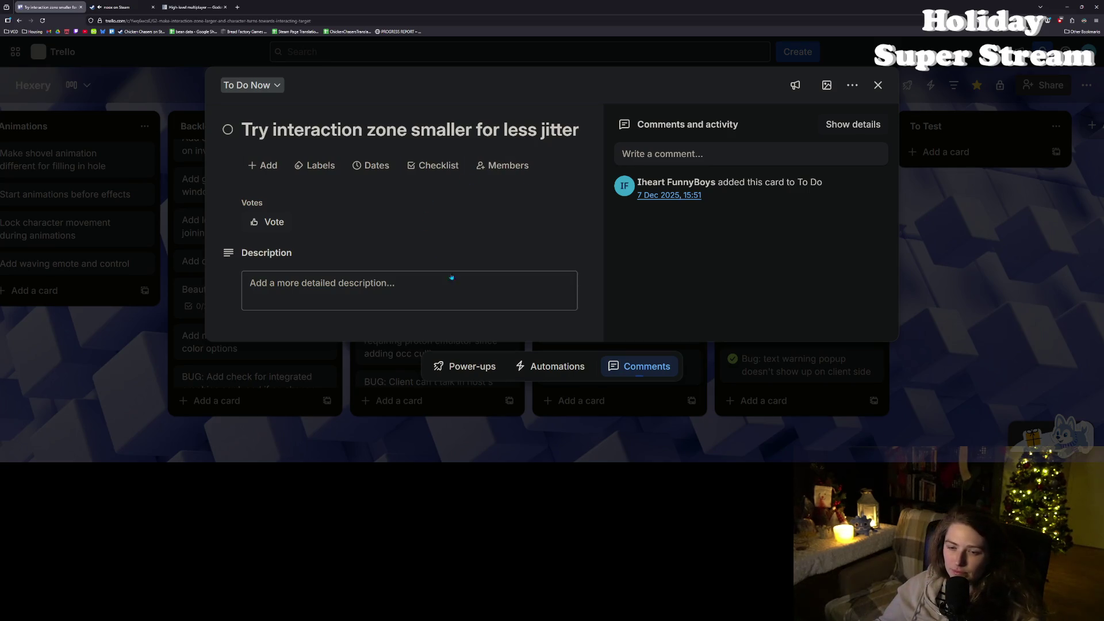
Step: Add the description 'and remove complex checking closeness logic' and close the card
{"action": "left_click", "coordinate": [477, 282]}
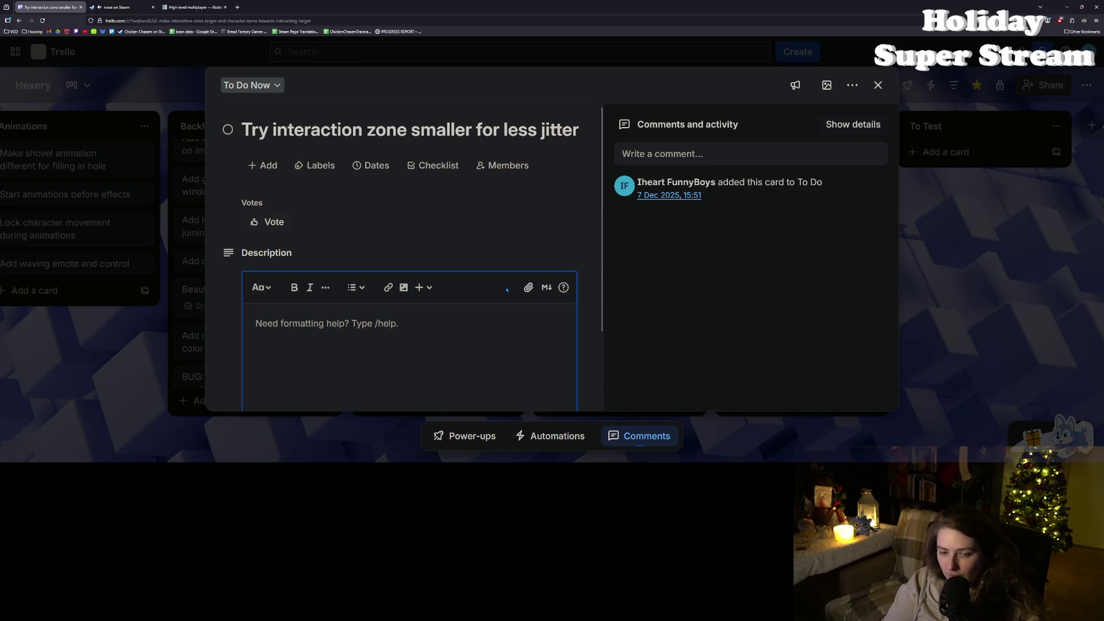
{"action": "type", "text": "and remove complet"}
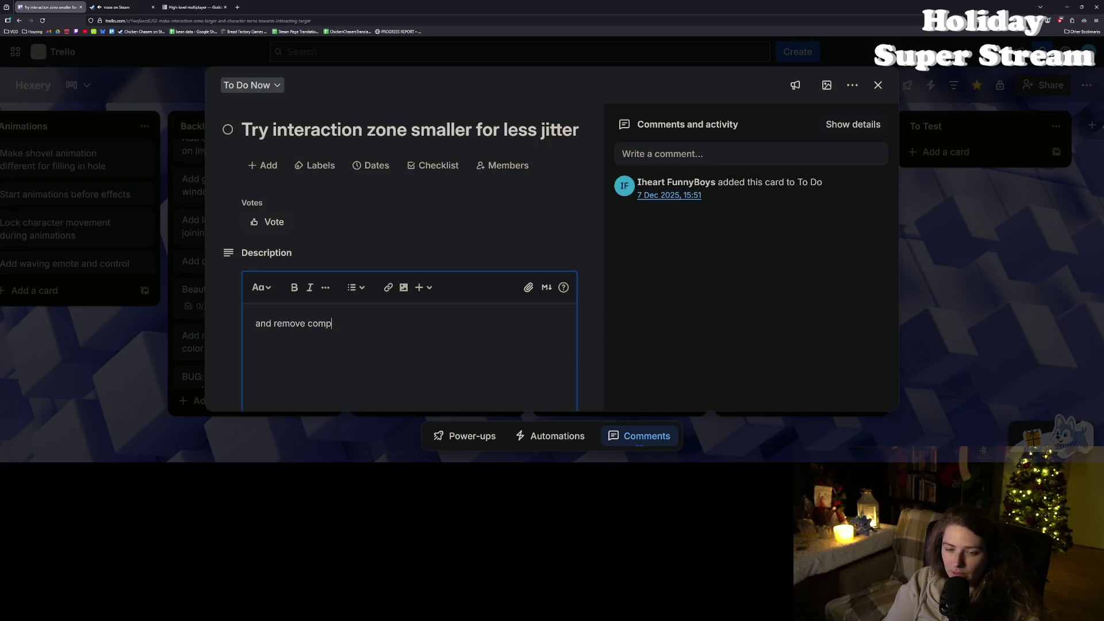
{"action": "key", "text": "BackSpace"}
{"action": "type", "text": "x che"}
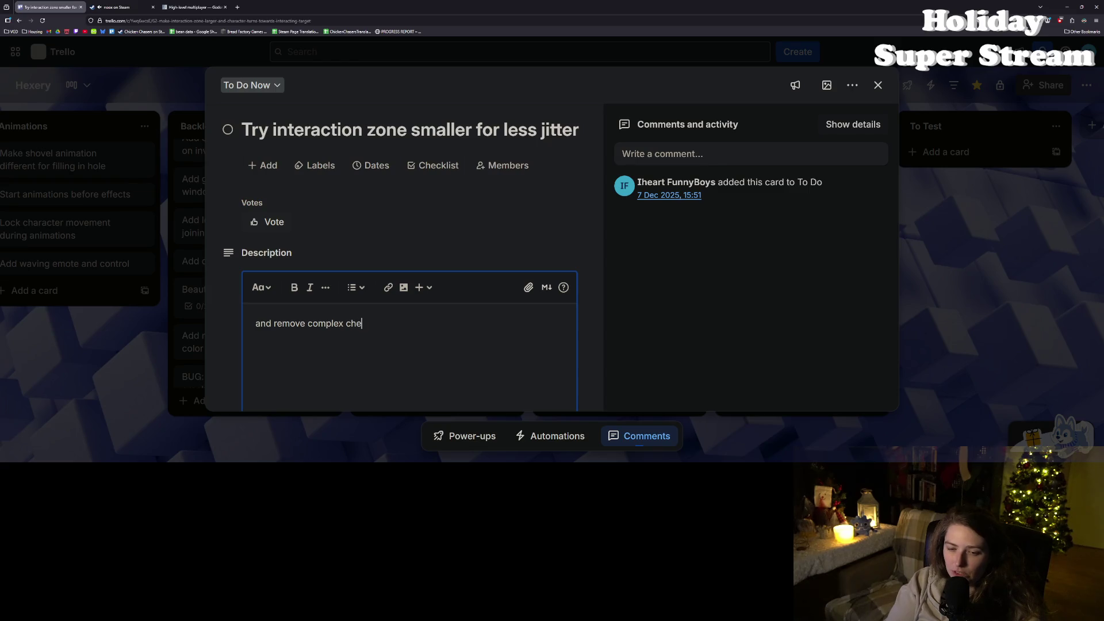
{"action": "type", "text": "cking closeness "}
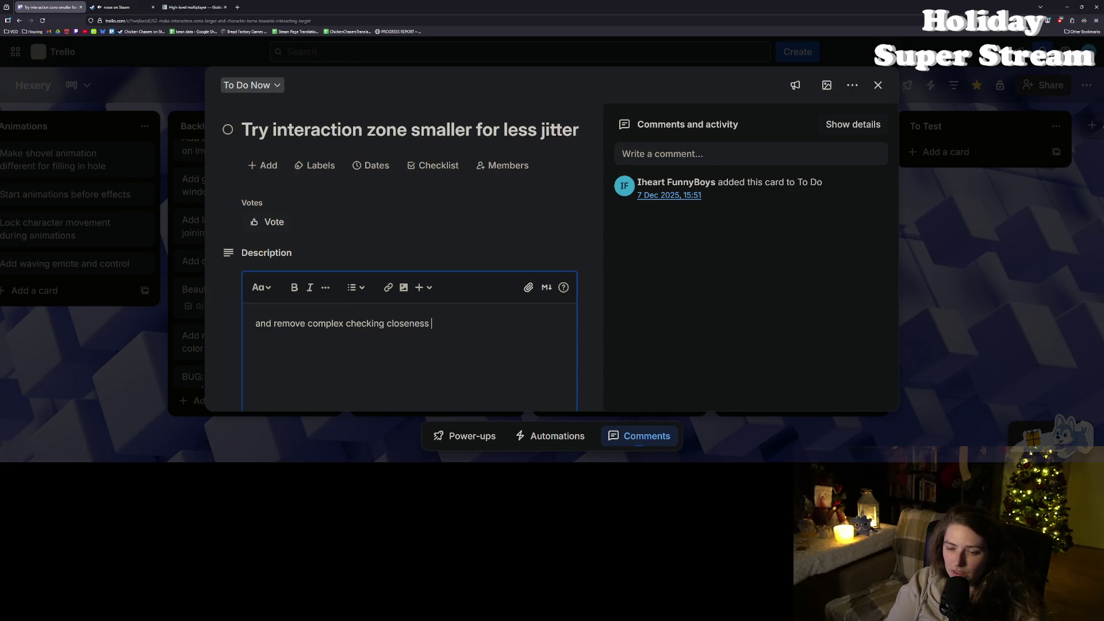
{"action": "type", "text": "logic"}
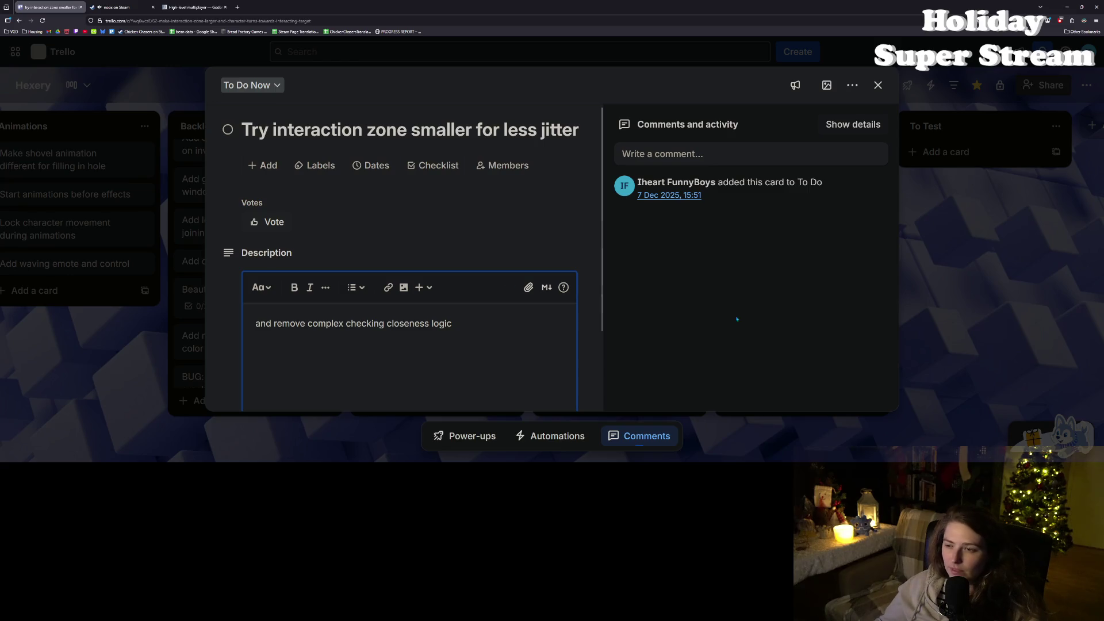
{"action": "left_click", "coordinate": [946, 319]}
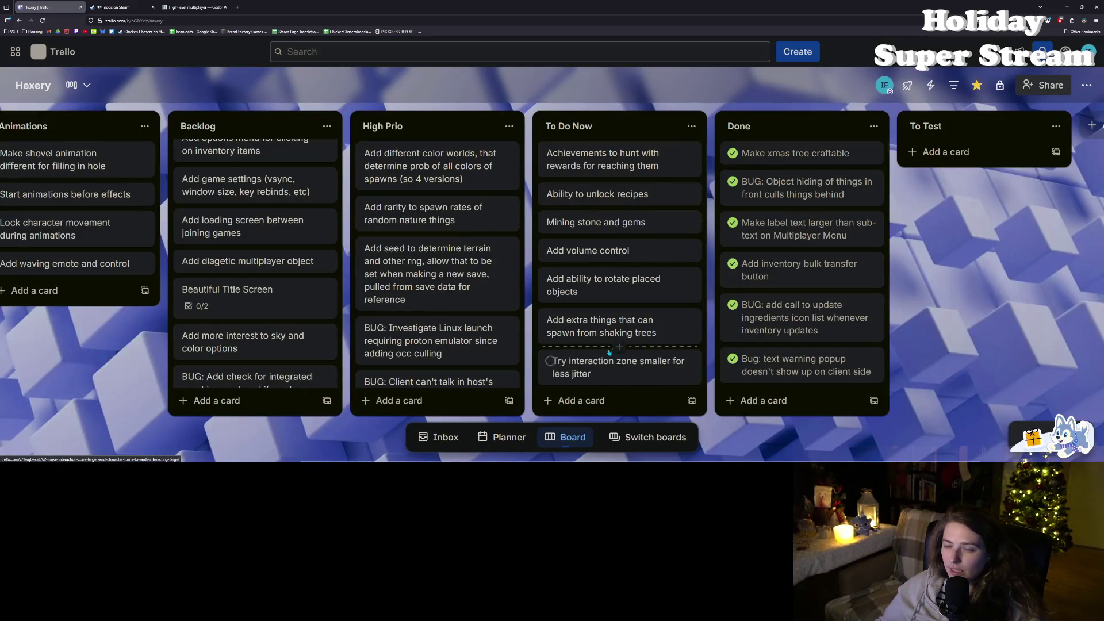
{"action": "scroll", "coordinate": [288, 230], "scroll_direction": "up", "scroll_amount": 3}
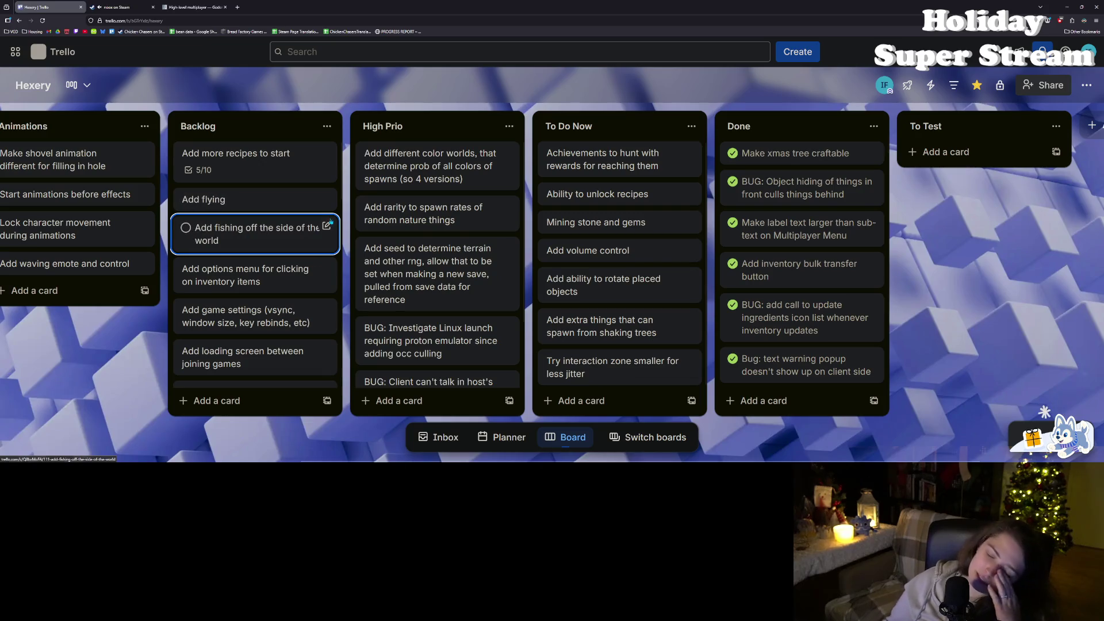